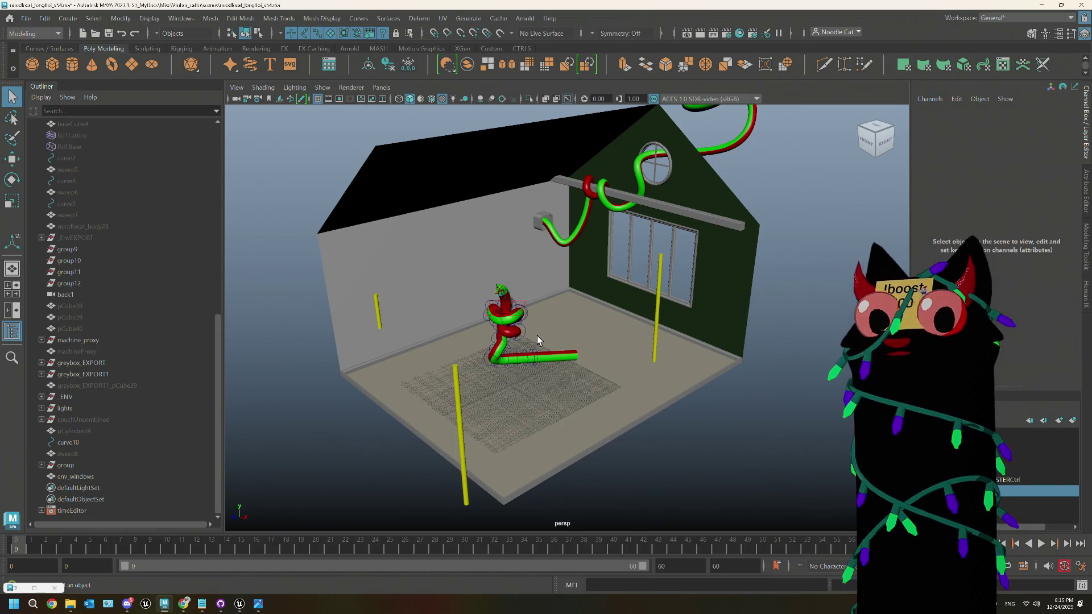
Step: Orbit and zoom around the room model, then open ThePlan.txt and select the three to-do-now items
mouse_move(537, 335)
left_mouse_down("alt")
mouse_move(581, 321)
mouse_move(563, 324)
left_mouse_up("alt")
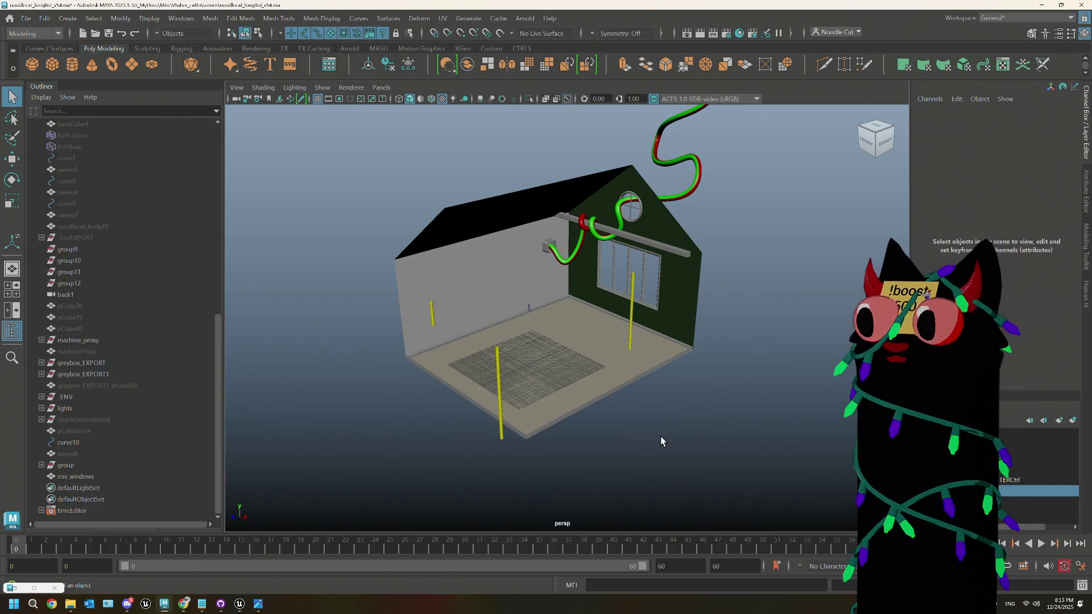
scroll(661, 436, "up", 5)
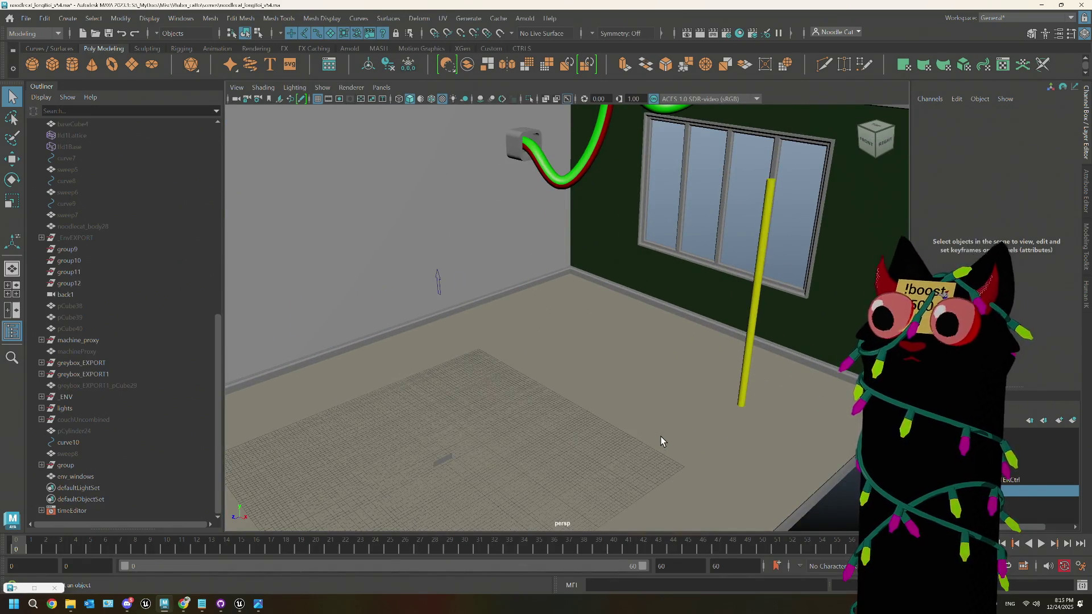
scroll(661, 436, "down", 5)
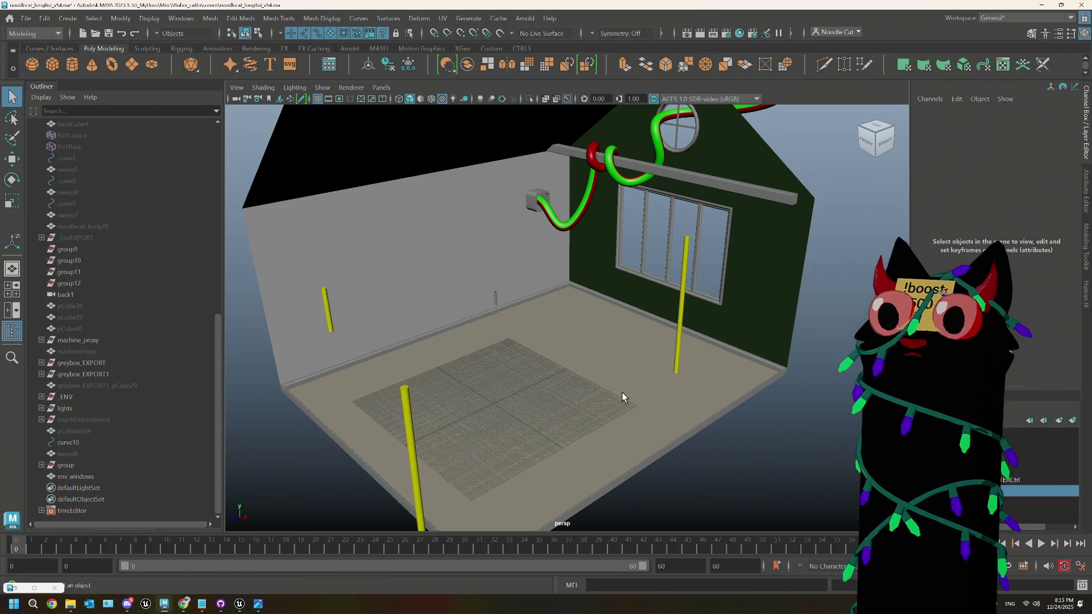
left_click(202, 604)
left_click_drag(171, 337, 65, 320)
Step: Delete the 're eval room size' line from ThePlan.txt and go back to Maya
left_click(231, 334)
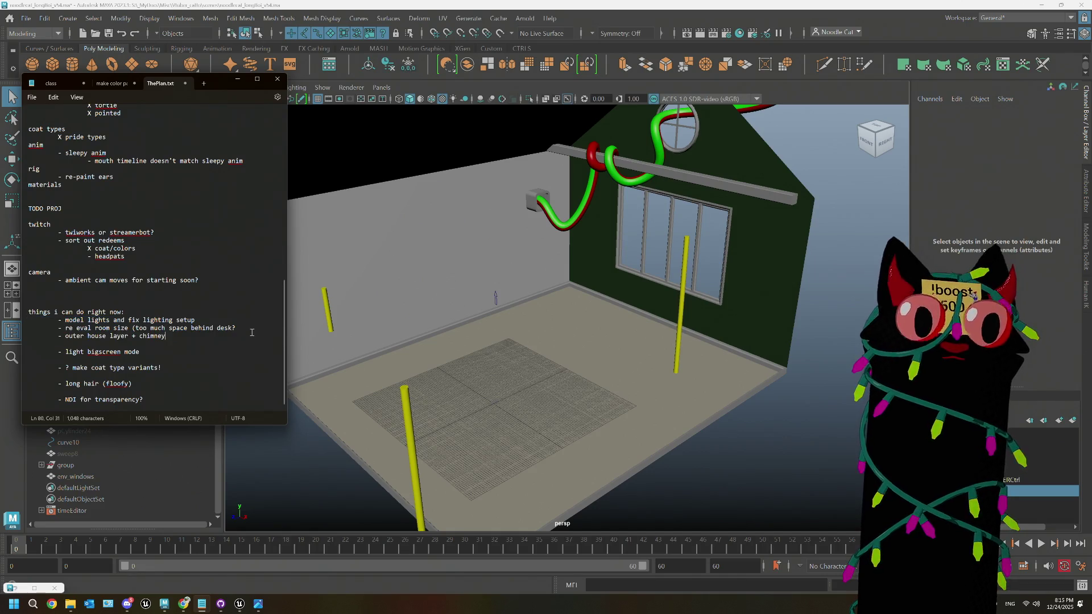
left_click_drag(233, 335, 57, 325)
left_click(148, 331)
left_click_drag(239, 328, 20, 328)
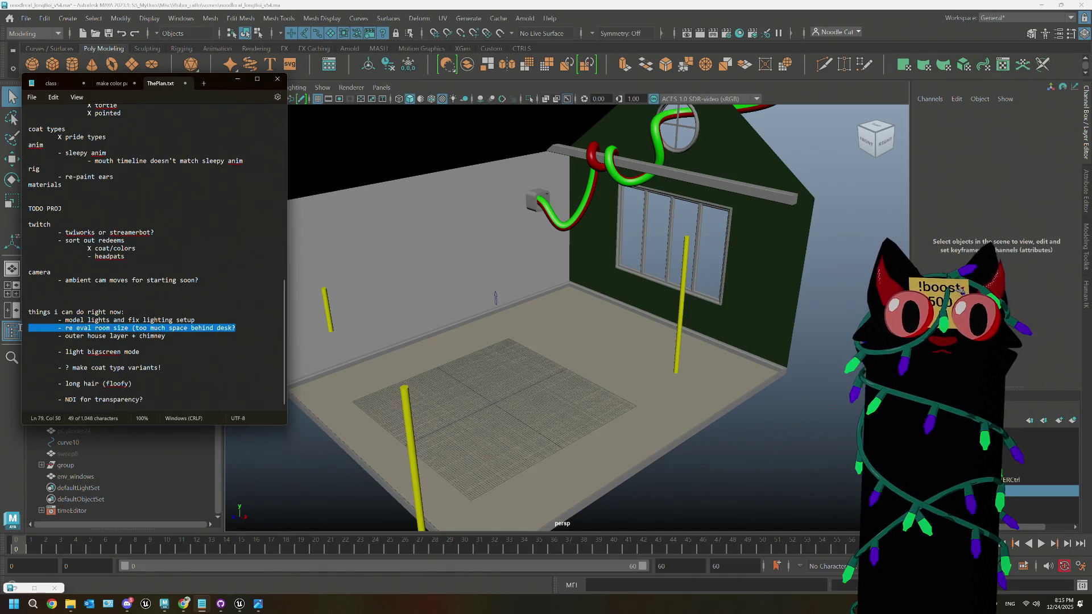
key("BackSpace")
key("BackSpace")
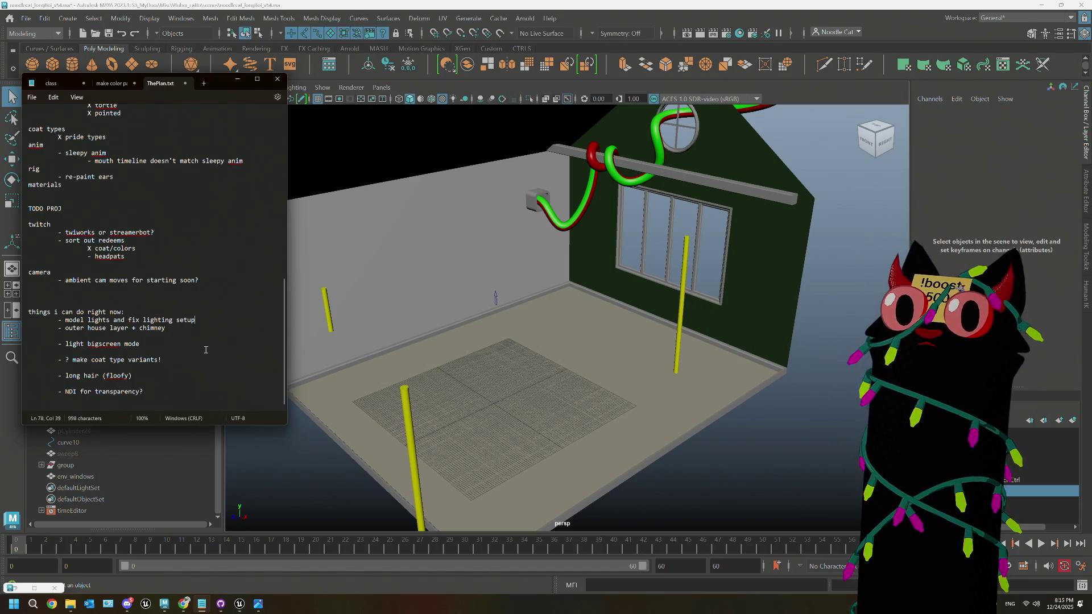
left_click_drag(202, 335, 86, 331)
left_click(97, 320)
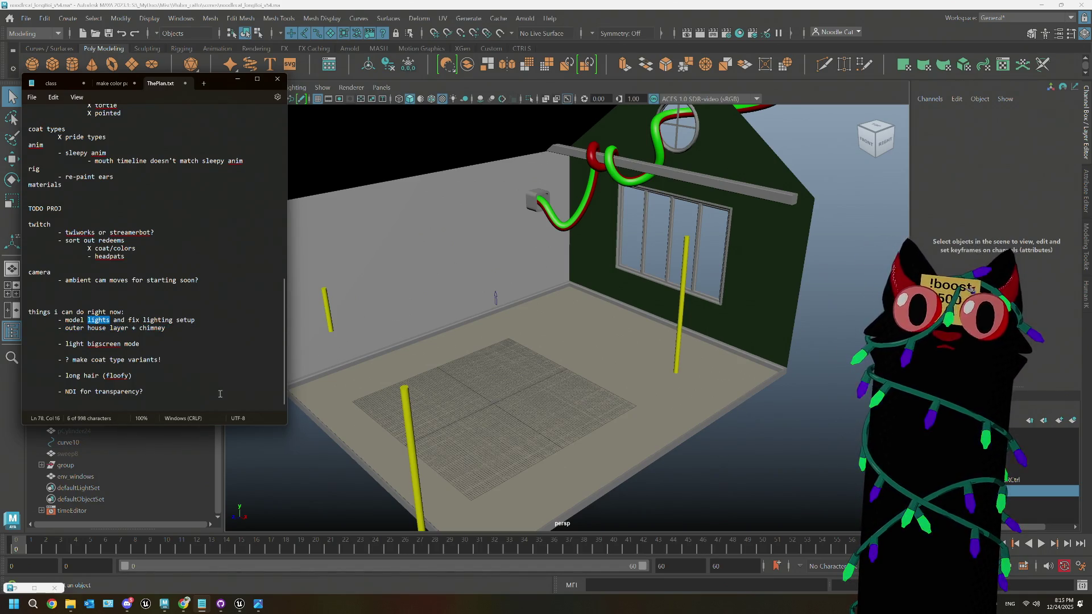
left_click(776, 436)
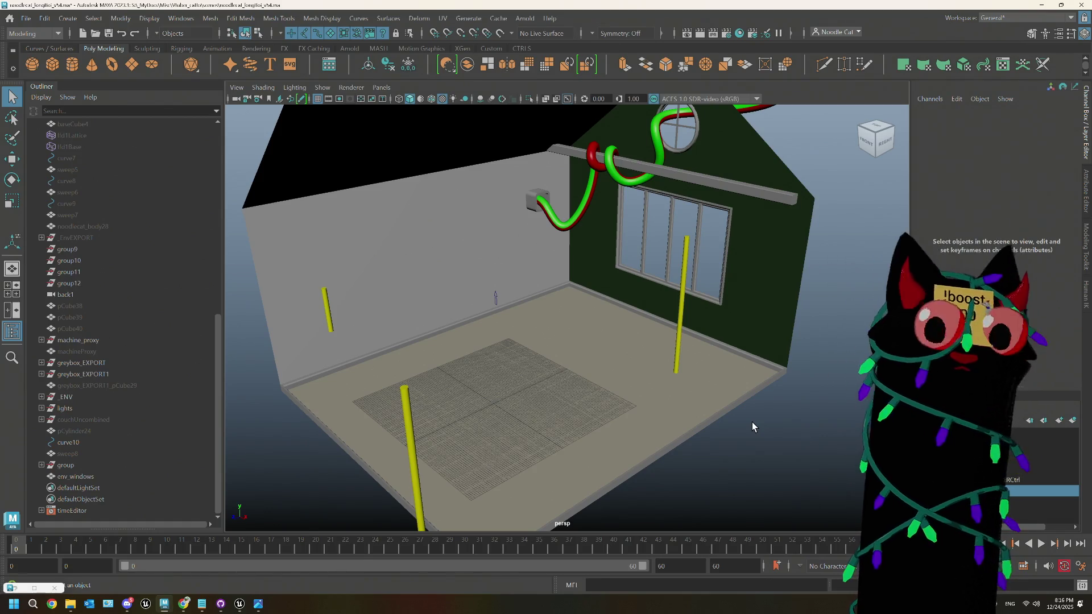
mouse_move(610, 435)
left_mouse_down("alt")
mouse_move(640, 427)
mouse_move(585, 410)
left_mouse_up("alt")
scroll(600, 390, "up", 4)
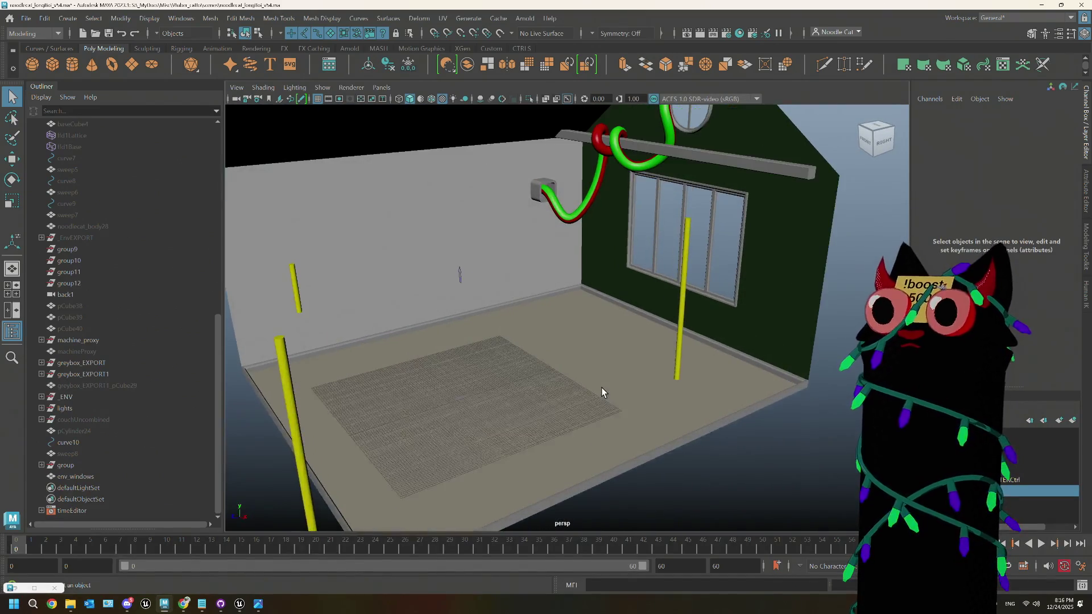
middle_click_drag(653, 381, 507, 363, "alt")
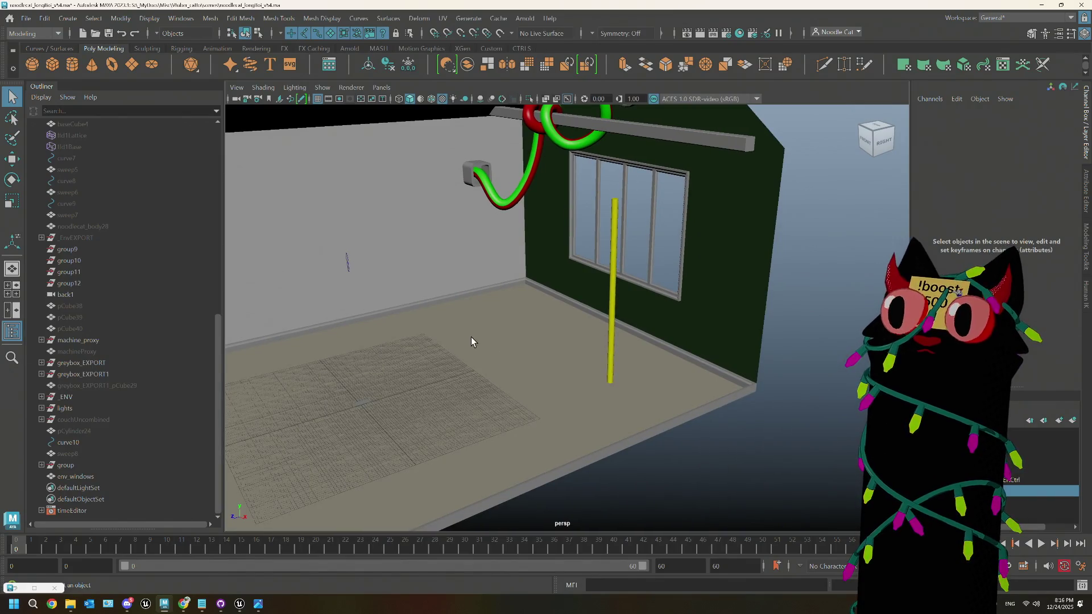
scroll(512, 353, "down", 5)
left_click_drag(536, 366, 497, 356, "alt")
scroll(497, 358, "up", 3)
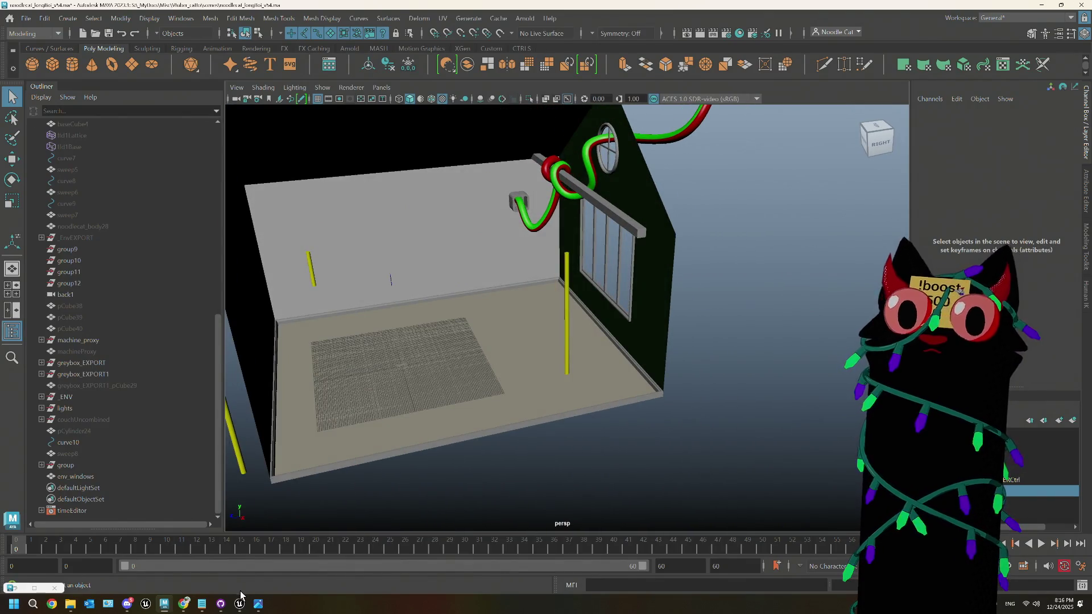
mouse_move(183, 604)
left_click(169, 554)
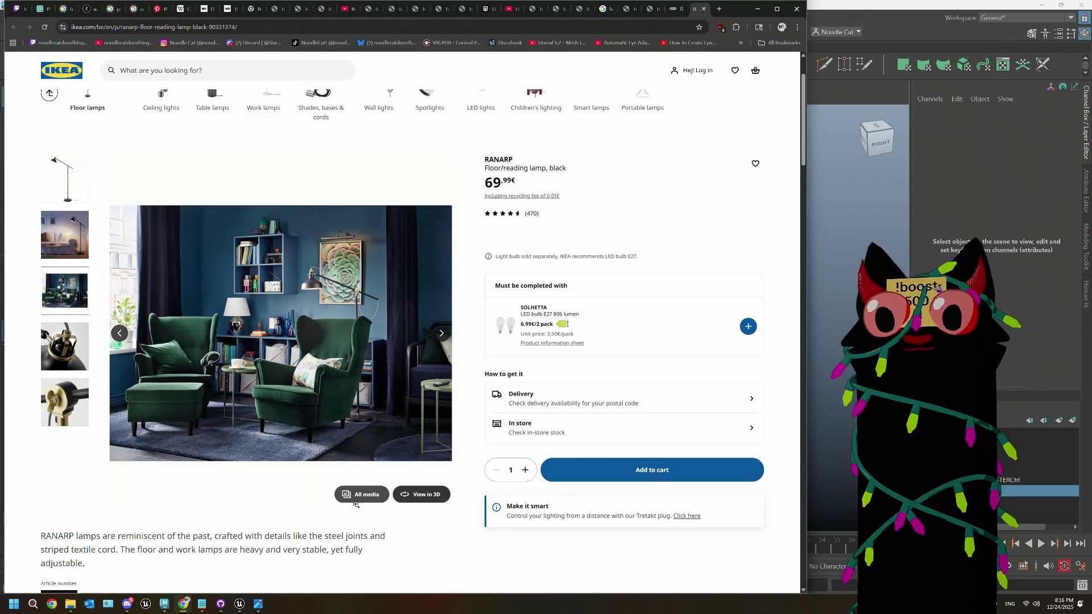
Step: View the RANARP lamp's Measurements and Packaging details, showing the 153 cm height, then return to Maya
scroll(125, 512, "down", 3)
left_click(127, 522)
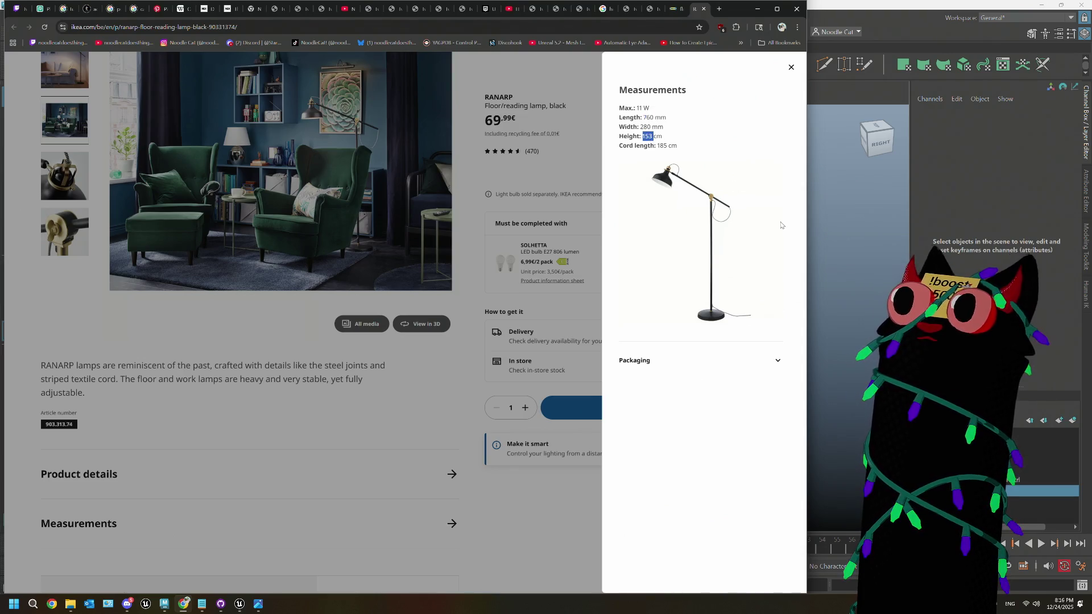
left_click(693, 358)
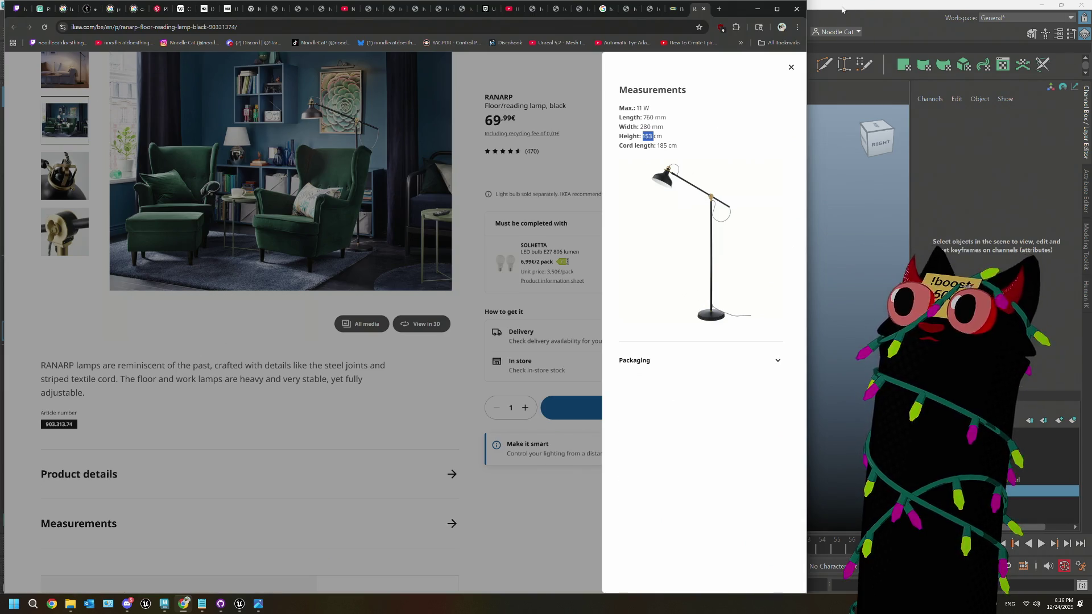
left_click(842, 9)
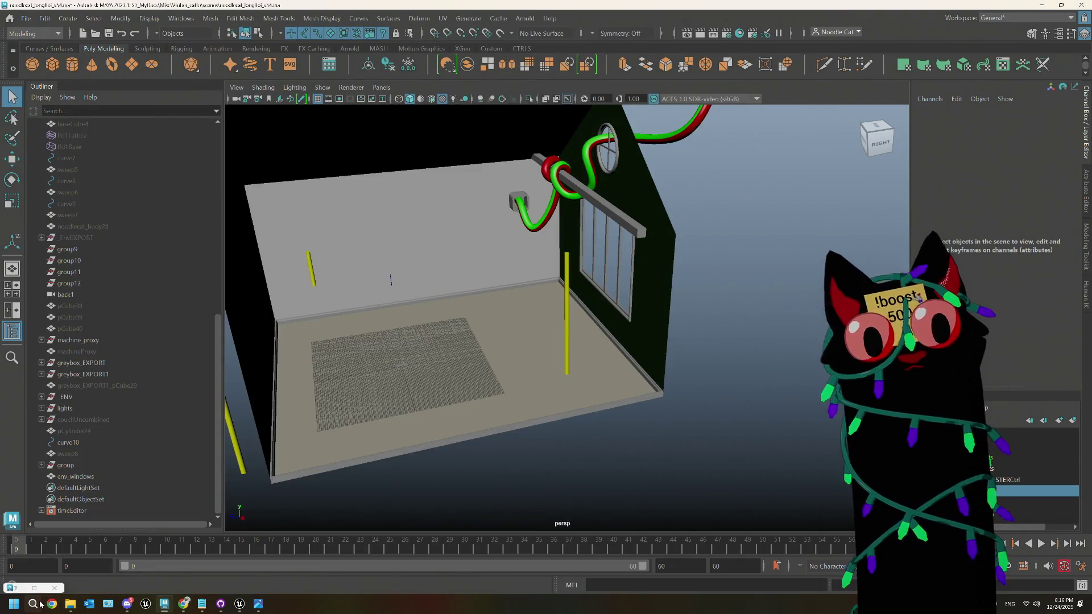
Step: Launch Calculator and set its length converter from Centimeters to Inches
left_click(40, 605)
type("calc")
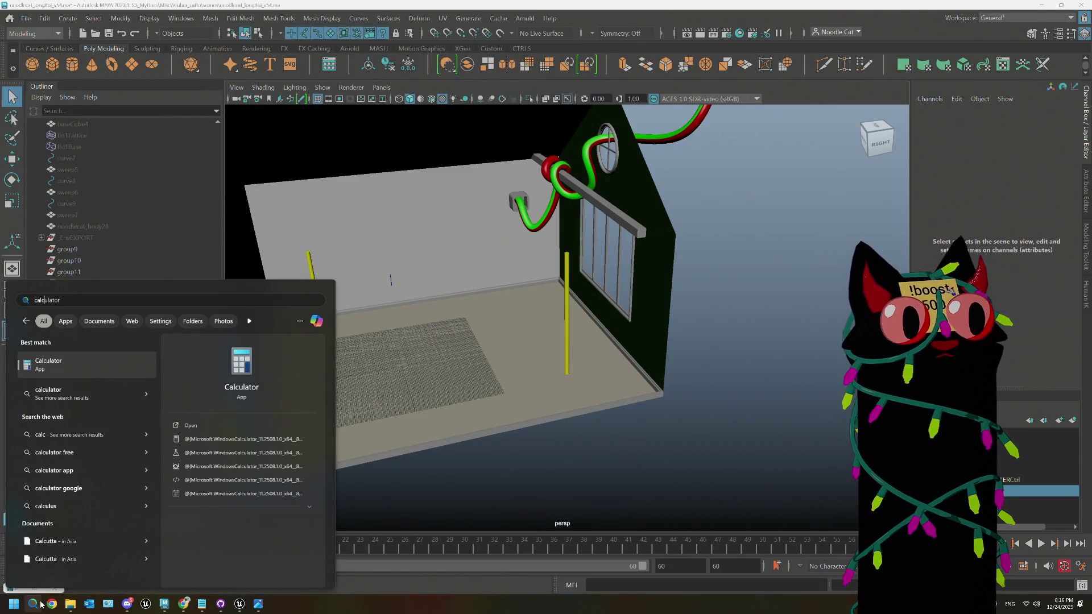
key("Return")
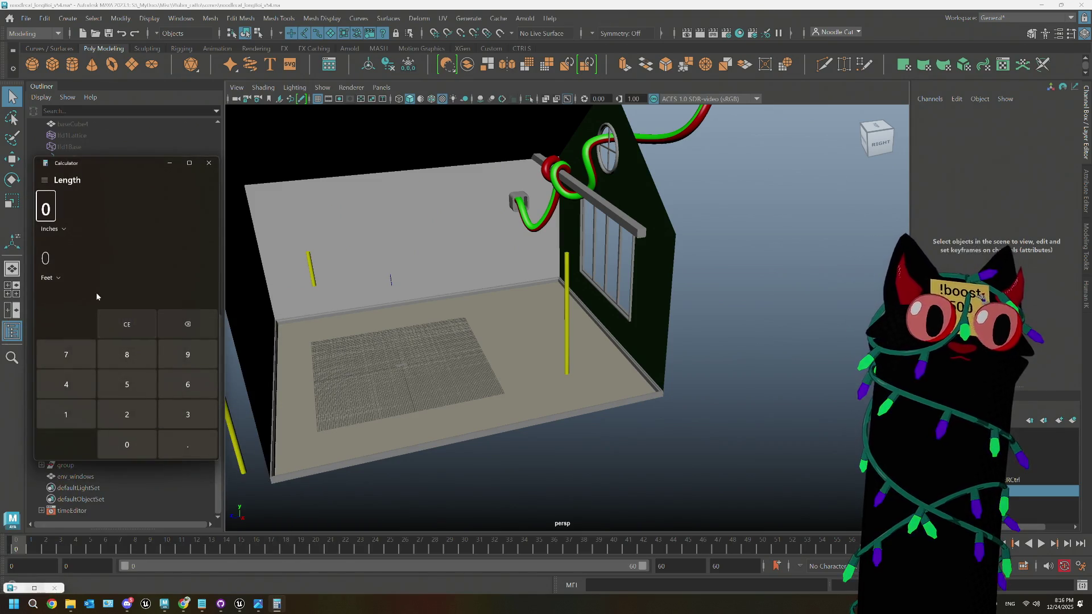
left_click(52, 229)
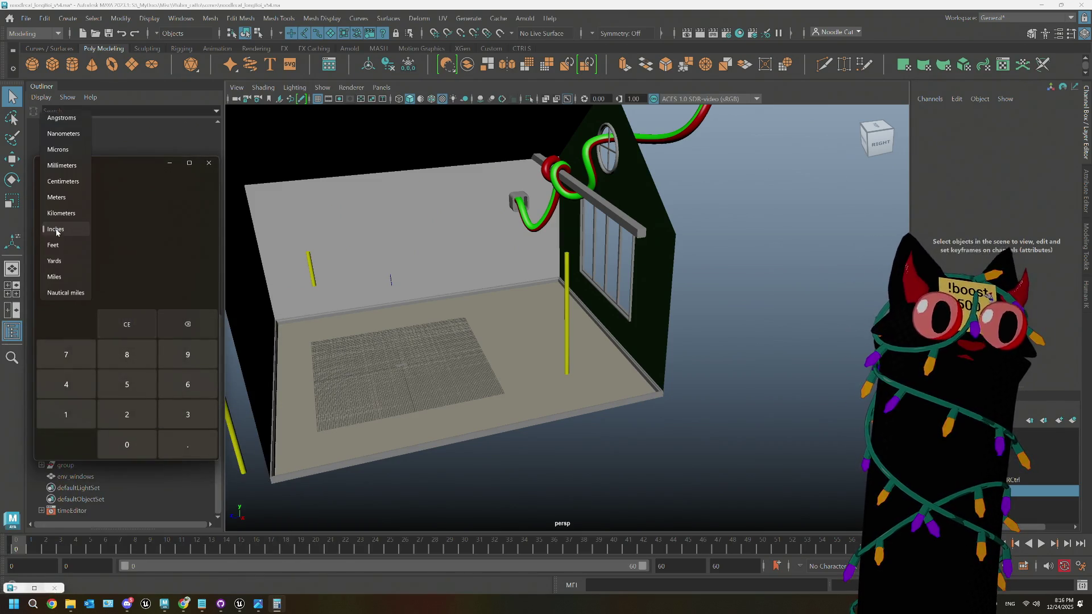
left_click(60, 182)
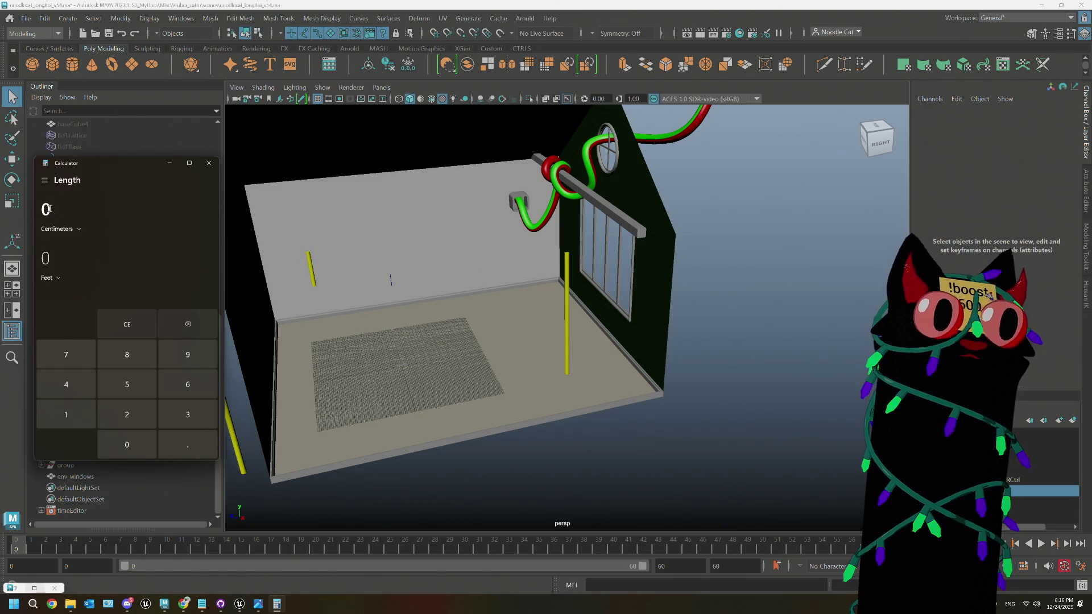
left_click(48, 279)
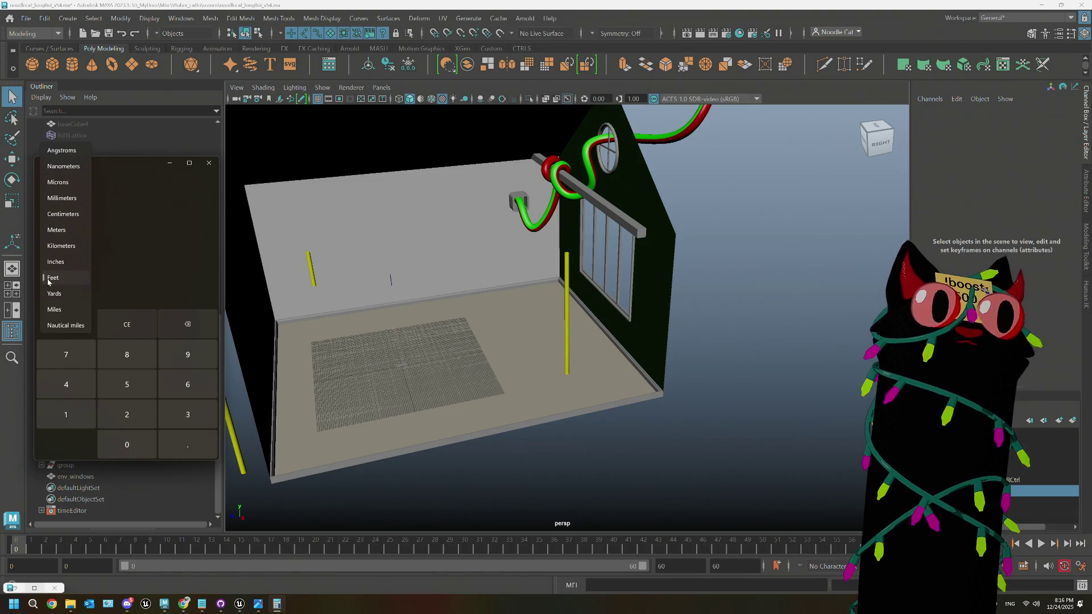
left_click(48, 264)
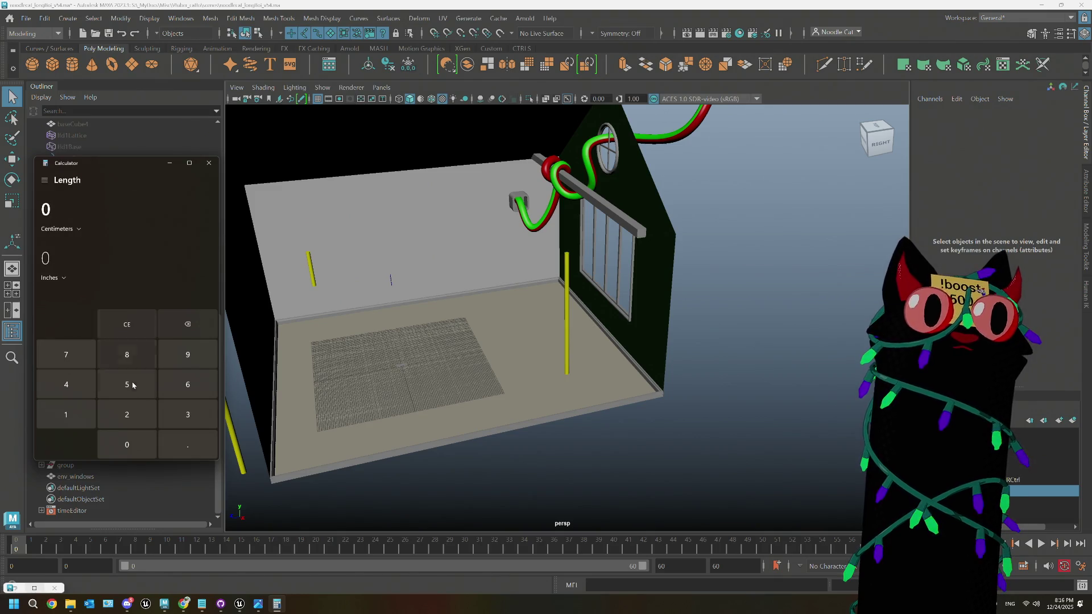
Step: Convert 135 cm to 53.14961 inches and add a polygon cube in Maya
left_click(71, 410)
left_click(168, 418)
left_click(128, 387)
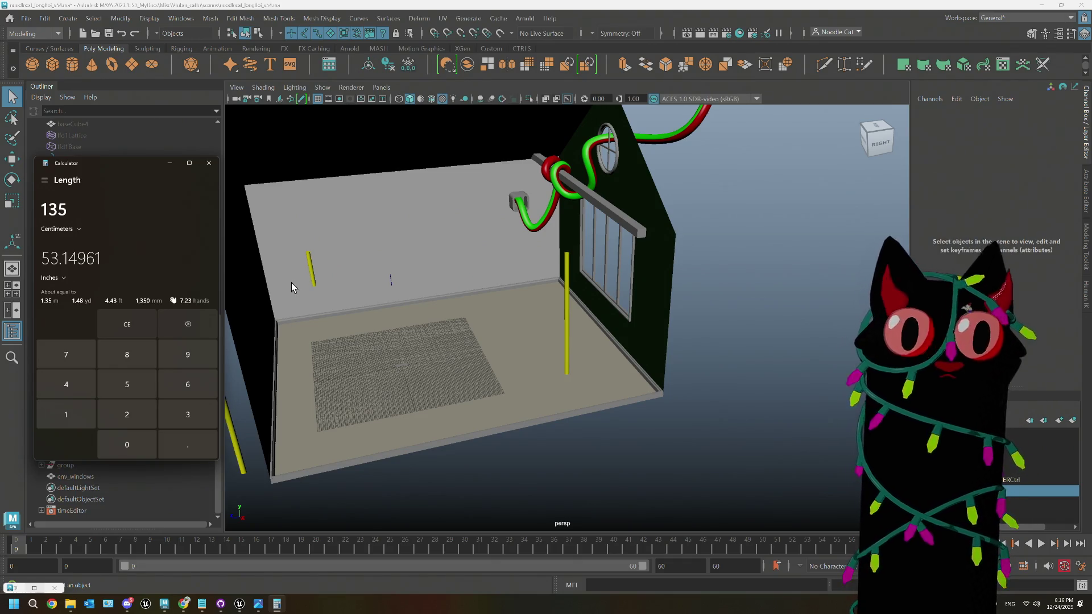
left_click(52, 64)
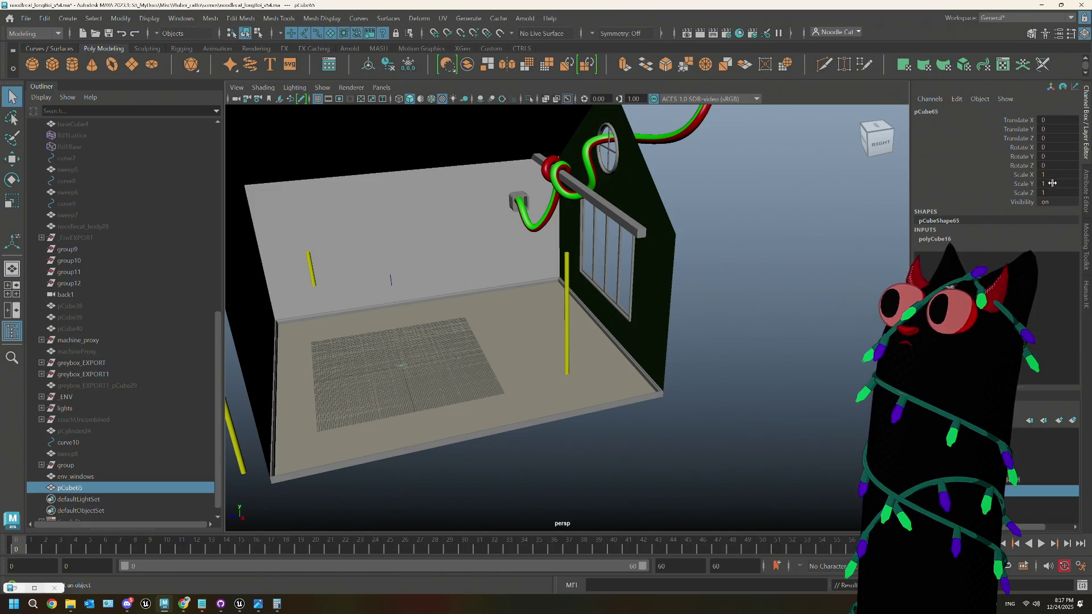
Step: Set the new cube's Scale Y to 53 in the Channel Box
left_click(1053, 186)
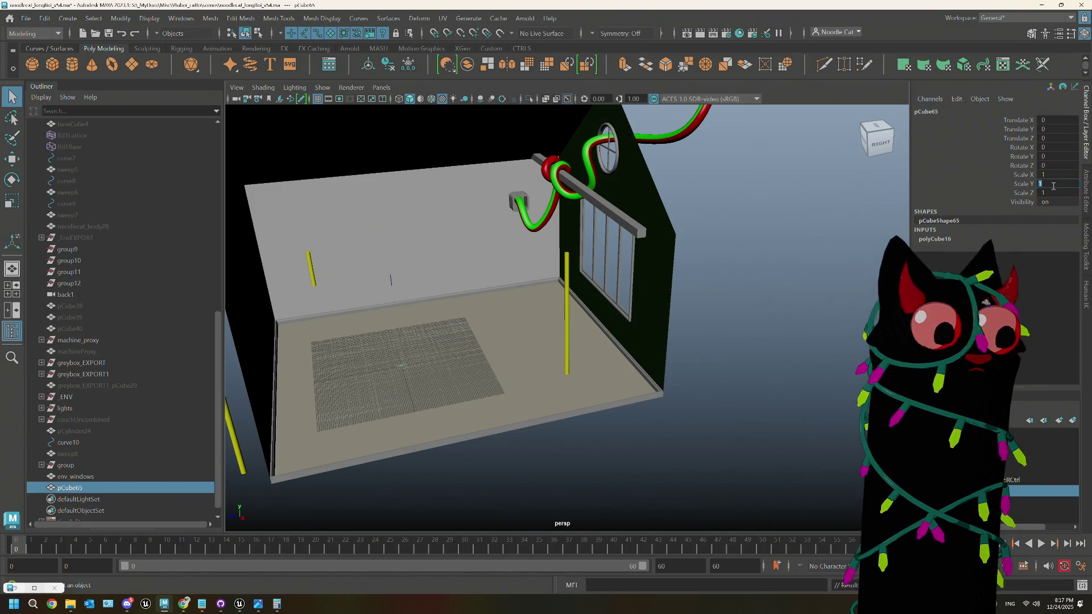
type("53")
key("Tab")
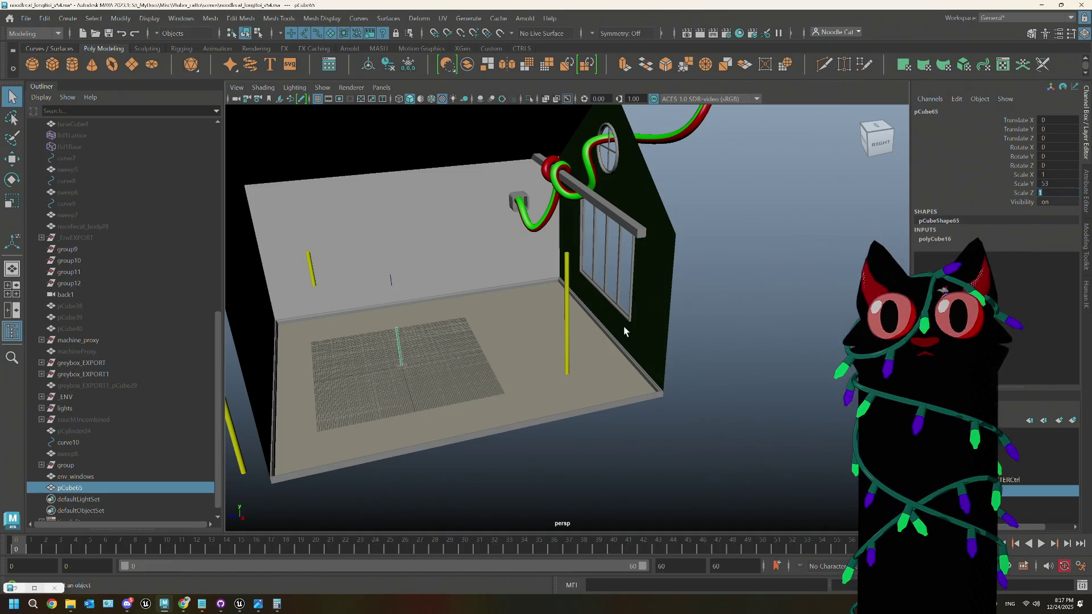
Step: Move the pole up to Y 26.693 so it stands on the floor, then return to the IKEA measurements
mouse_move(627, 333)
left_mouse_down("alt")
mouse_move(556, 366)
mouse_move(600, 360)
left_mouse_up("alt")
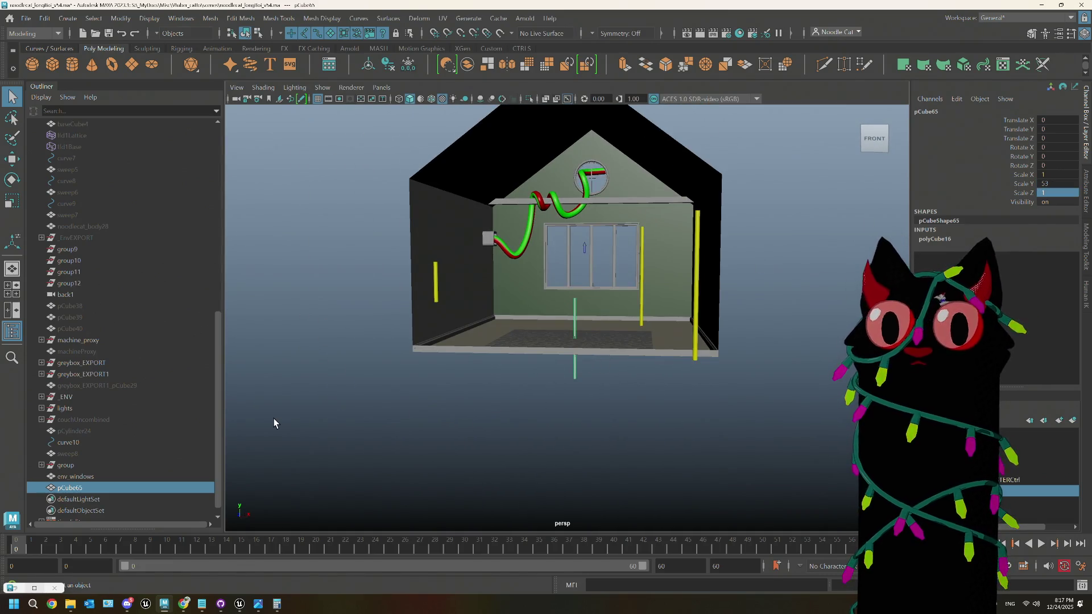
key("w")
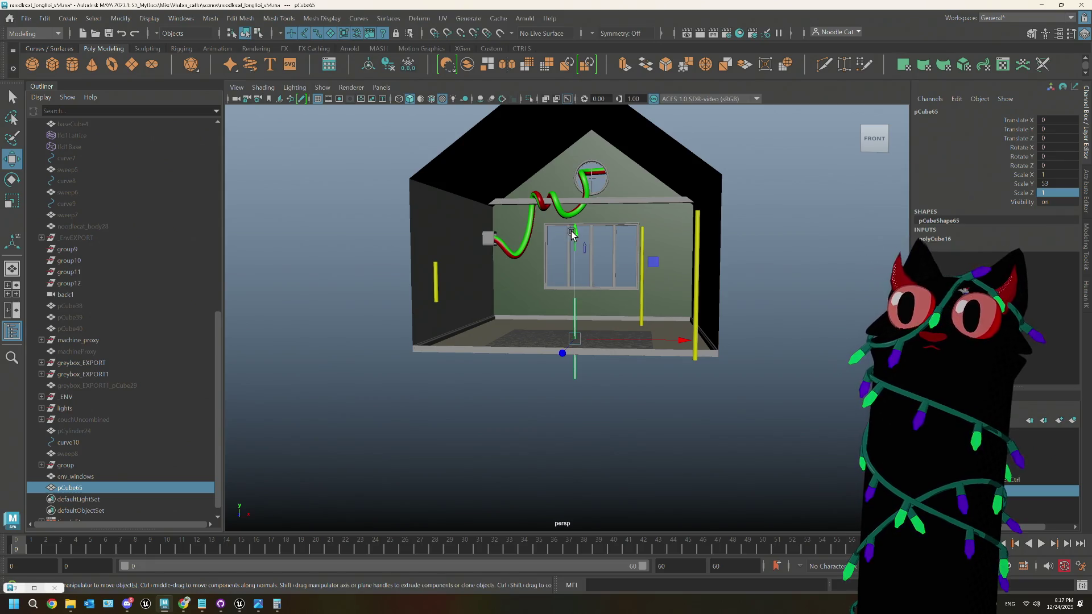
left_click_drag(573, 237, 574, 194)
scroll(575, 227, "up", 5)
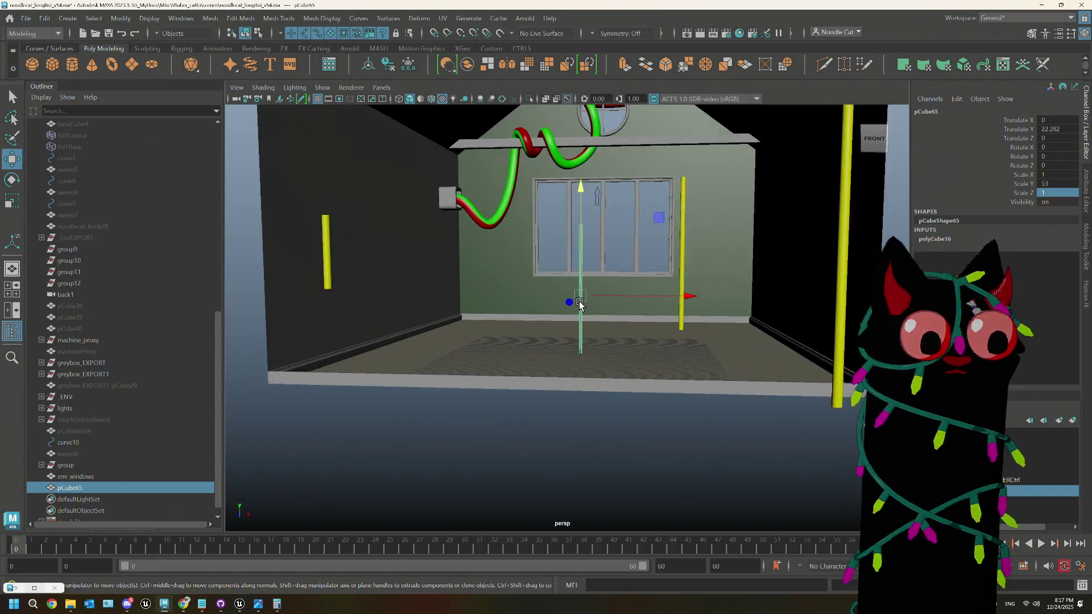
scroll(577, 232, "down", 6)
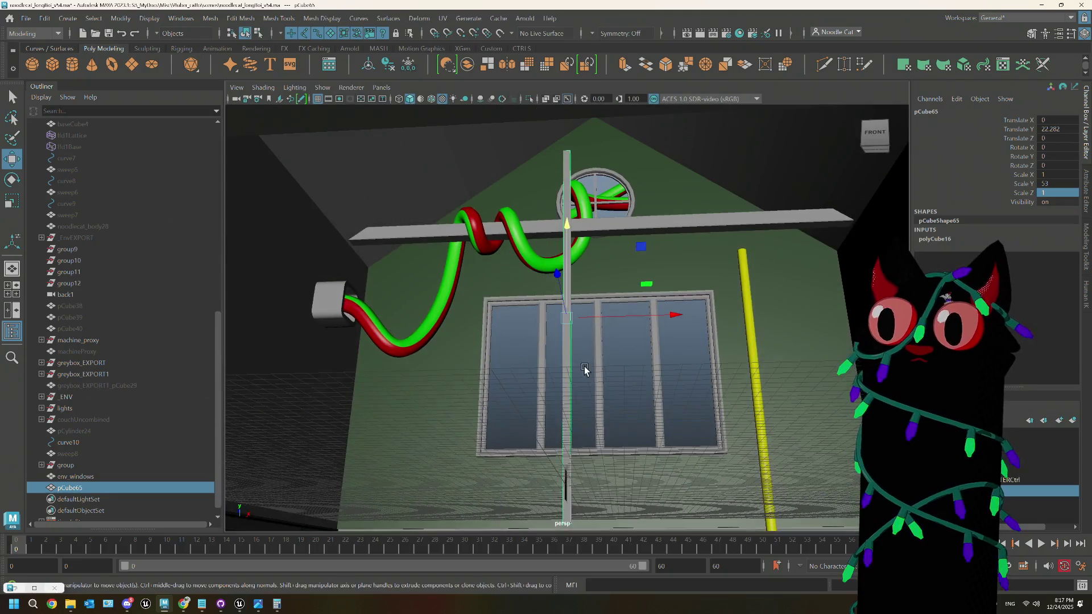
scroll(564, 279, "up", 2)
mouse_move(568, 229)
left_mouse_down()
mouse_move(565, 206)
mouse_move(593, 330)
mouse_move(614, 364)
mouse_move(631, 364)
mouse_move(607, 363)
left_mouse_up()
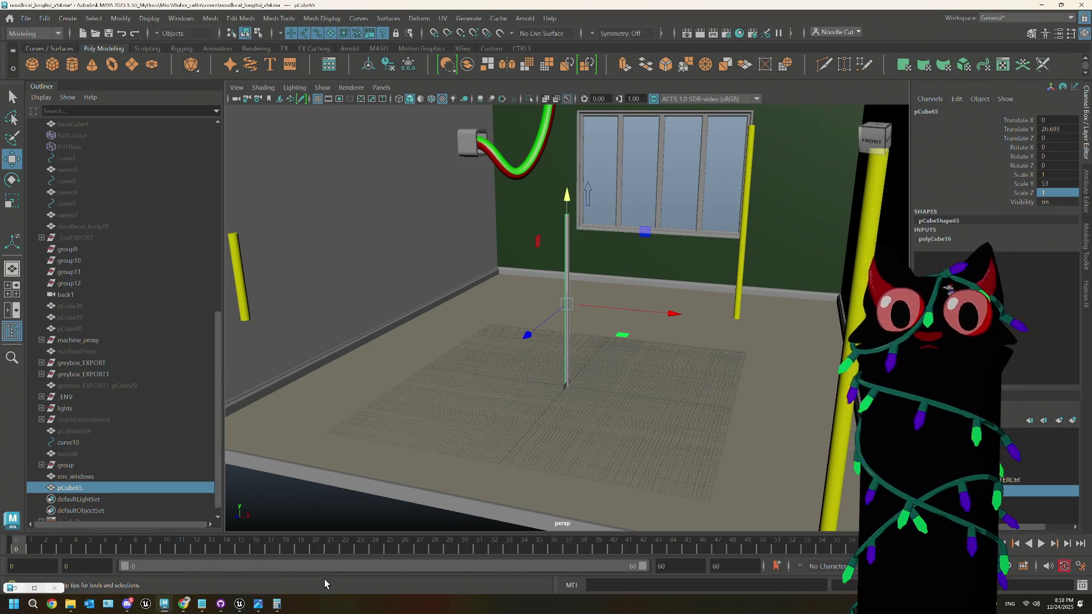
key("alt+Tab")
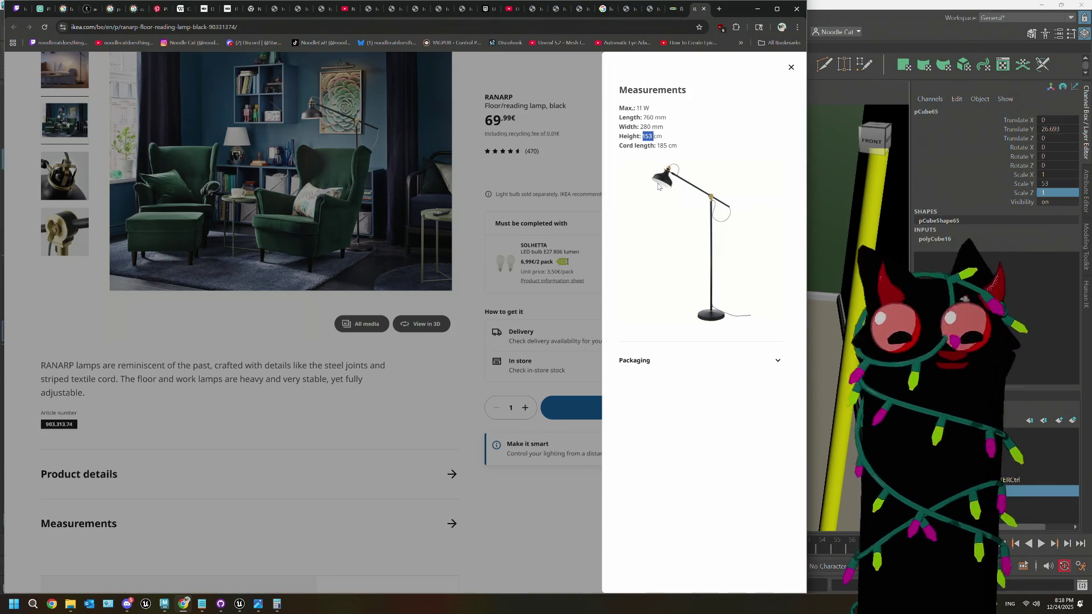
Step: Expand _ENV in the Outliner and make env_couch visible in the scene
left_click(836, 12)
left_click_drag(631, 285, 686, 287, "alt")
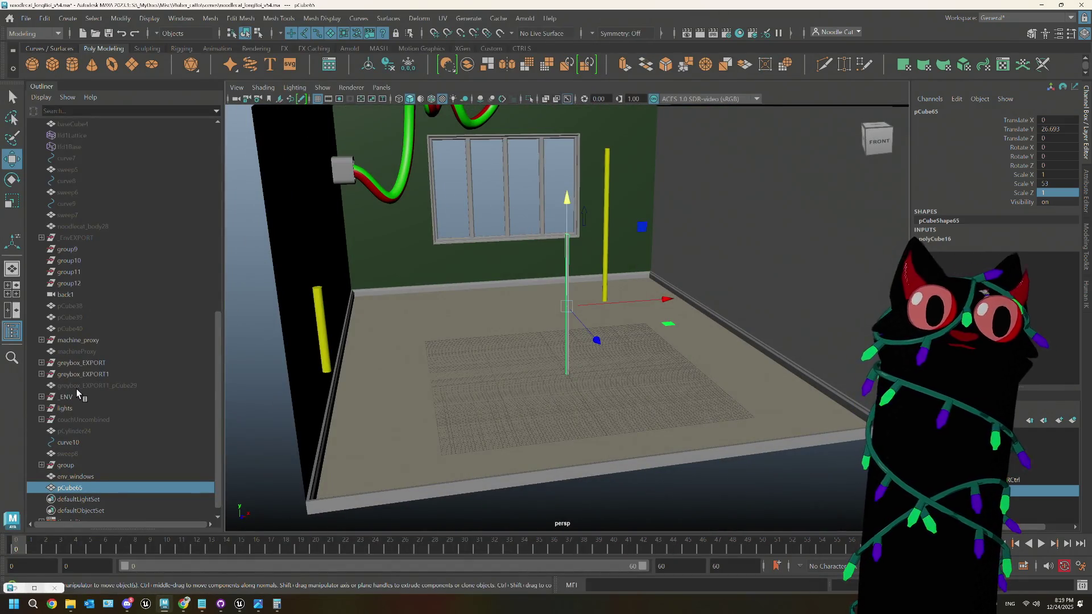
scroll(71, 376, "down", 1)
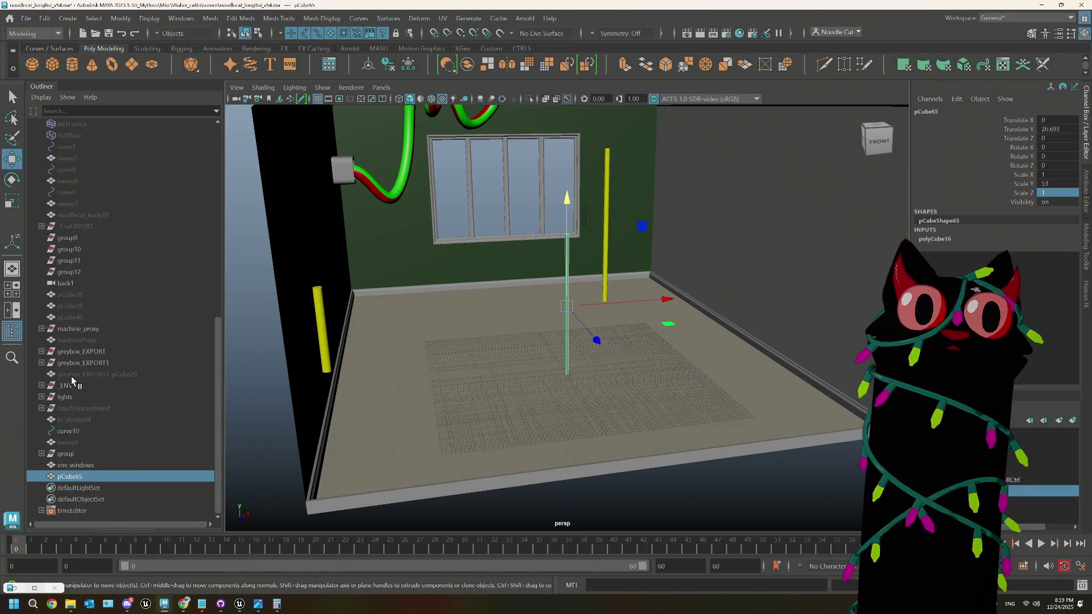
left_click(42, 387)
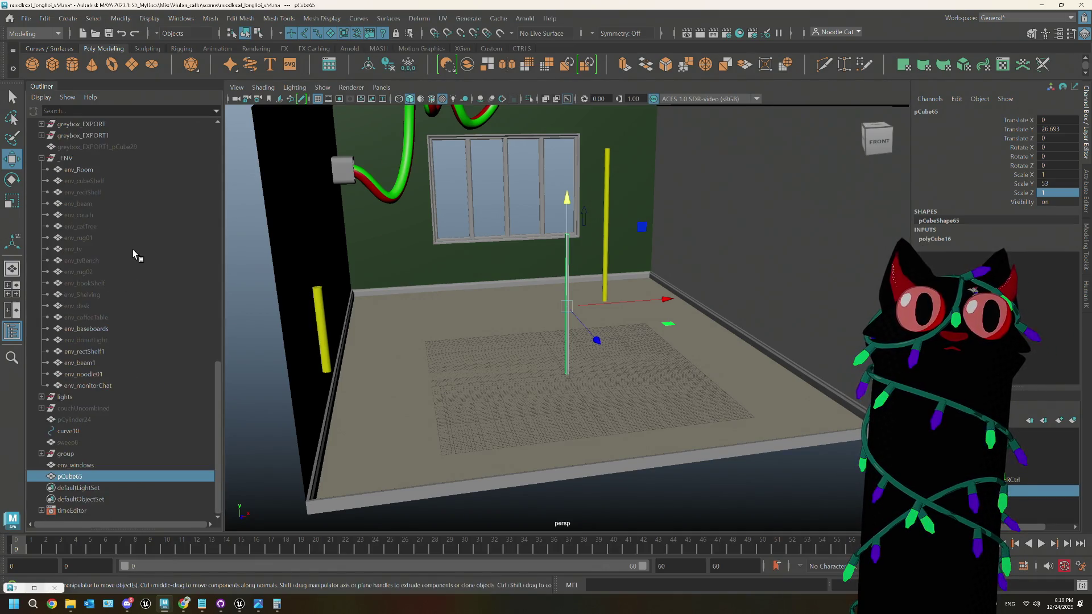
left_click(84, 215)
key("h")
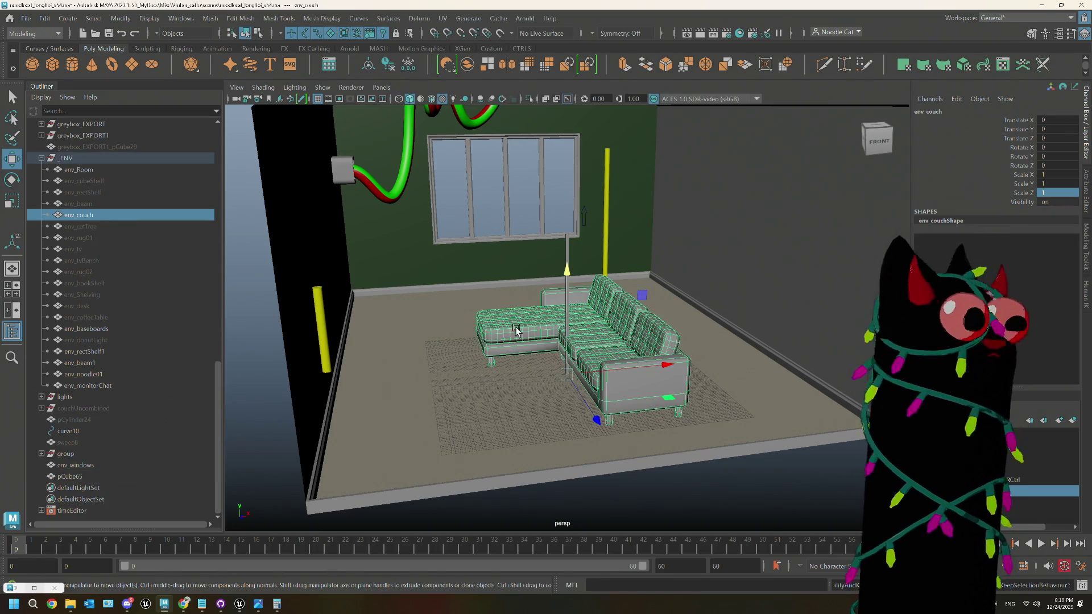
mouse_move(610, 348)
left_mouse_down("alt")
mouse_move(520, 329)
mouse_move(571, 322)
mouse_move(581, 376)
left_mouse_up("alt")
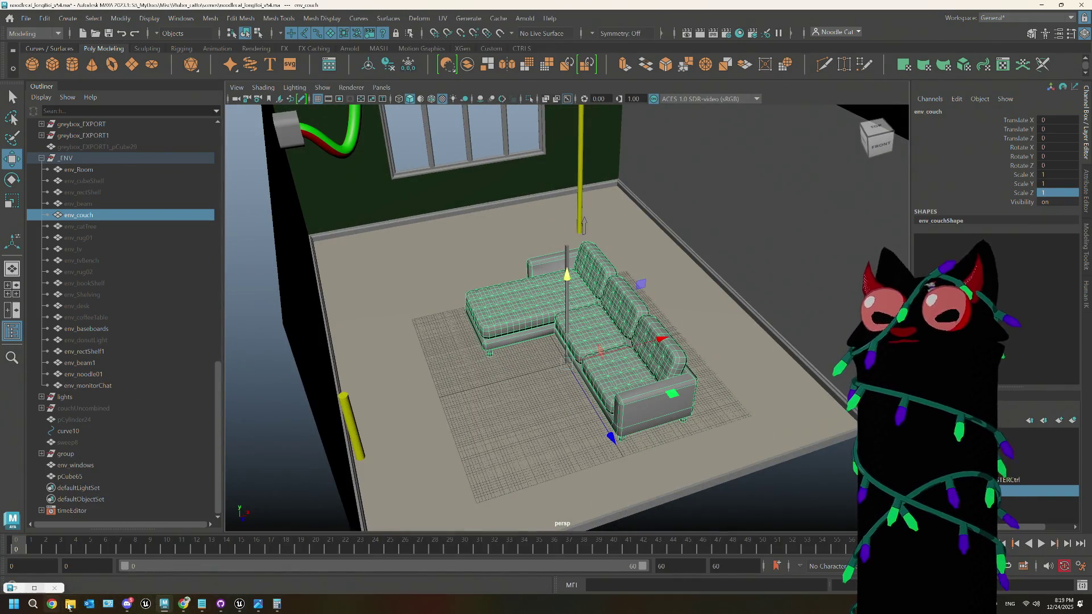
Step: Recheck the lamp measurements, then create a polygon cylinder and show its polyCylinder3 settings
left_click(183, 604)
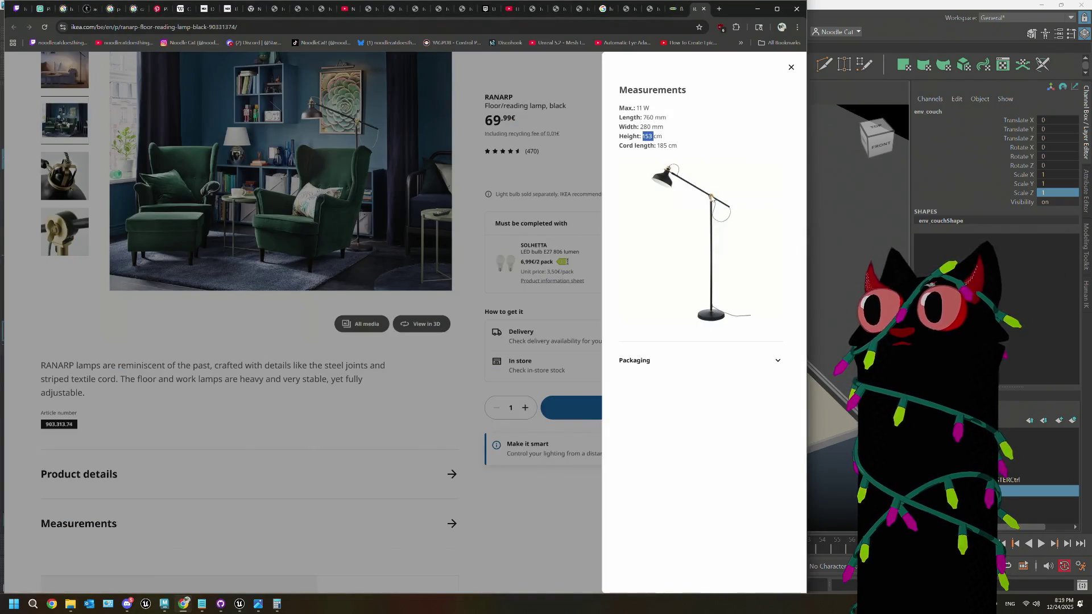
left_click(836, 16)
scroll(635, 272, "up", 5)
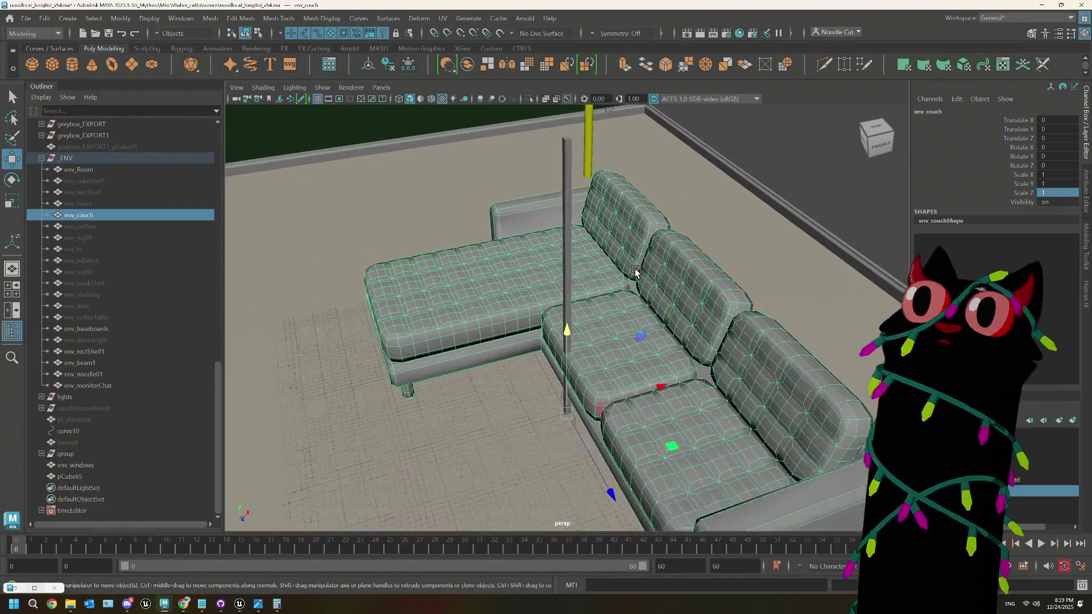
scroll(635, 272, "up", 2)
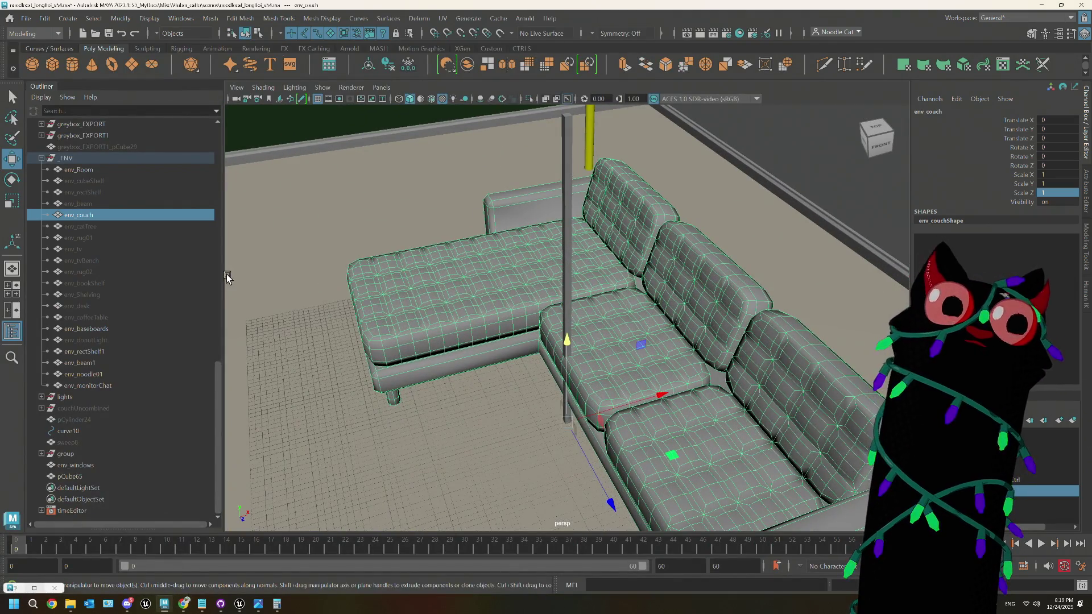
left_click(66, 61)
key("ctrl+a")
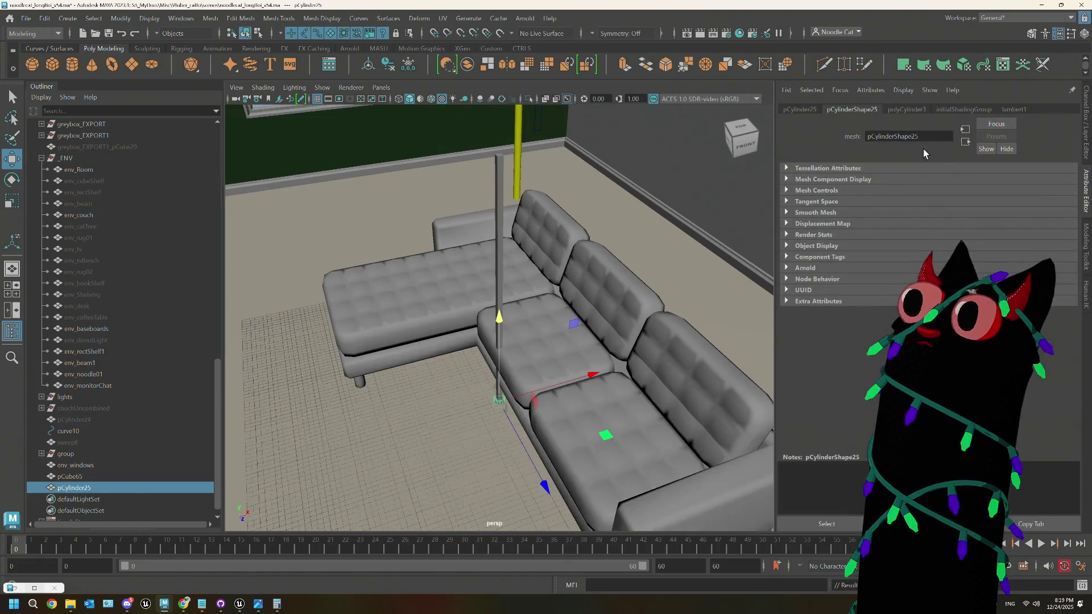
left_click(917, 110)
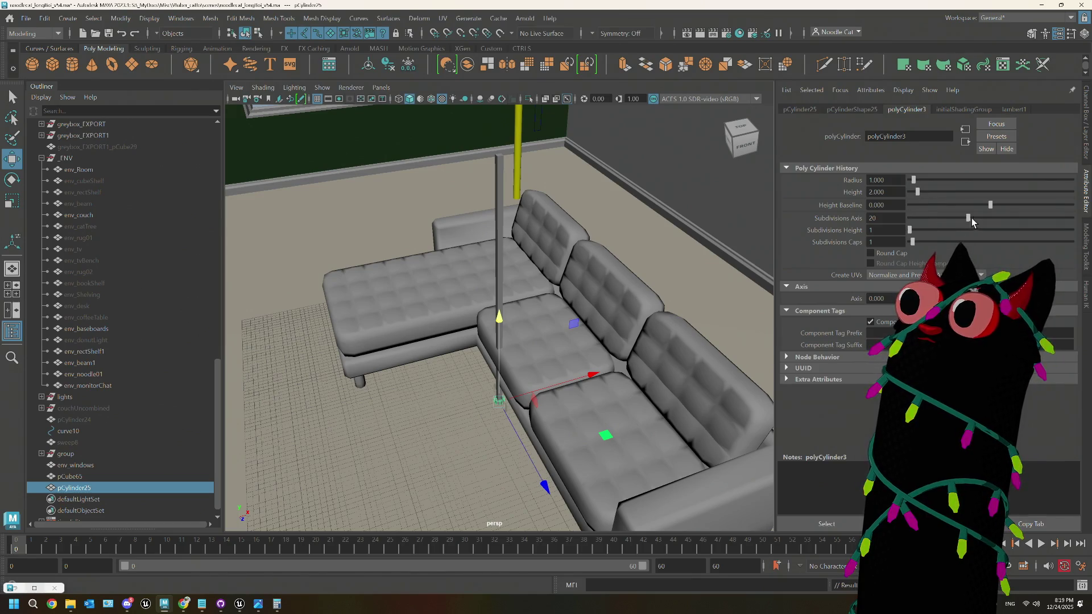
Step: Give pCylinder25 8 axis subdivisions, radius 0.556 and height 53 beside the couch
double_click(885, 218)
type("8")
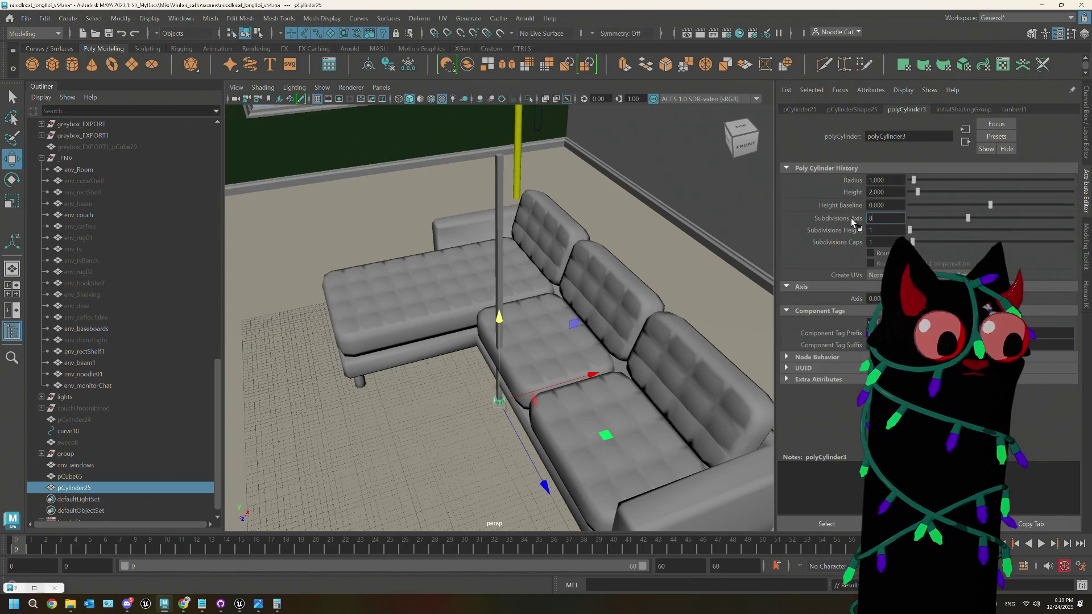
key("Tab")
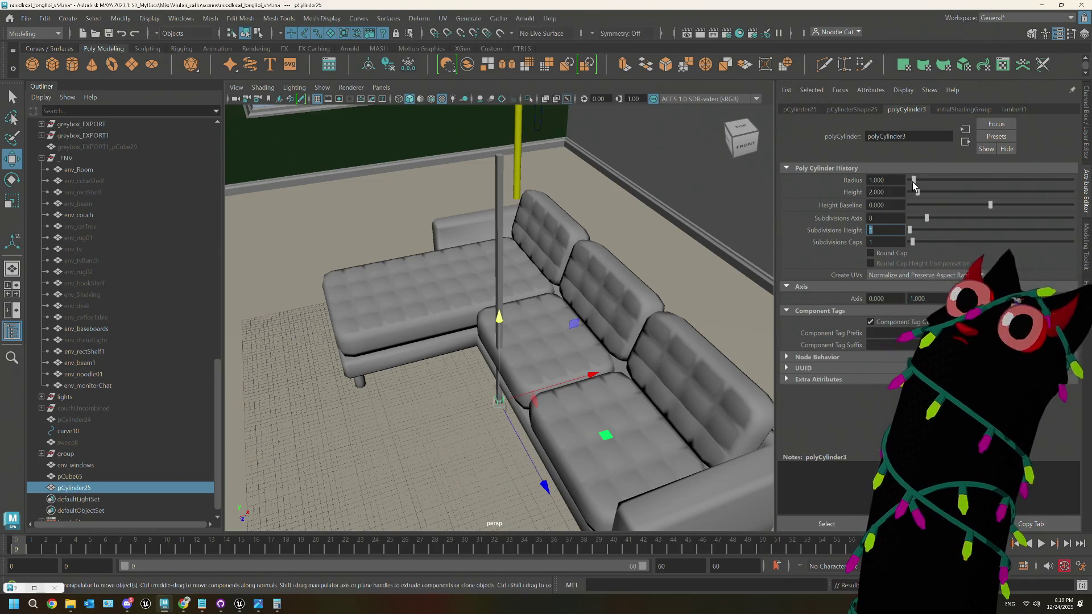
left_click_drag(913, 182, 911, 182)
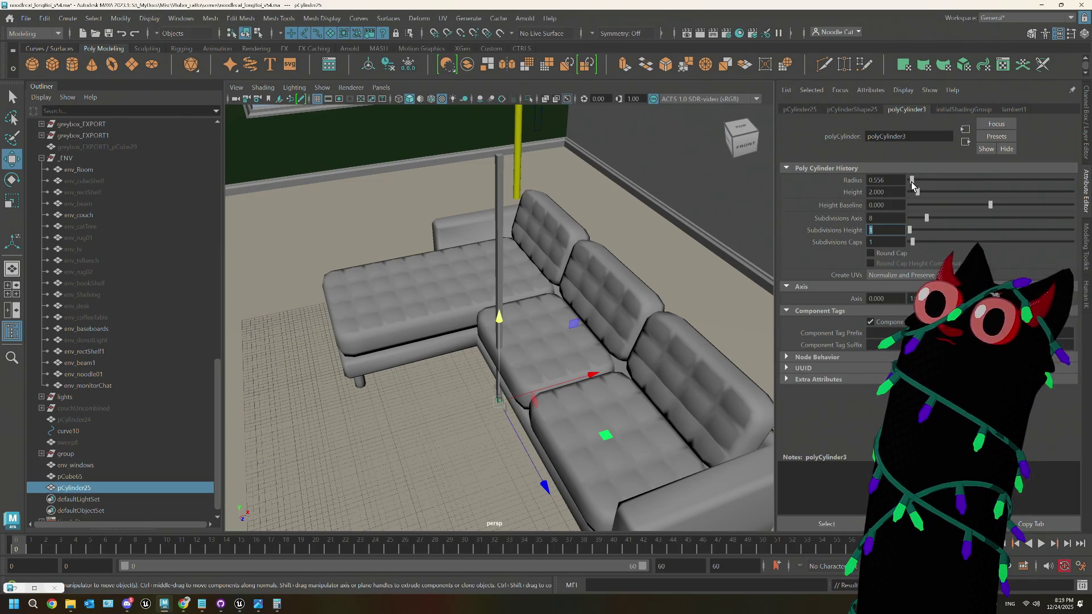
left_click(885, 192)
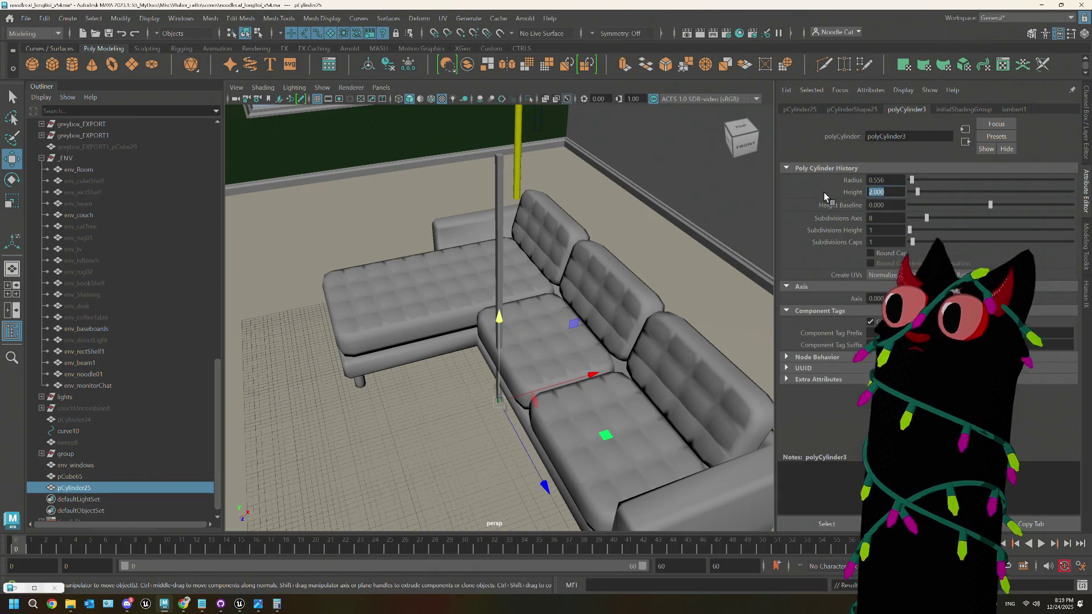
type("53")
key("Tab")
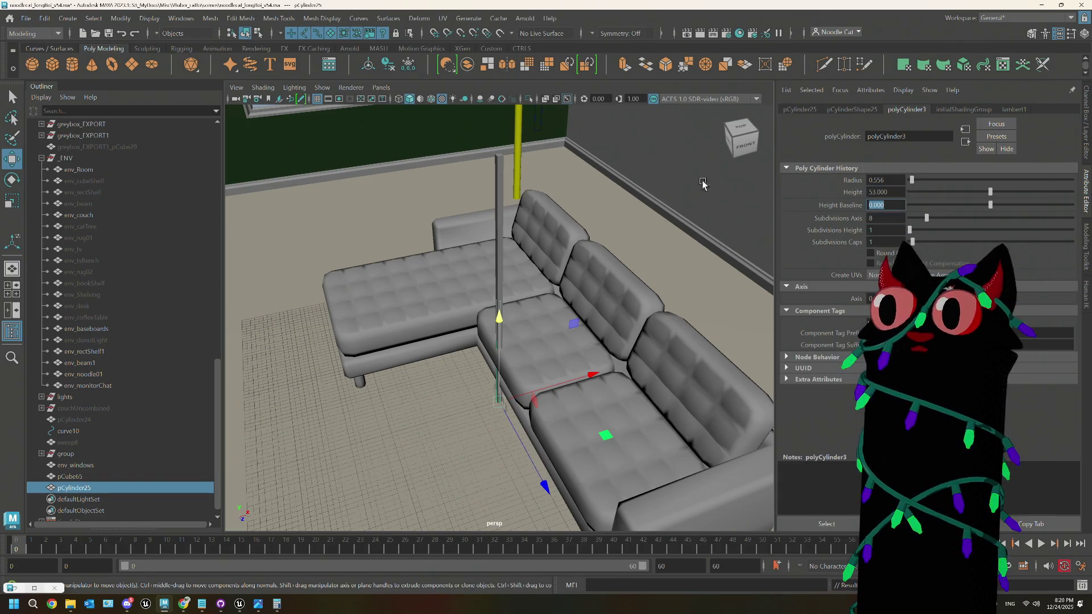
mouse_move(704, 183)
left_mouse_down("alt")
mouse_move(555, 357)
mouse_move(518, 371)
mouse_move(503, 207)
left_mouse_up("alt")
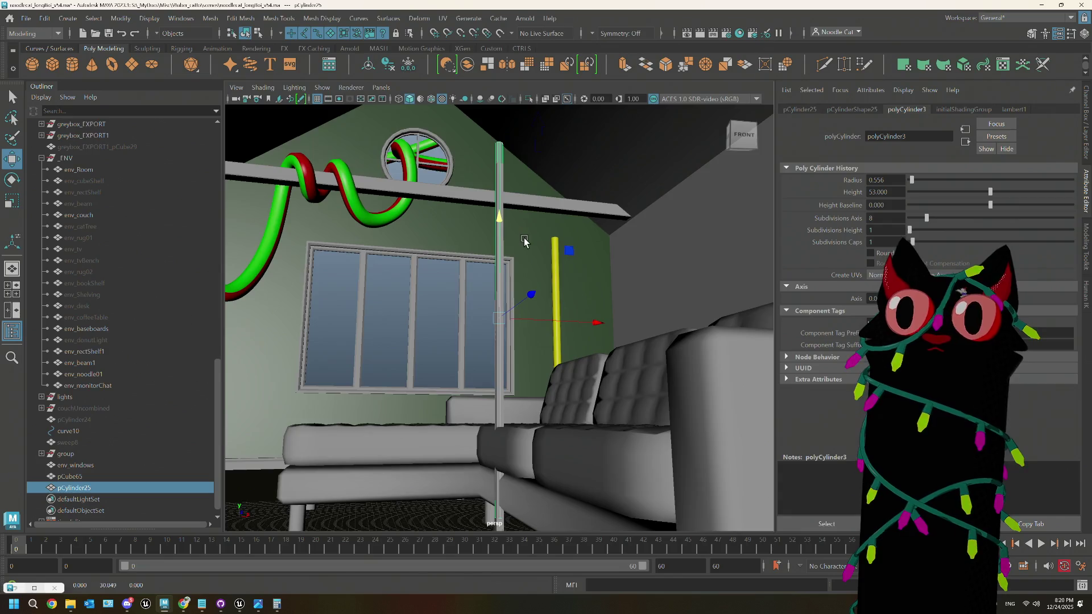
mouse_move(525, 242)
left_mouse_down("alt")
mouse_move(534, 260)
mouse_move(492, 241)
mouse_move(500, 215)
mouse_move(498, 238)
left_mouse_up("alt")
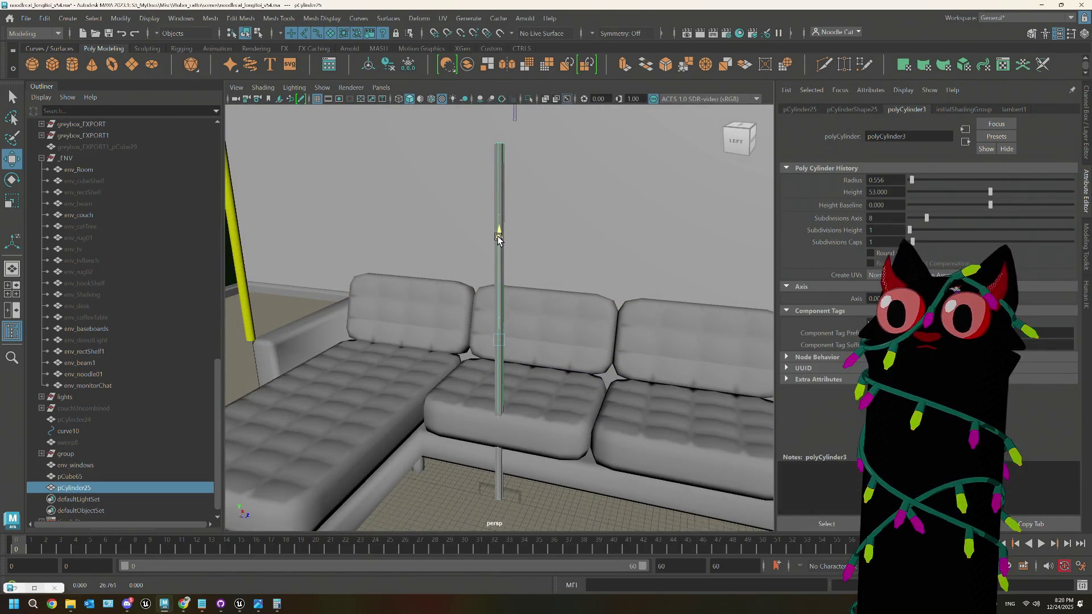
left_click(505, 493)
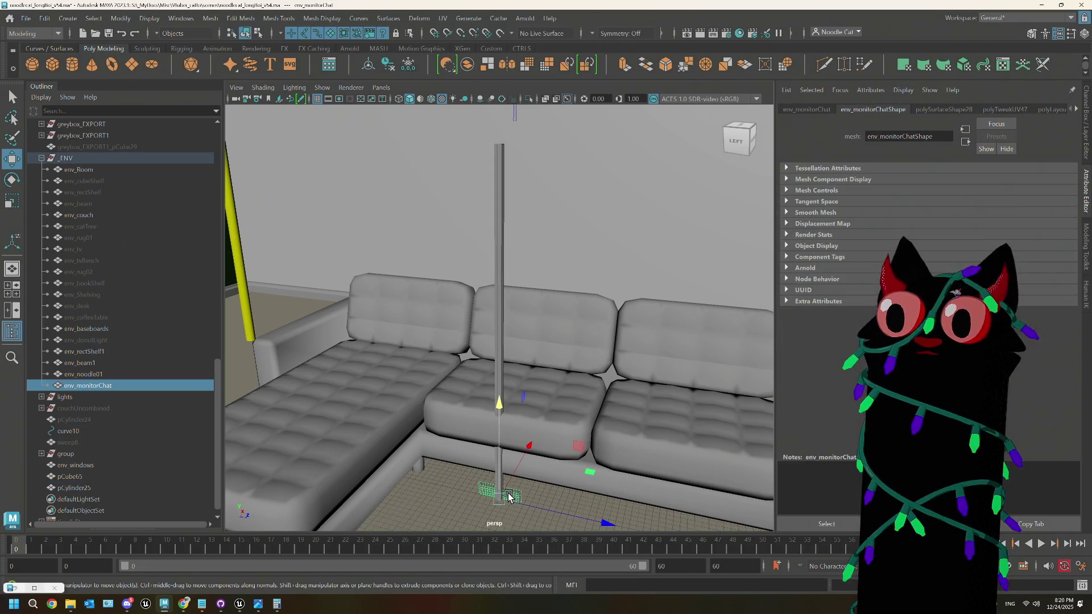
Step: Hide env_monitorChat and select the pCylinder25 pole near its base
key("h")
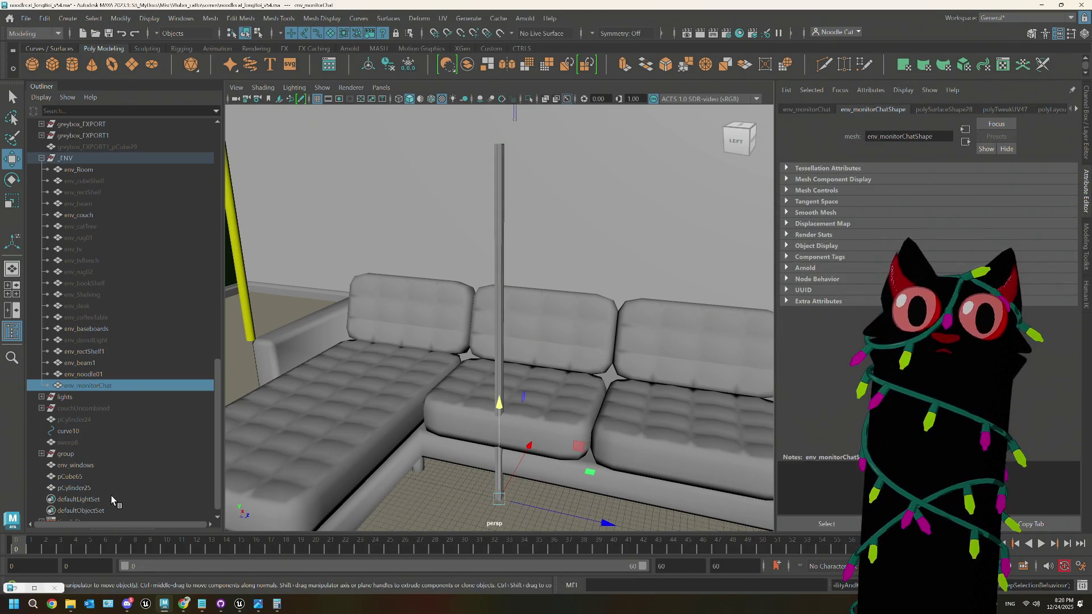
left_click(84, 469)
left_click(84, 469, "ctrl")
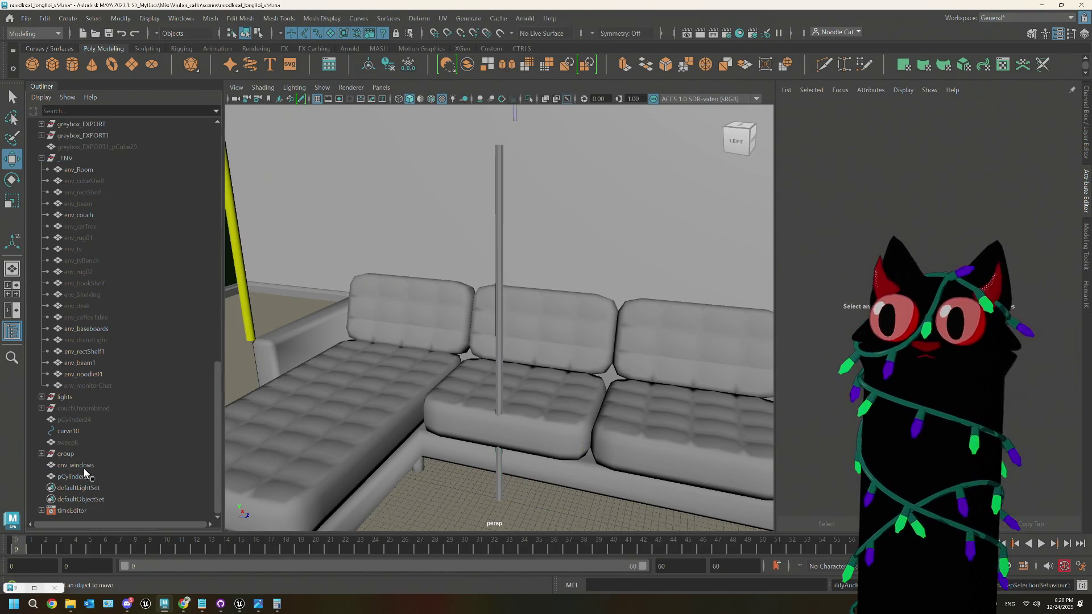
left_click(502, 206)
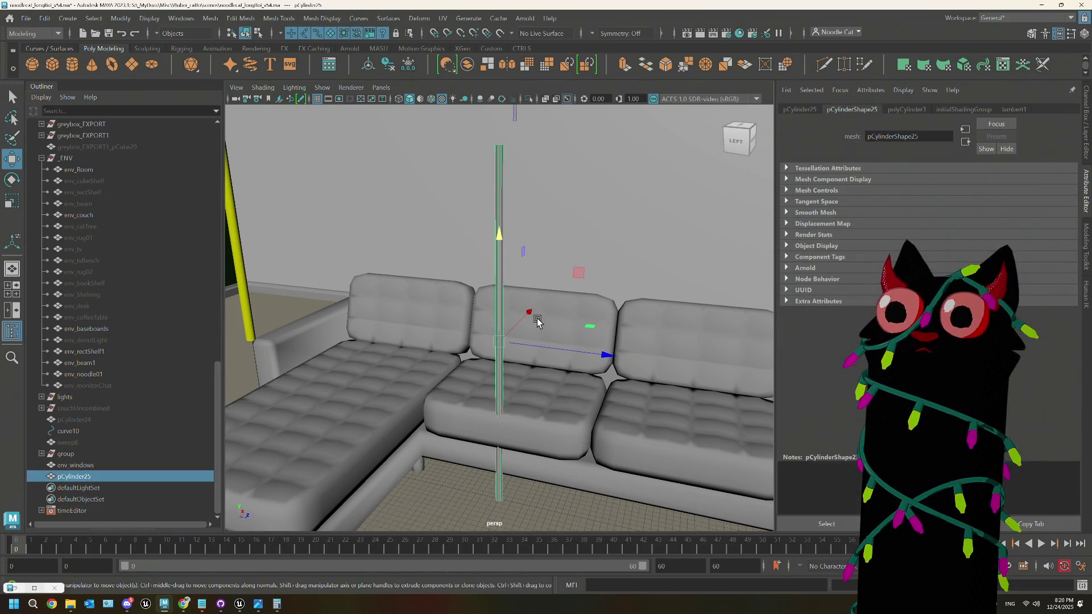
mouse_move(533, 314)
left_mouse_down("alt")
mouse_move(537, 378)
mouse_move(519, 391)
mouse_move(556, 358)
mouse_move(469, 237)
left_mouse_up("alt")
right_click_drag(468, 237, 586, 151)
Step: Cut an edge loop near the pole's foot and select the bottom-loop vertices for scaling
left_click(816, 64)
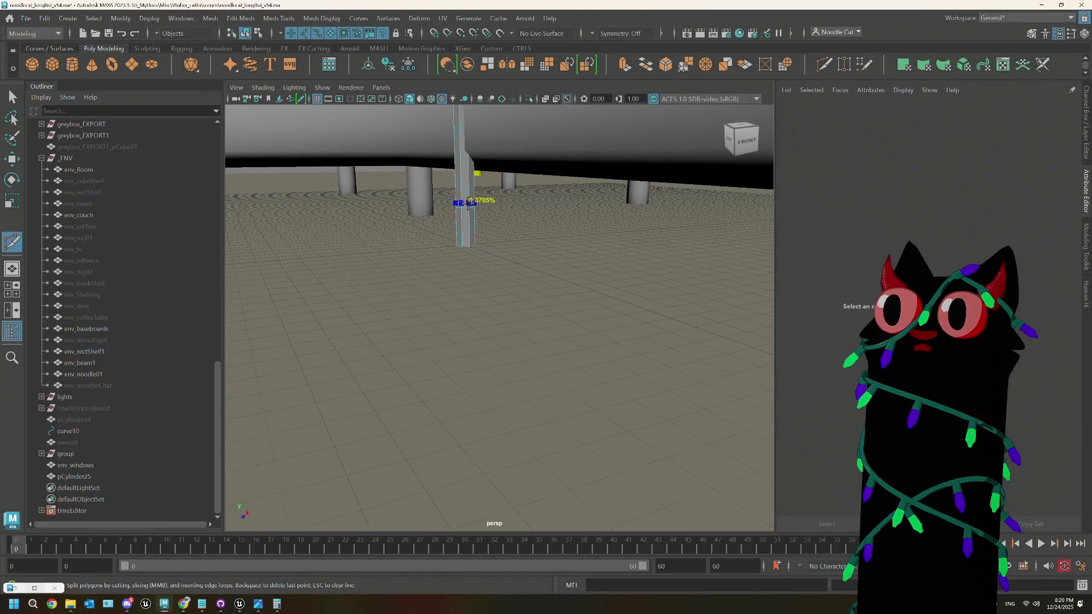
left_click(469, 202, "ctrl")
key("q")
right_click_drag(460, 200, 460, 200)
left_click(468, 241)
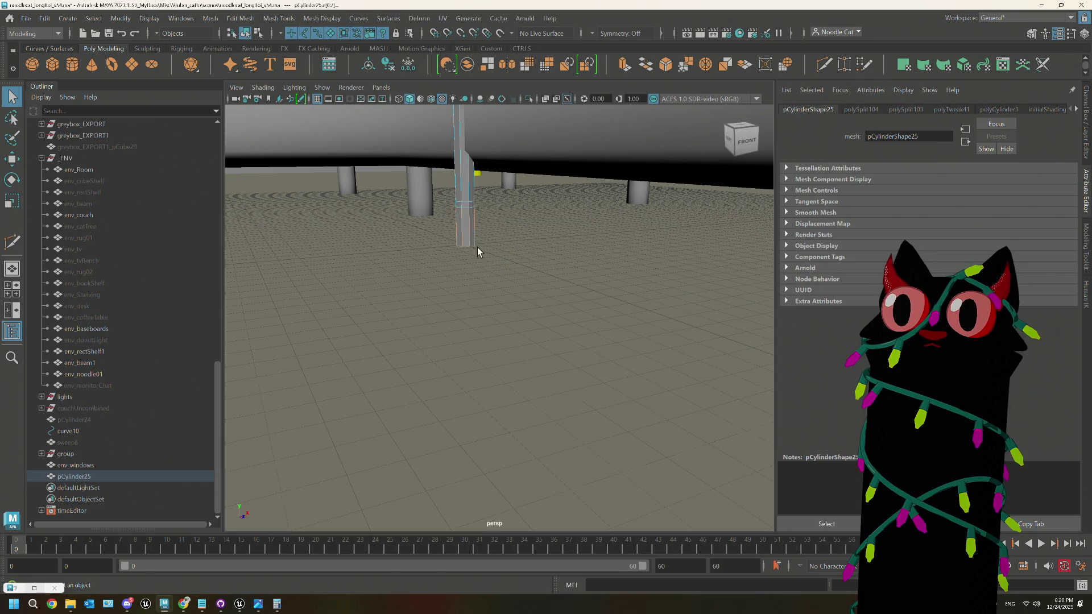
right_click_drag(471, 237, 419, 237)
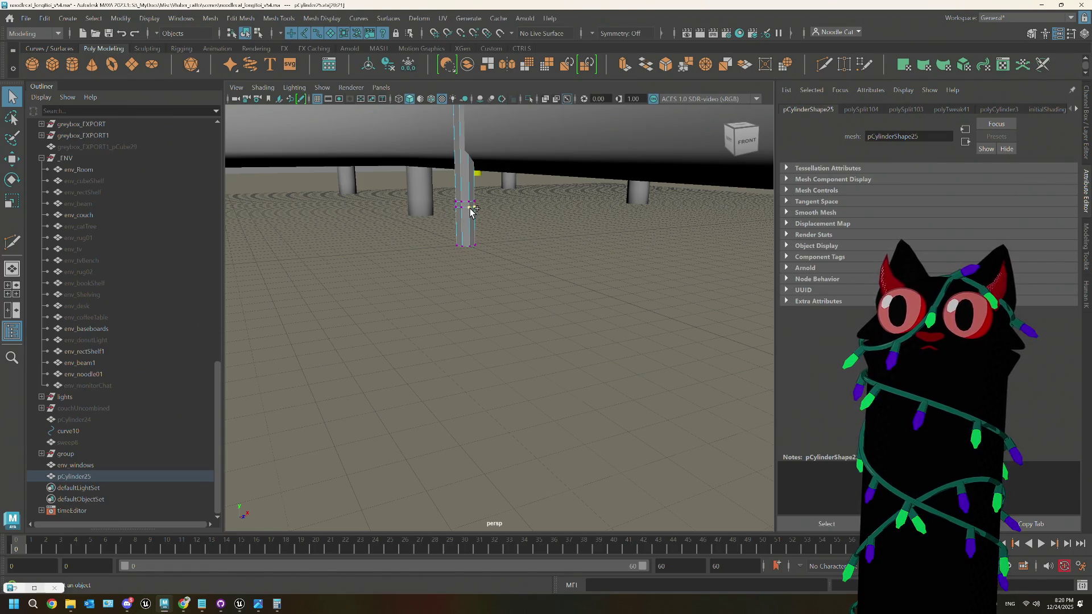
key("r")
mouse_move(524, 292)
left_mouse_down("alt")
mouse_move(653, 324)
mouse_move(512, 296)
left_mouse_up("alt")
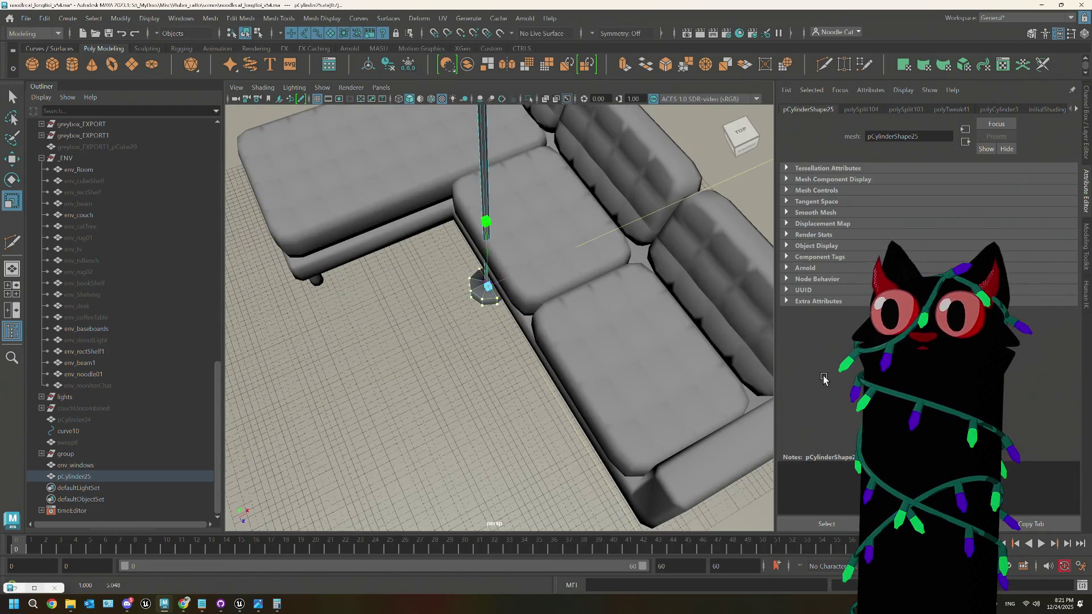
Step: Inspect the flared base and switch pCylinder25 to edge selection
mouse_move(763, 341)
left_mouse_down("alt")
mouse_move(711, 324)
mouse_move(596, 325)
mouse_move(546, 364)
mouse_move(531, 351)
mouse_move(541, 343)
mouse_move(490, 354)
left_mouse_up("alt")
scroll(486, 347, "up", 15)
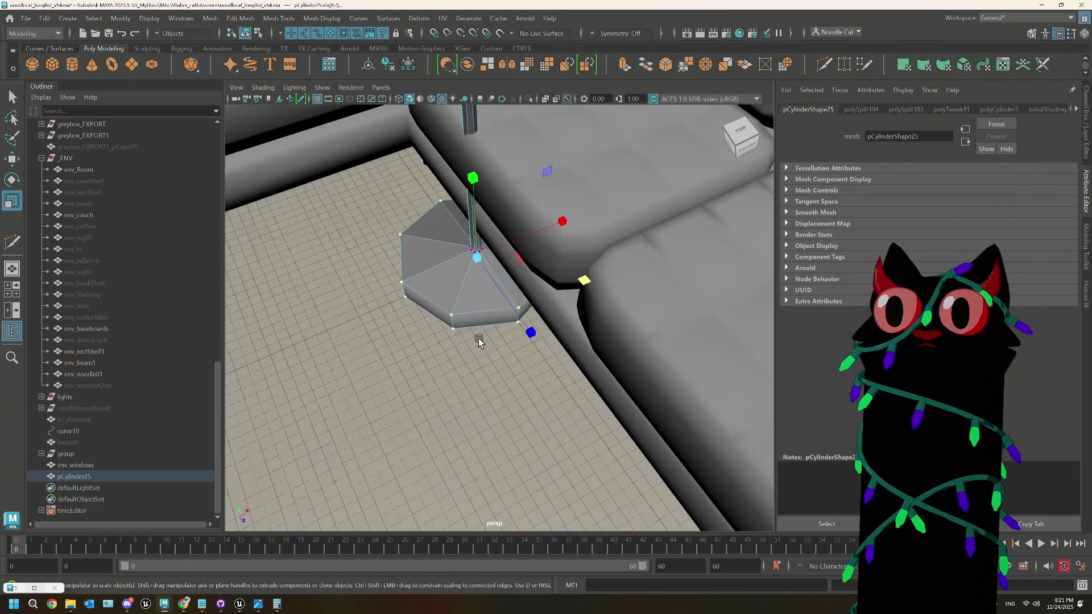
mouse_move(483, 331)
left_mouse_down("alt")
mouse_move(420, 312)
mouse_move(516, 277)
left_mouse_up("alt")
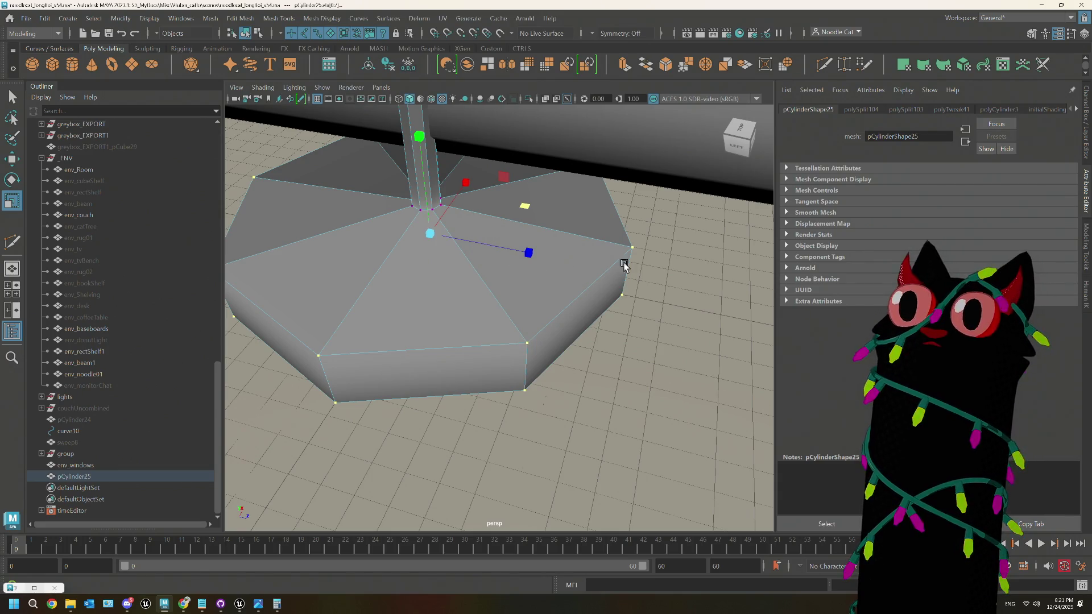
left_click(842, 64)
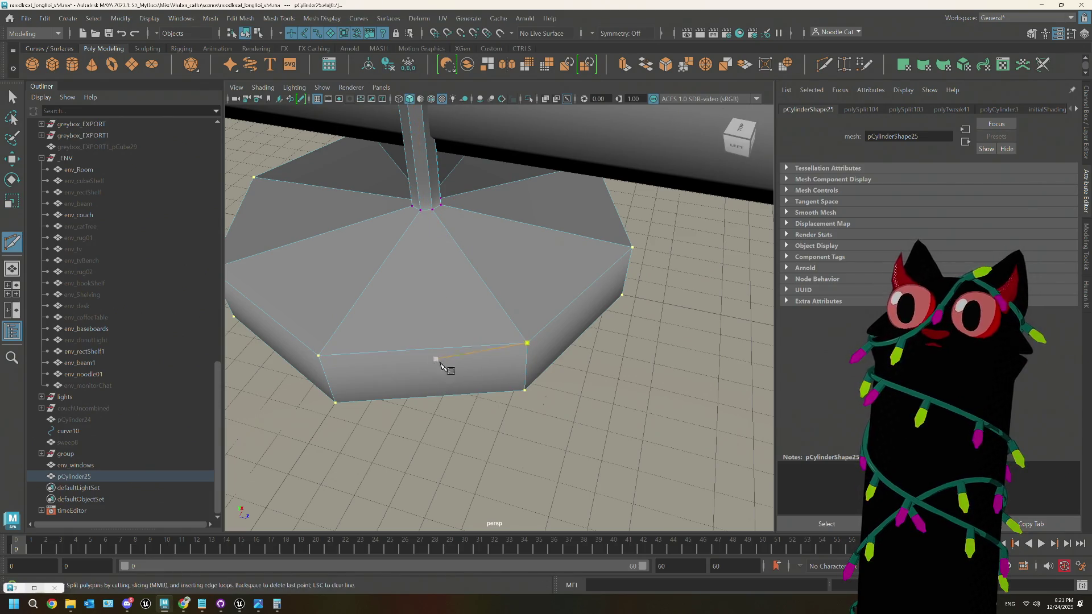
left_click_drag(442, 363, 464, 373, "alt")
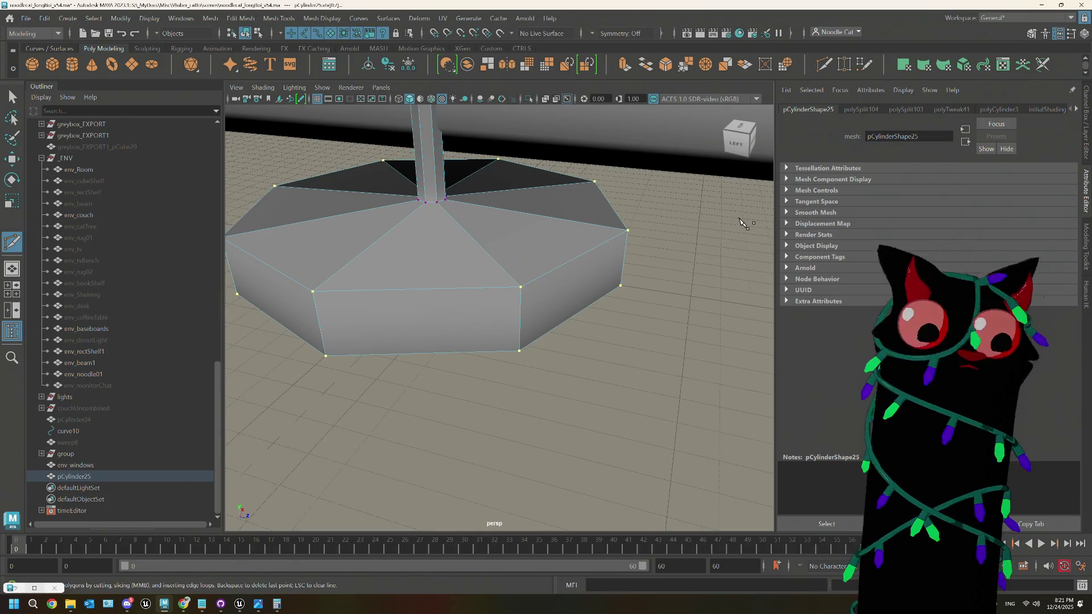
key("q")
right_click_drag(536, 278, 533, 254)
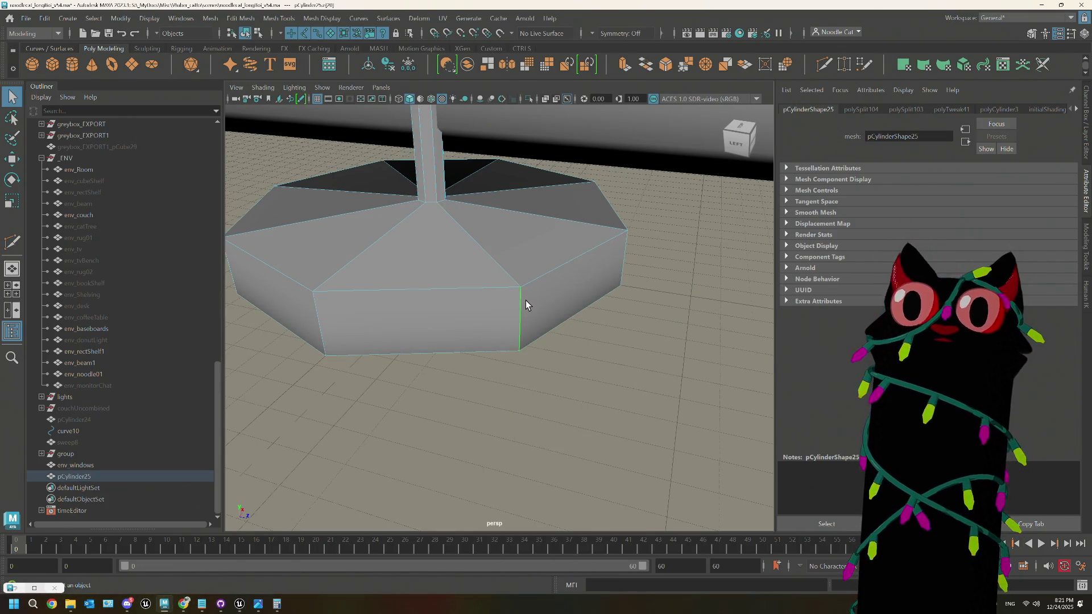
Step: Select the outer rim edges of the lamp base
left_click_drag(320, 346, 522, 306, "alt")
left_click(406, 347)
left_click(521, 302)
left_click_drag(361, 299, 541, 288, "alt")
left_click_drag(458, 293, 544, 290, "alt")
left_click(544, 290)
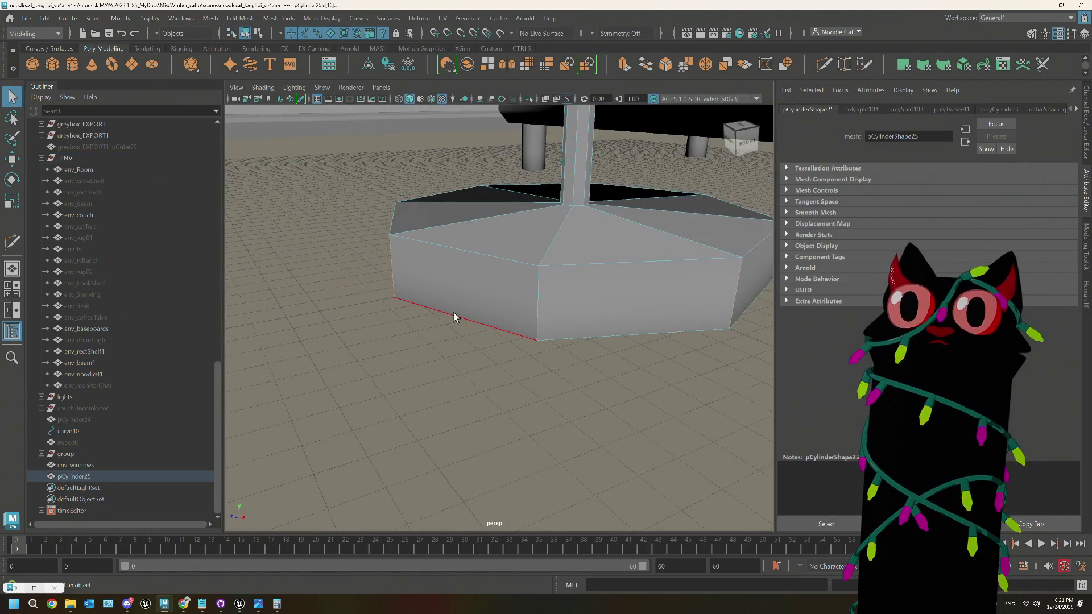
left_click_drag(454, 317, 499, 314, "alt")
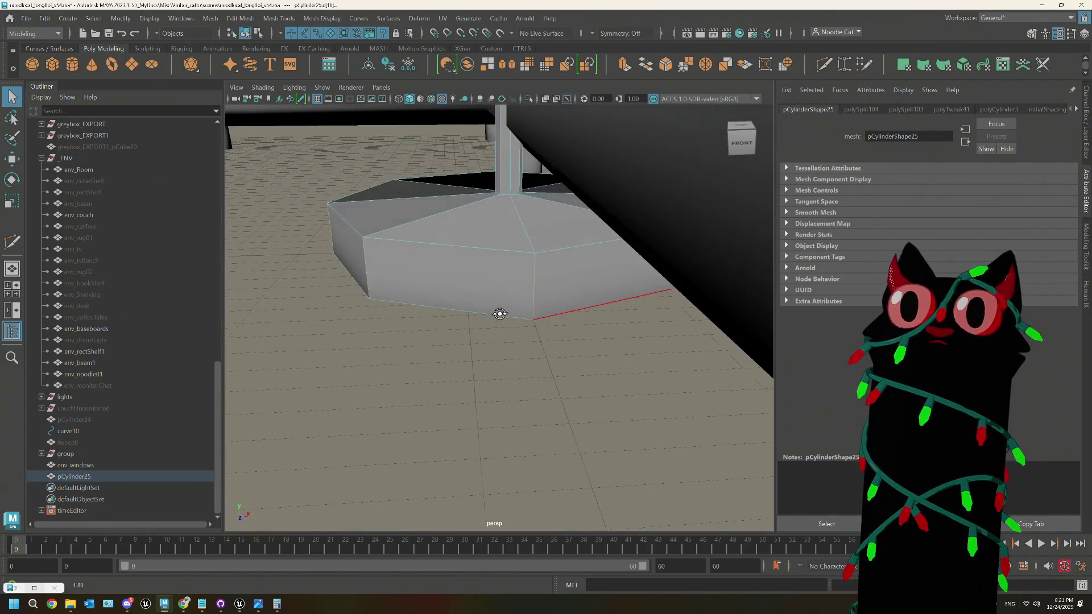
Step: Bevel the base's rim edges with a Fraction of 0.5
left_click(666, 64)
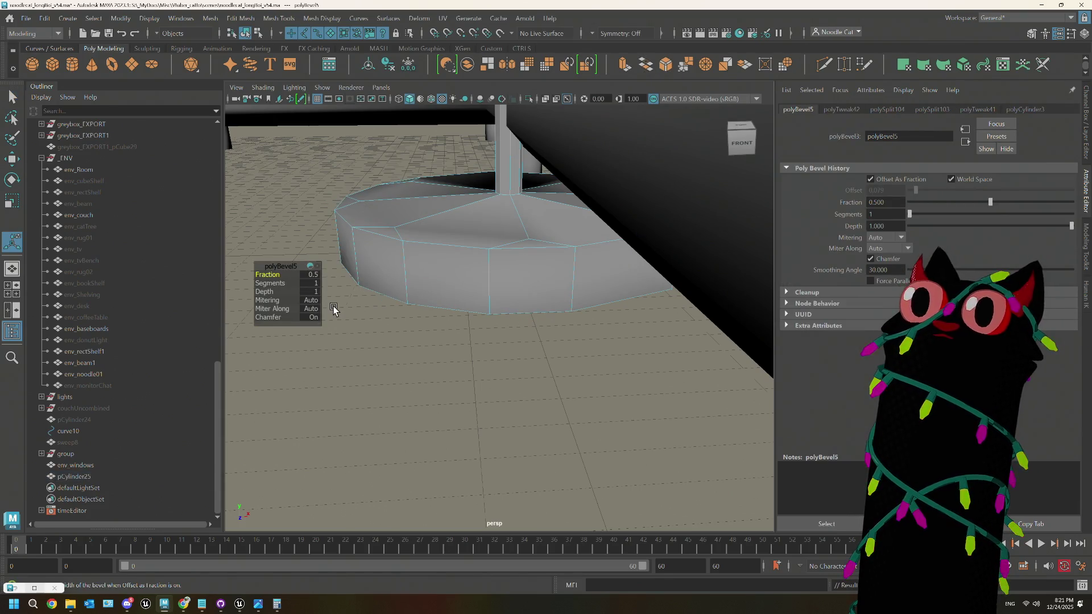
mouse_move(518, 323)
left_mouse_down("alt")
mouse_move(465, 331)
mouse_move(512, 343)
mouse_move(500, 365)
left_mouse_up("alt")
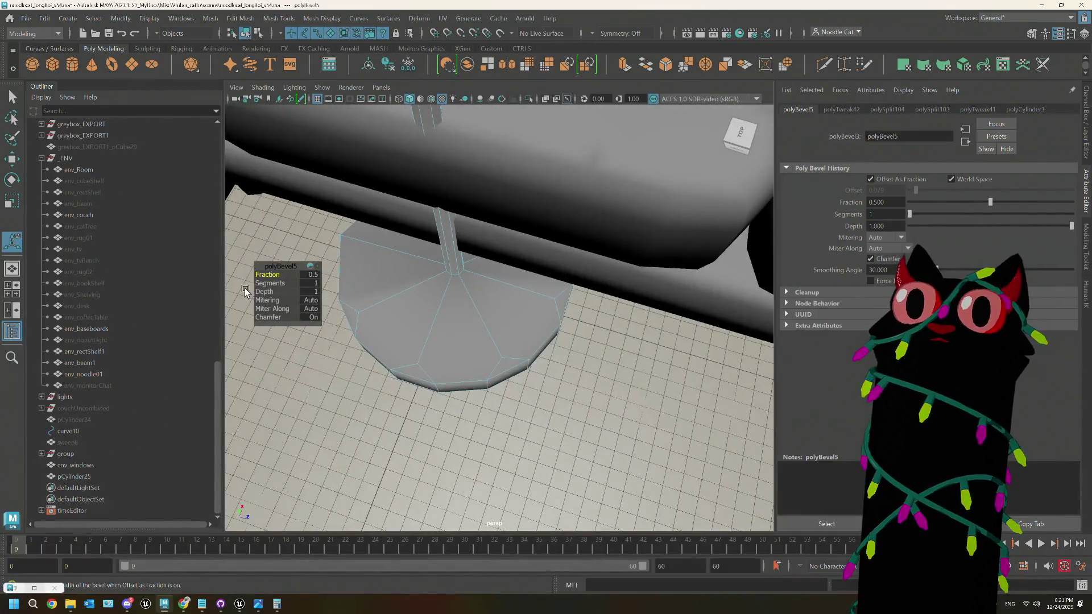
mouse_move(429, 342)
left_mouse_down("alt")
mouse_move(483, 349)
mouse_move(512, 336)
mouse_move(458, 341)
left_mouse_up("alt")
mouse_move(268, 274)
left_mouse_down()
mouse_move(279, 274)
mouse_move(161, 251)
left_mouse_up()
left_click(310, 275)
type("5")
key("Tab")
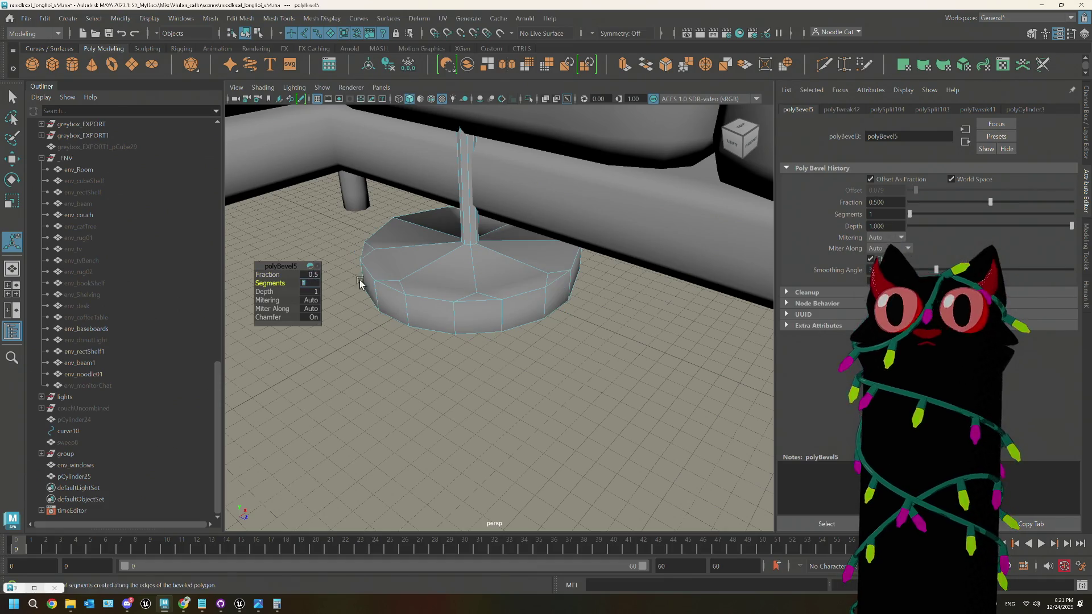
left_click(606, 357)
Step: Undo the bevel to restore sharp rim edges and start a Multi-Cut at the pole's foot
right_click_drag(601, 296, 576, 310)
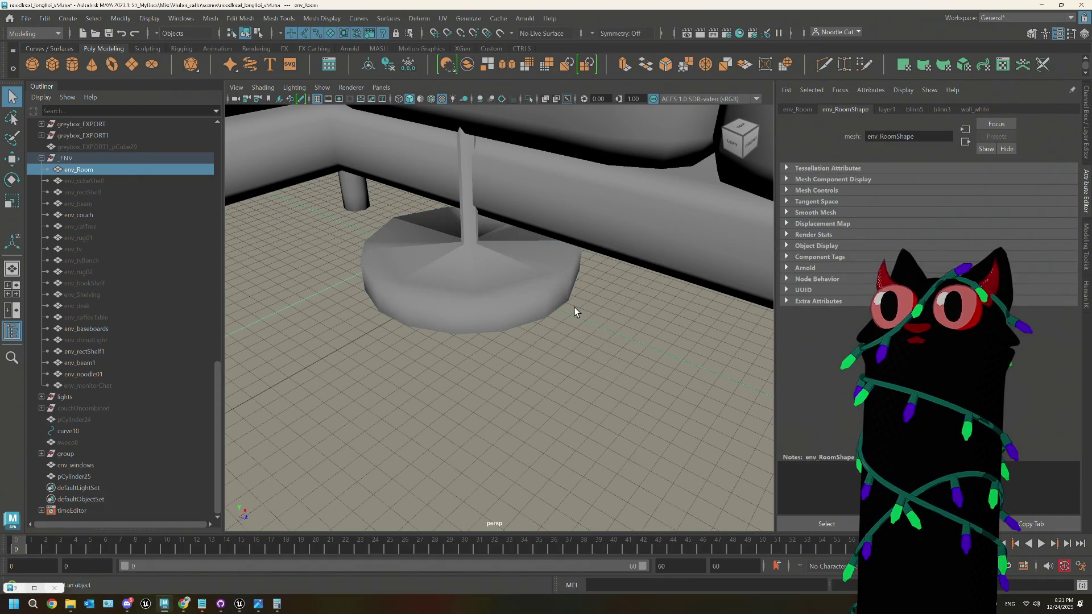
left_click_drag(575, 310, 539, 363, "alt")
scroll(541, 361, "up", 5)
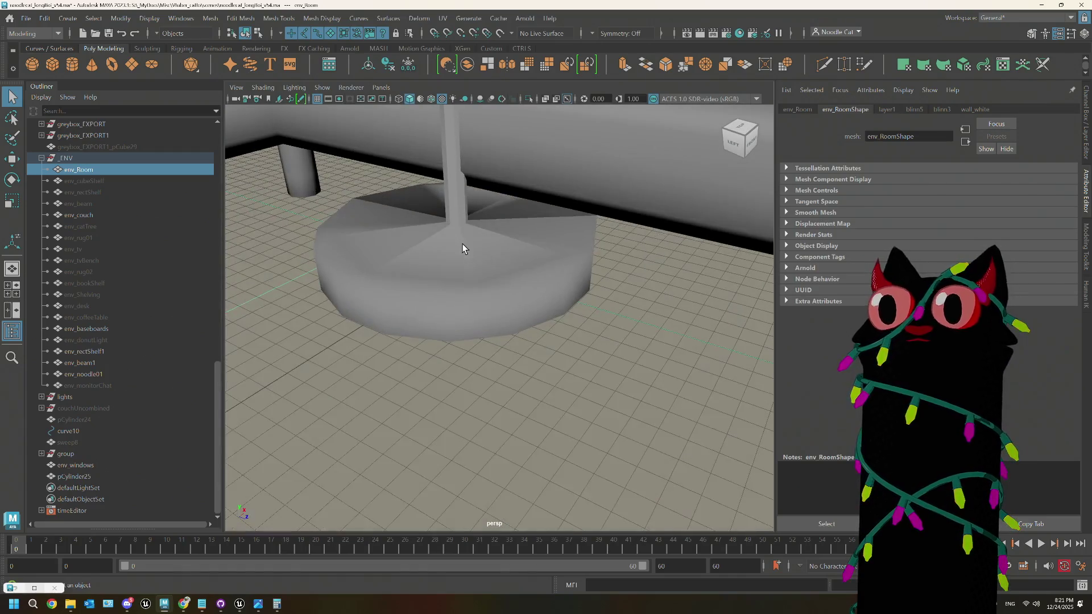
right_click_drag(460, 230, 464, 217)
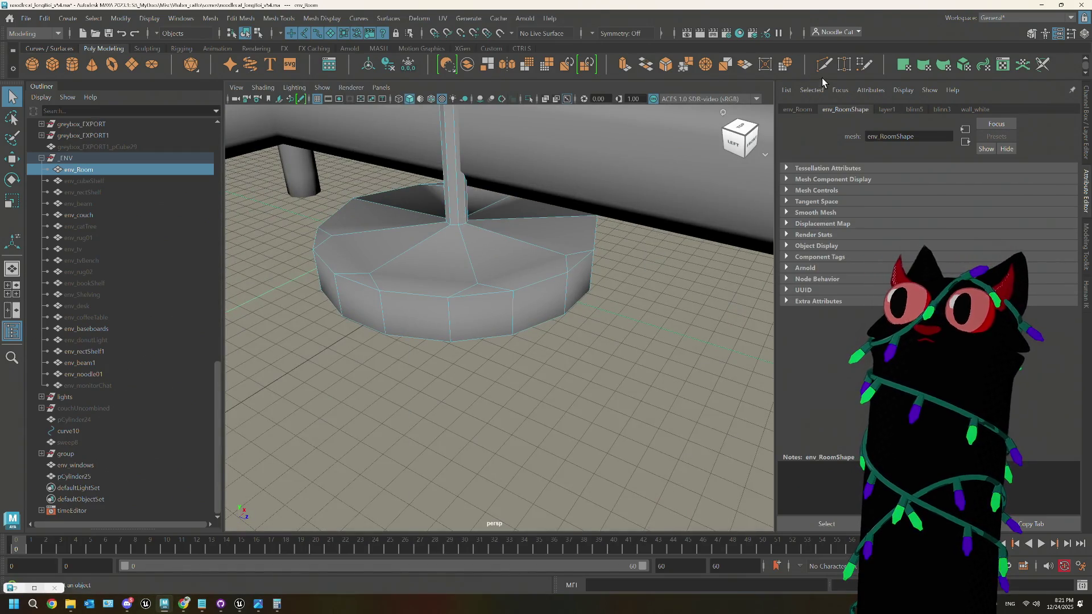
left_click(791, 74)
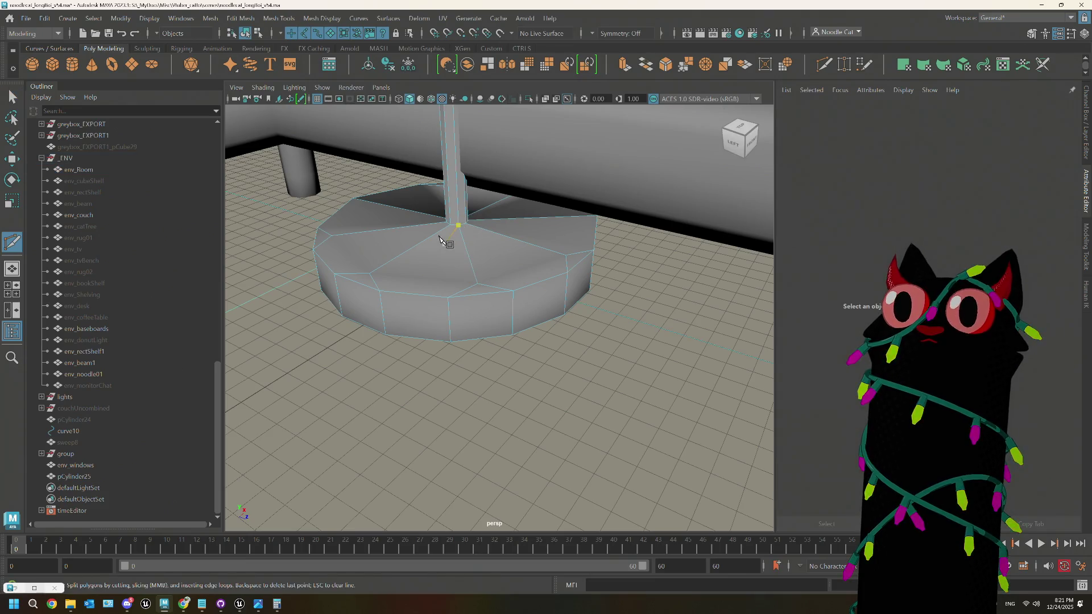
key("ctrl+z")
left_click(563, 270)
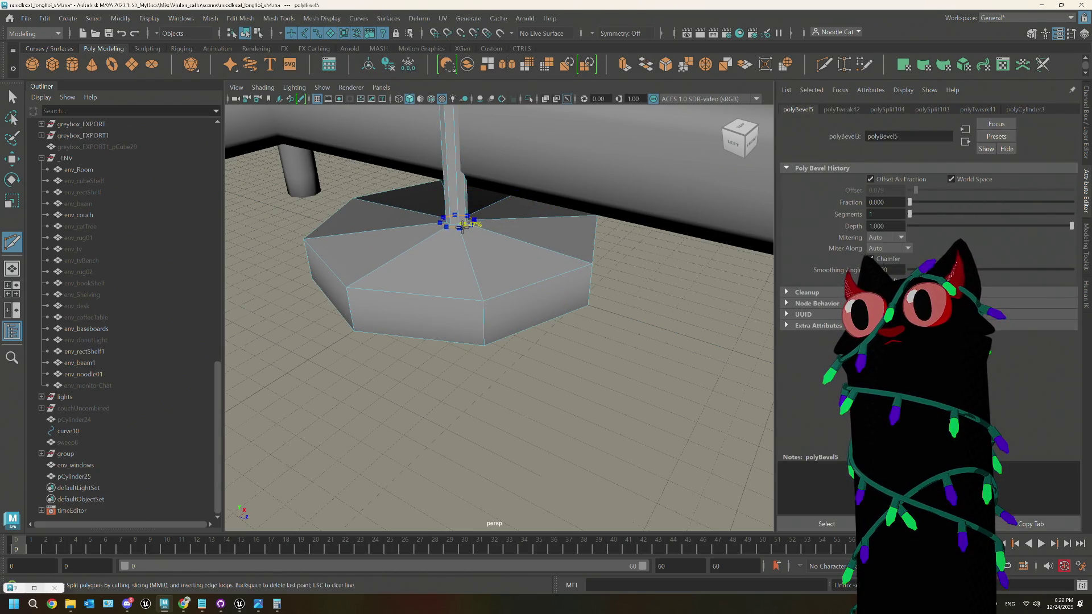
Step: Abandon the pending Multi-Cut and switch the lamp base to edge selection
left_click(483, 301)
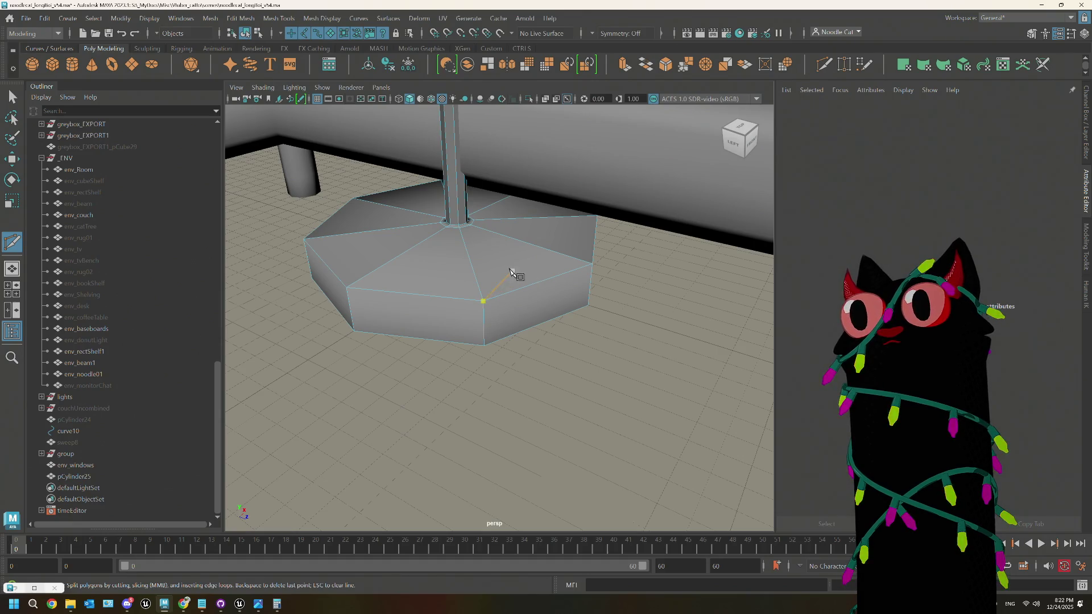
left_click(455, 223)
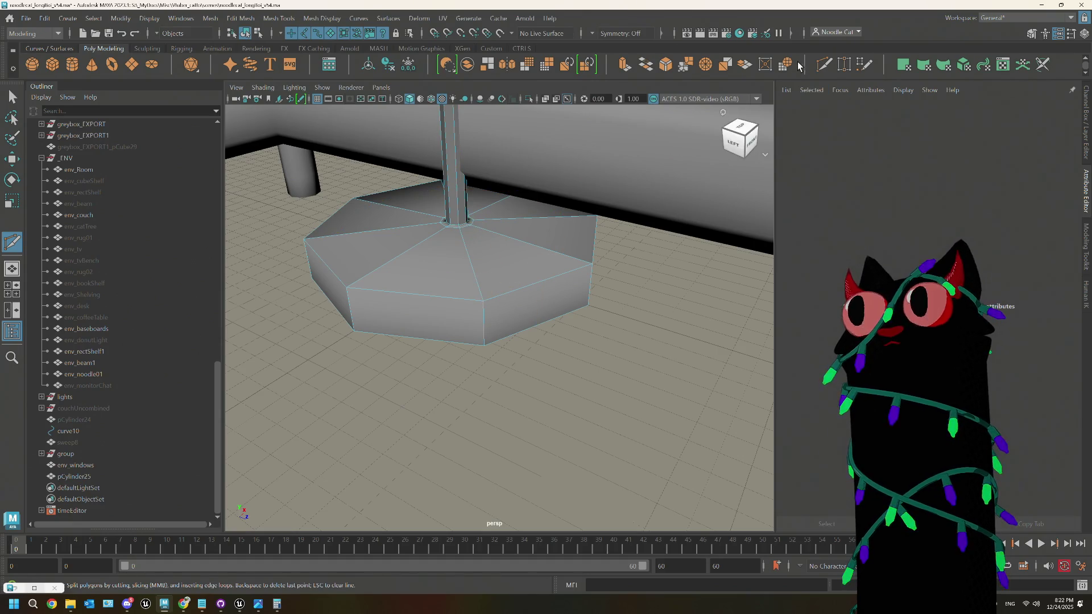
key("q")
right_click_drag(506, 270, 507, 246)
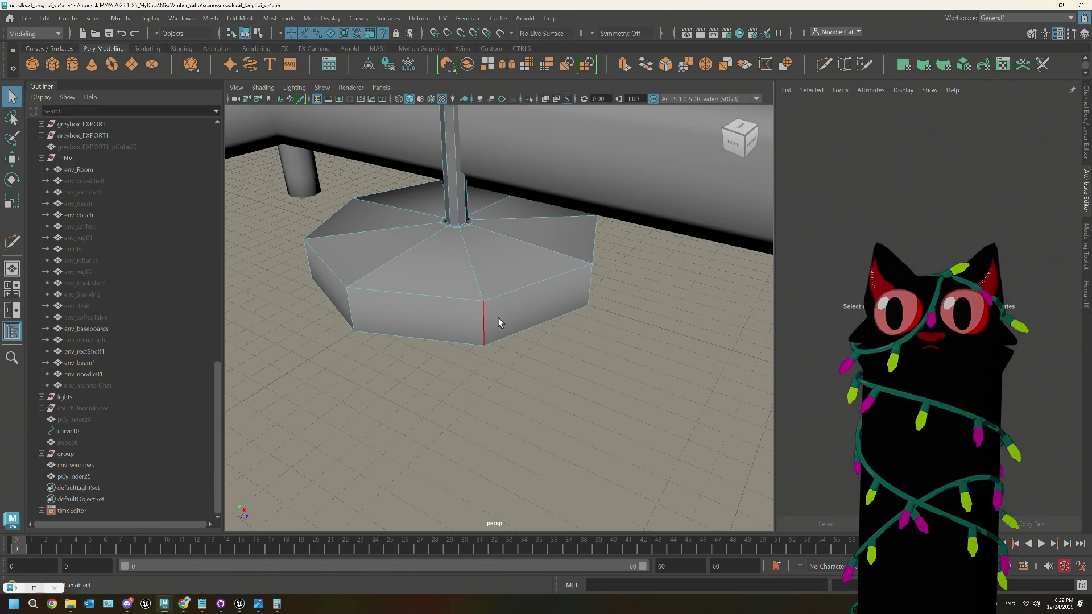
left_click(499, 322)
Step: Select the base's rim edges and bevel them
mouse_move(412, 307)
left_mouse_down("alt")
mouse_move(510, 288)
mouse_move(593, 254)
left_mouse_up("alt")
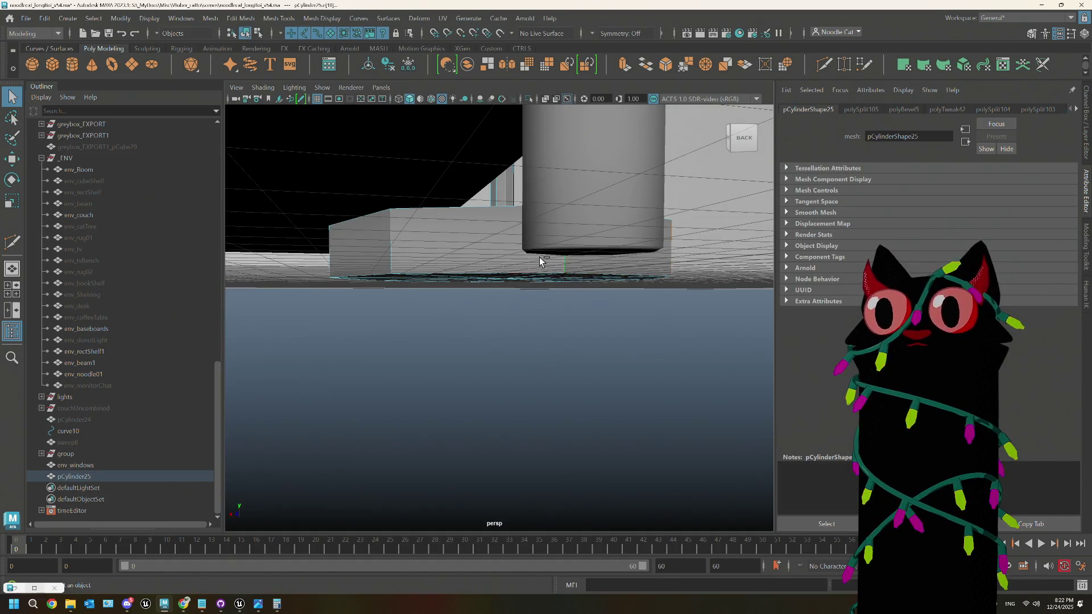
left_click_drag(344, 258, 463, 281, "alt")
left_click(434, 300)
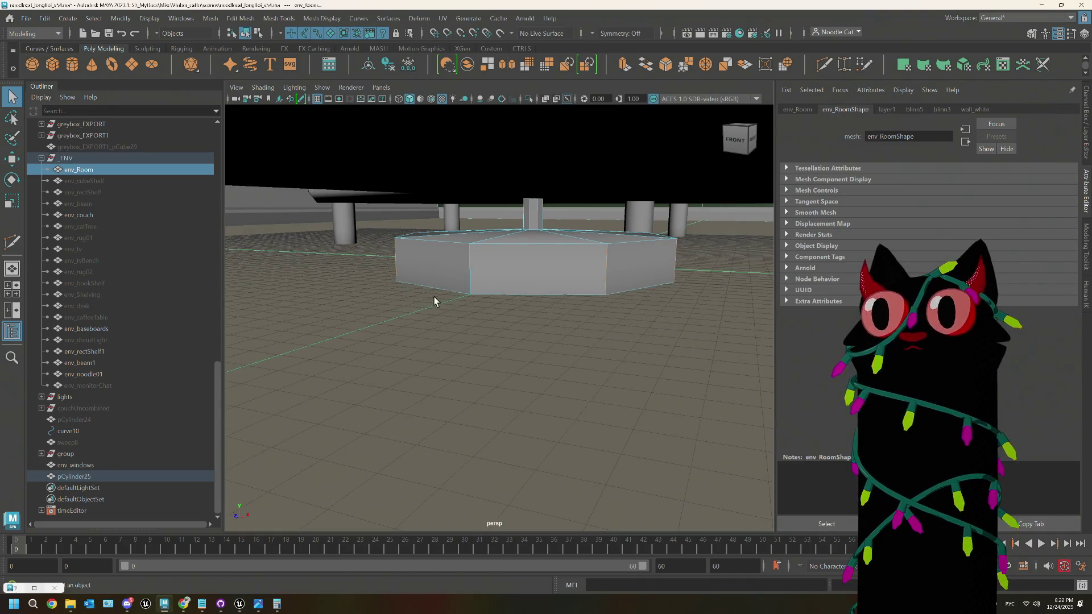
left_click(473, 272)
left_click_drag(477, 295, 504, 289, "alt")
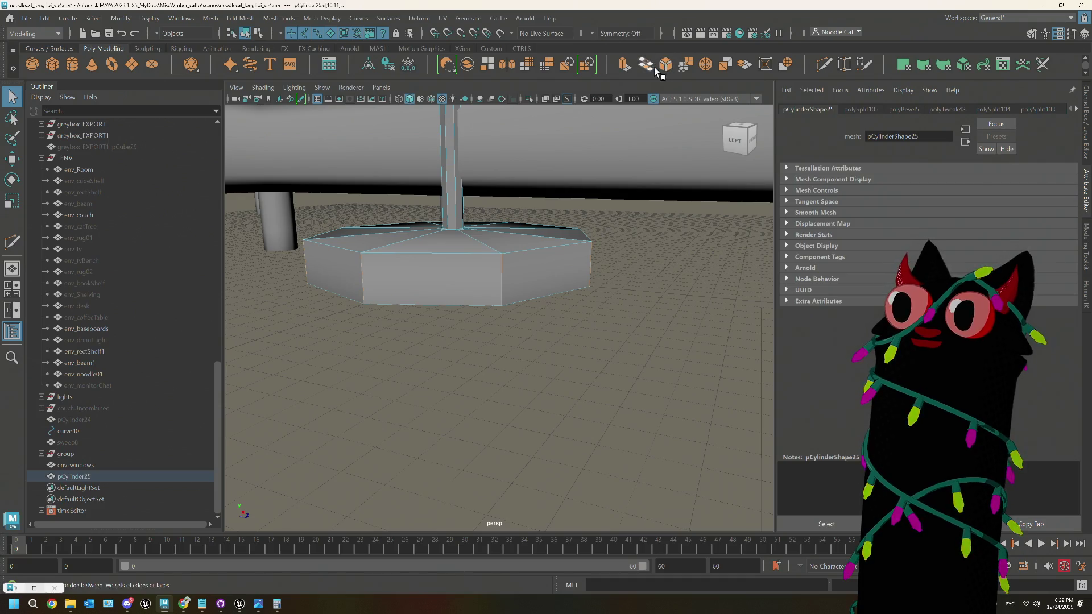
left_click(666, 67)
Step: Return to Object Mode and select the lamp base pCylinder25
mouse_move(629, 260)
right_mouse_down()
mouse_move(669, 233)
mouse_move(667, 244)
right_mouse_up()
mouse_move(667, 244)
left_mouse_down("alt")
mouse_move(524, 317)
mouse_move(503, 295)
mouse_move(510, 255)
mouse_move(504, 295)
mouse_move(521, 310)
left_mouse_up("alt")
left_click(510, 254)
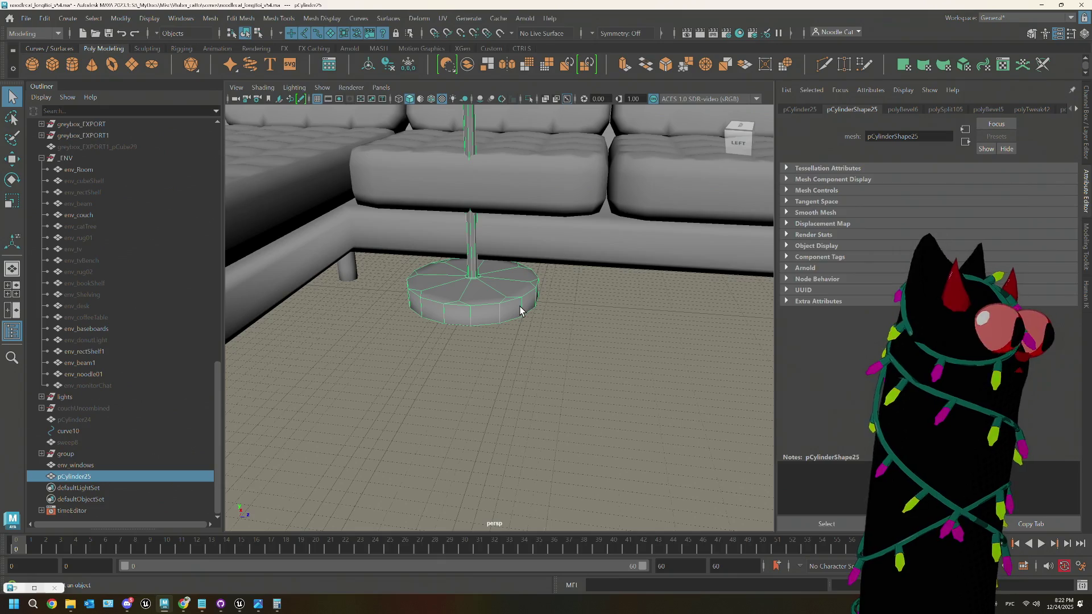
Step: Frame the lamp base and select the edge ring e[48:55] at the pole's foot
scroll(520, 310, "down", 5)
mouse_move(520, 310)
left_mouse_down("alt")
mouse_move(555, 312)
mouse_move(532, 316)
mouse_move(529, 298)
mouse_move(513, 318)
left_mouse_up("alt")
right_click_drag(513, 318, 500, 296, "alt")
left_click_drag(500, 295, 504, 244, "alt")
right_click_drag(504, 245, 479, 234)
mouse_move(493, 264)
left_mouse_down("alt")
mouse_move(448, 245)
mouse_move(545, 246)
mouse_move(490, 251)
mouse_move(490, 241)
mouse_move(434, 261)
mouse_move(452, 267)
left_mouse_up("alt")
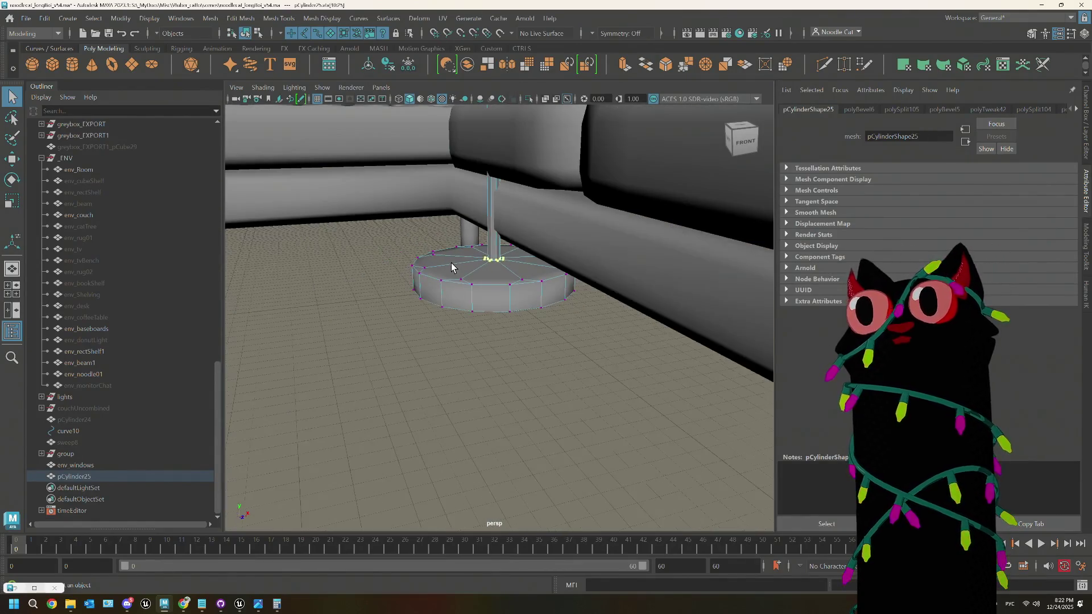
right_click_drag(391, 290, 446, 256)
key("f")
left_click_drag(495, 199, 486, 223, "alt")
right_click_drag(486, 223, 486, 207)
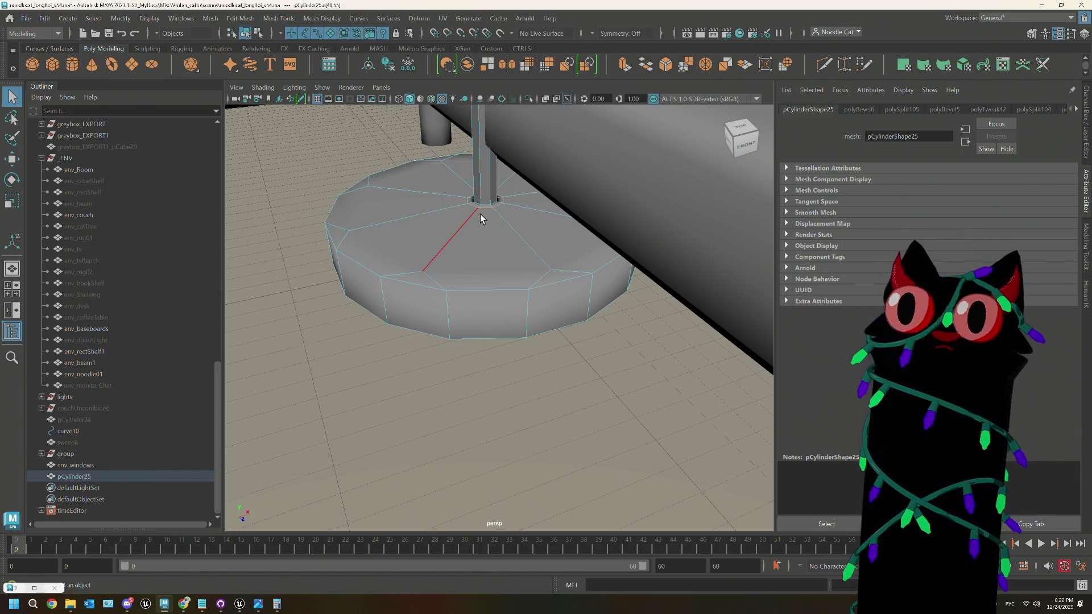
Step: Scale the edge ring up to widen the base's top around the pole
left_click_drag(480, 214, 528, 221, "alt")
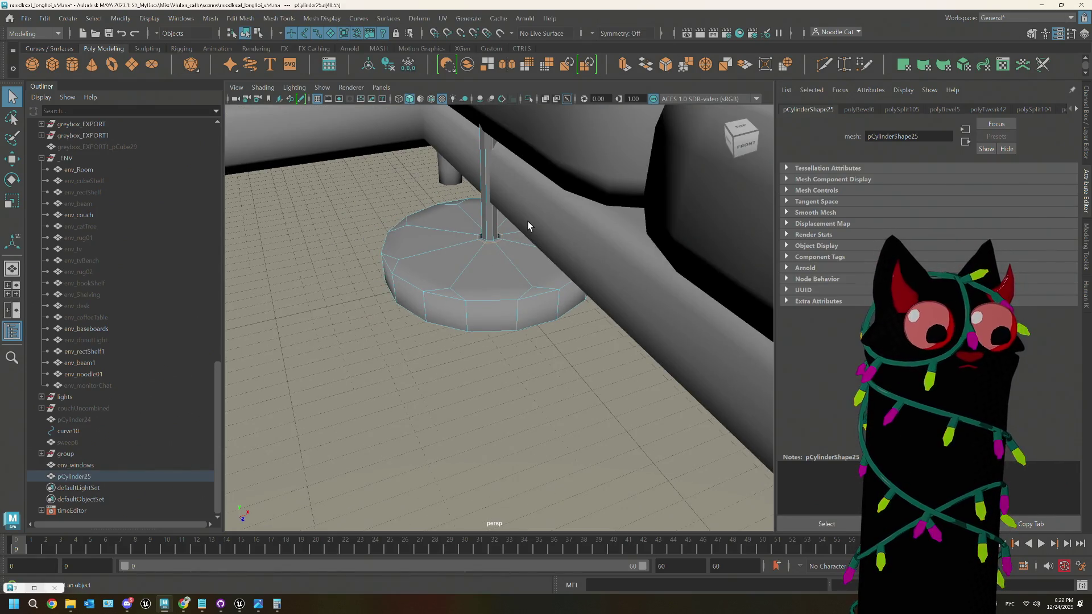
key("e")
key("r")
mouse_move(496, 242)
left_mouse_down()
mouse_move(581, 241)
mouse_move(477, 285)
mouse_move(477, 296)
mouse_move(466, 220)
left_mouse_up()
Step: Reselect the part near the pole's foot and switch to the Move tool
right_click_drag(461, 214, 463, 215)
left_click(414, 214)
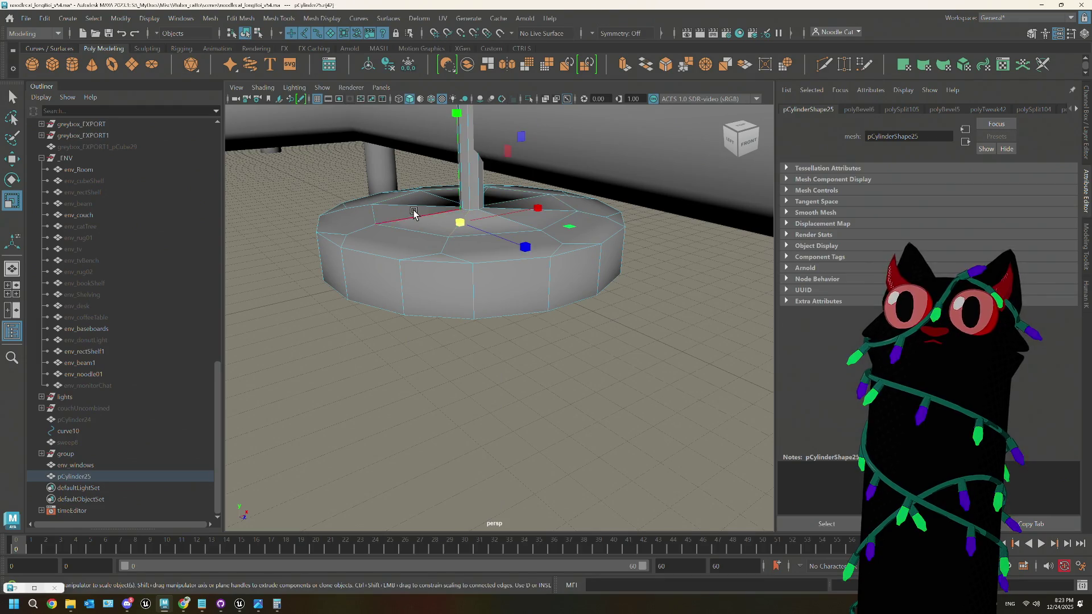
left_click(481, 210)
left_click(475, 211)
key("e")
key("w")
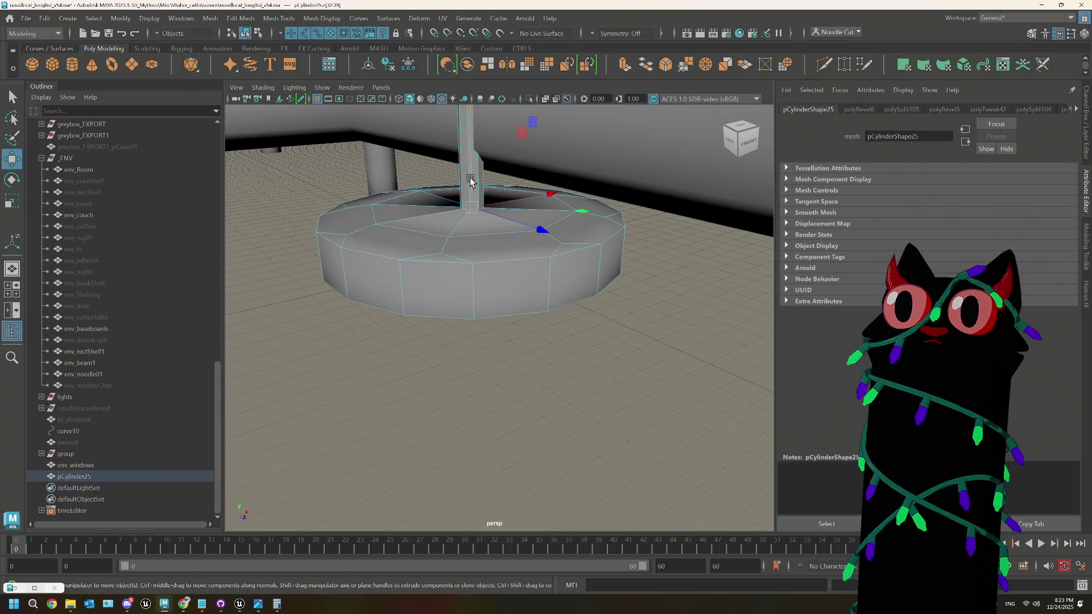
mouse_move(470, 180)
left_mouse_down("alt")
mouse_move(524, 222)
mouse_move(402, 256)
mouse_move(541, 273)
mouse_move(486, 290)
mouse_move(475, 372)
mouse_move(468, 246)
mouse_move(451, 241)
mouse_move(438, 261)
left_mouse_up("alt")
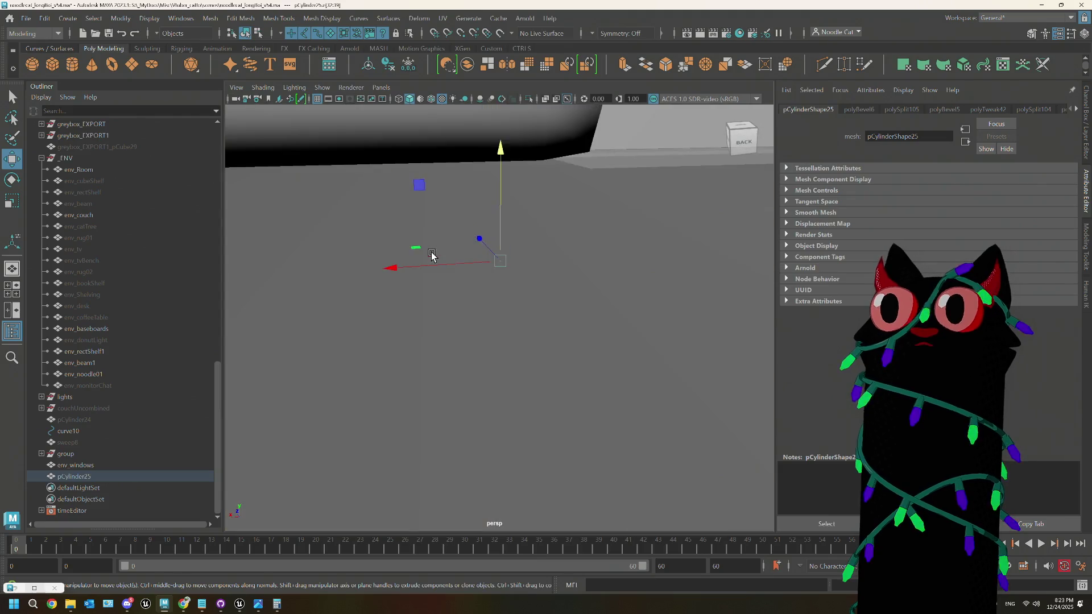
scroll(431, 254, "down", 3)
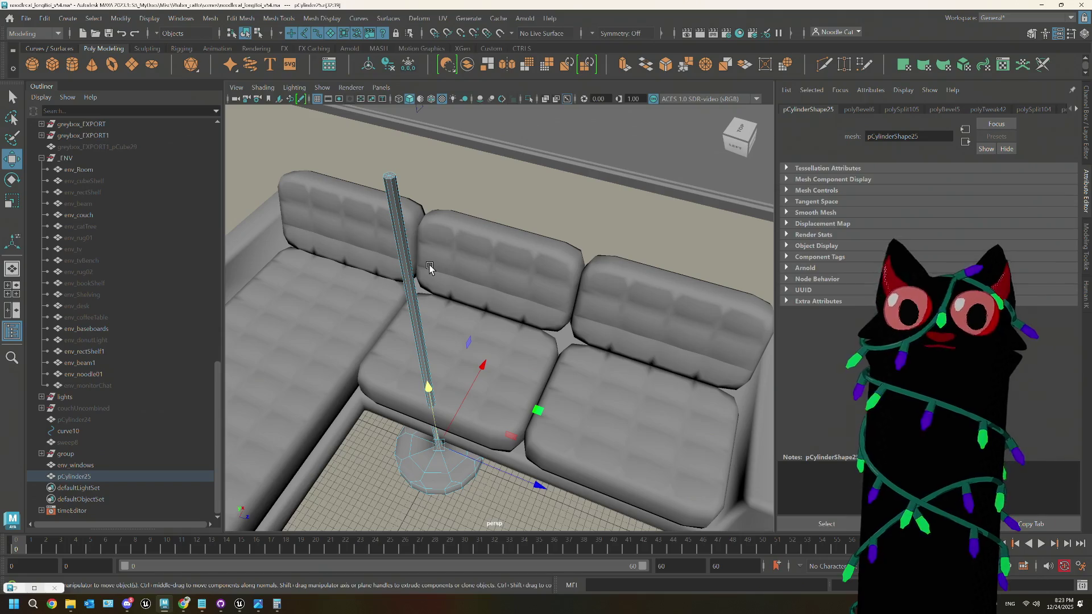
Step: Bring the IKEA RANARP lamp page forward and close its measurements panel
left_click(182, 604)
left_click(338, 240)
scroll(142, 307, "up", 3)
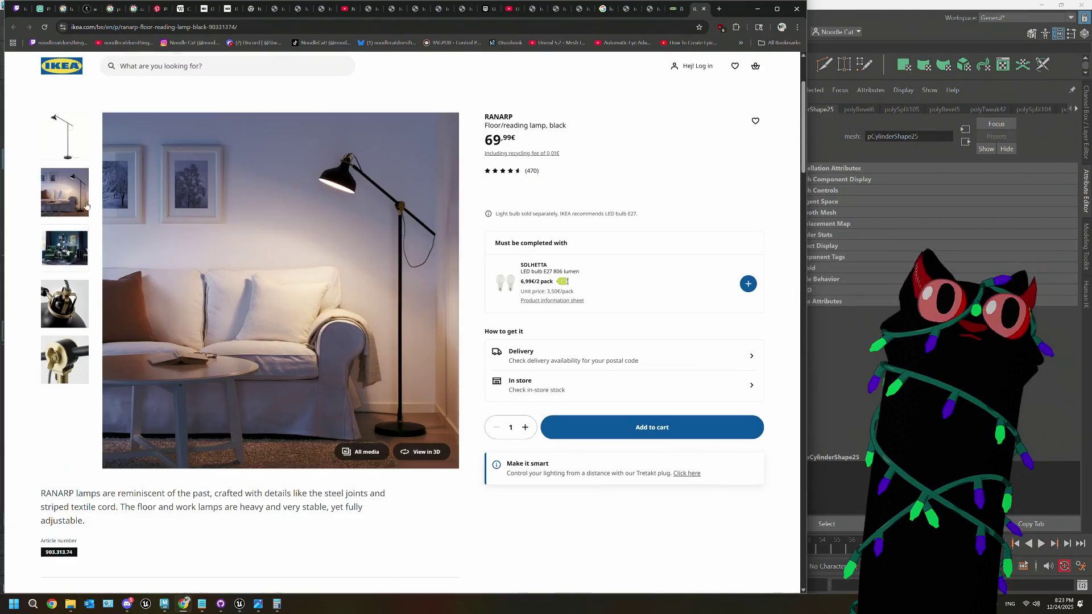
Step: Show the lamp-only RANARP product photo, then switch back to the Maya scene
left_click(72, 132)
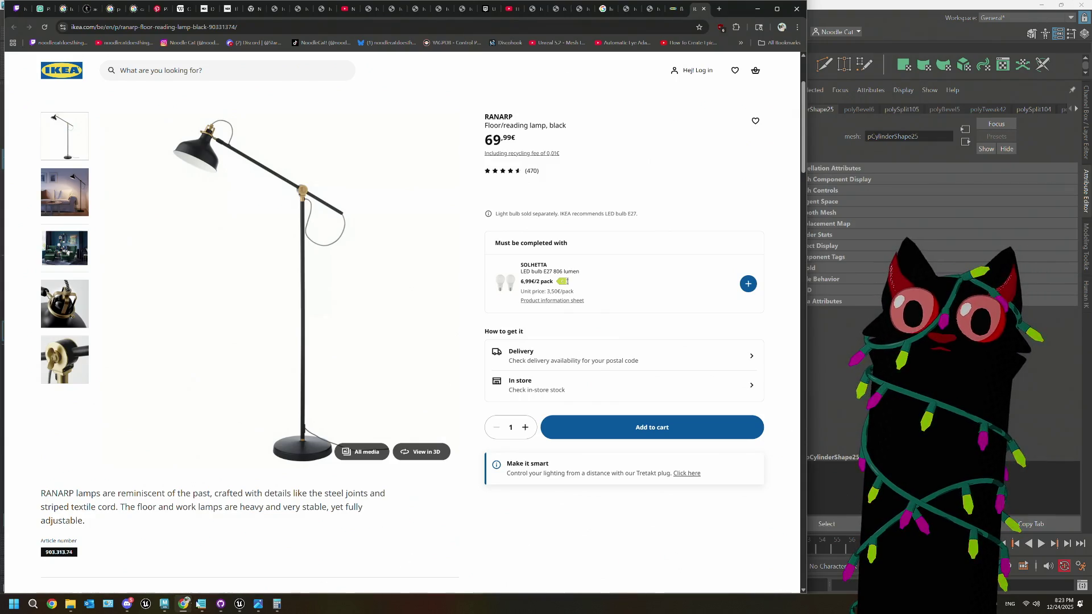
mouse_move(239, 606)
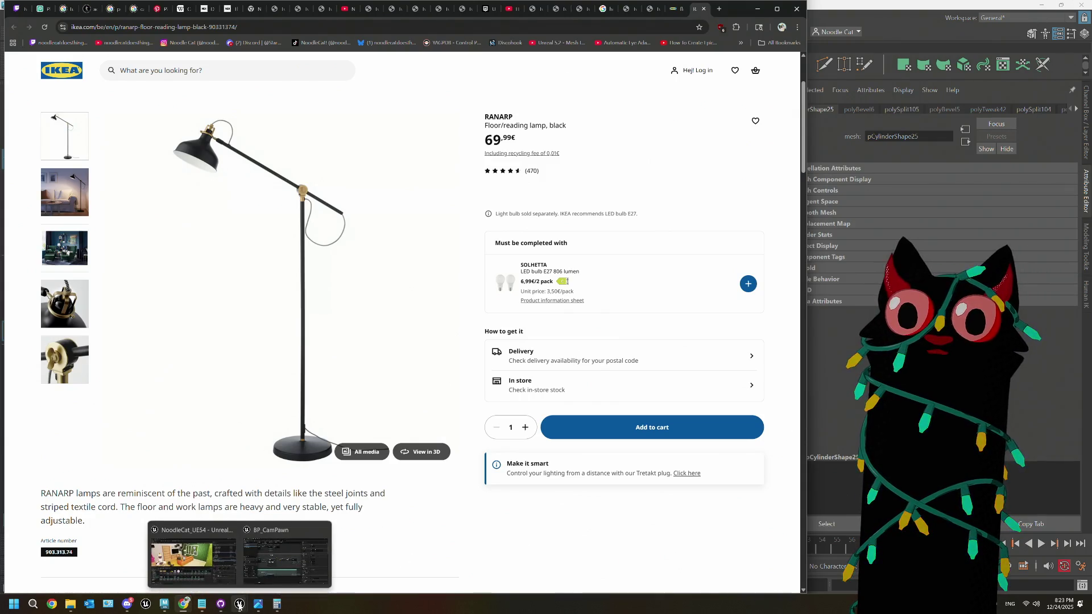
left_click(165, 604)
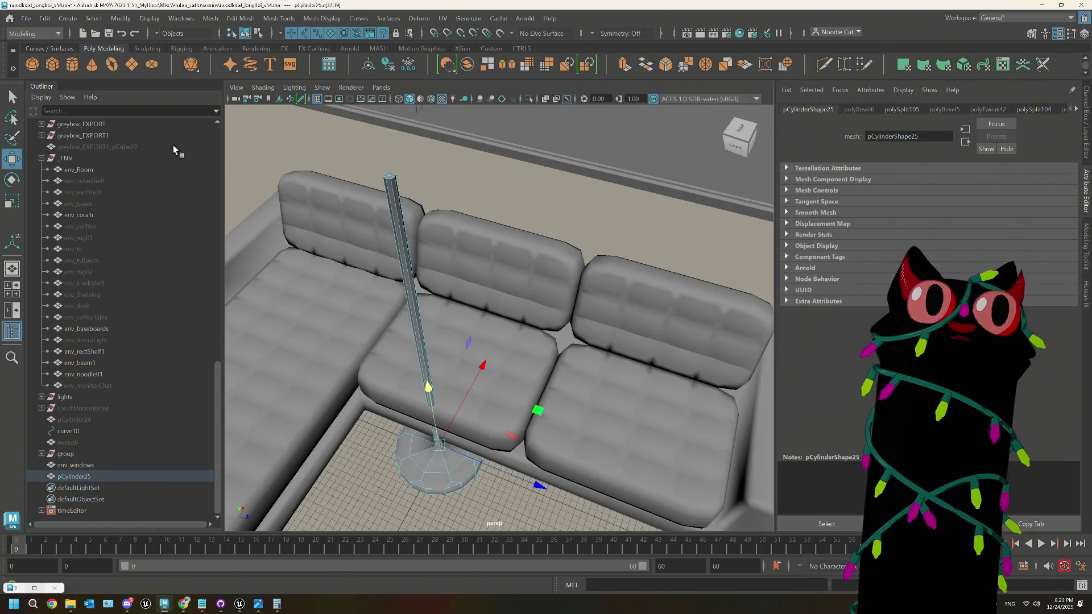
Step: Create a new cylinder for the lamp head and raise it up the pole
scroll(389, 206, "up", 4)
mouse_move(438, 257)
left_mouse_down("alt")
mouse_move(422, 250)
mouse_move(458, 343)
mouse_move(453, 213)
left_mouse_up("alt")
scroll(453, 213, "down", 5)
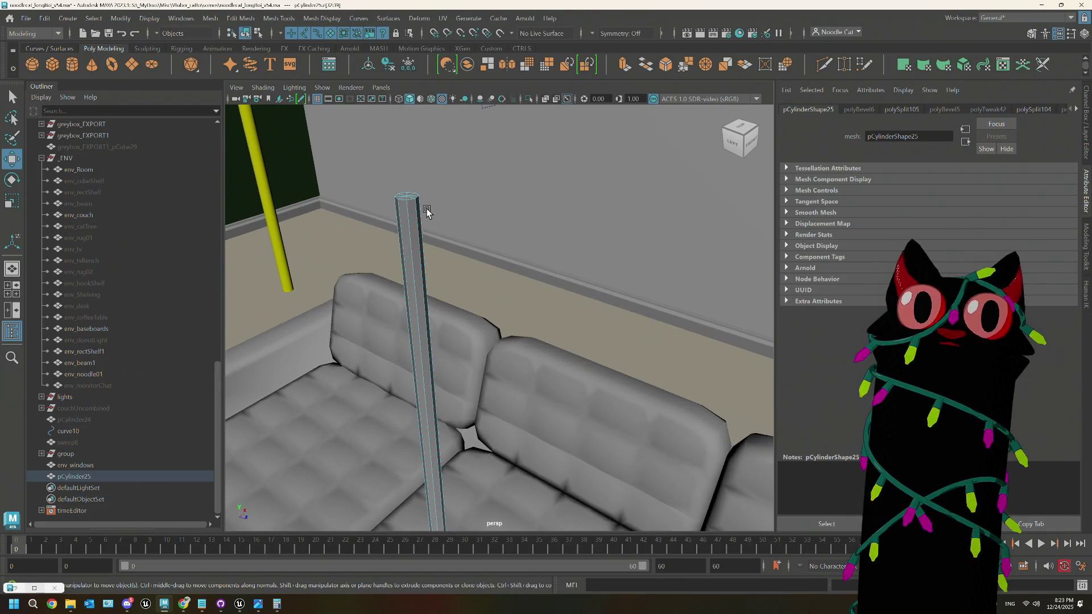
left_click(76, 62)
scroll(464, 394, "down", 2)
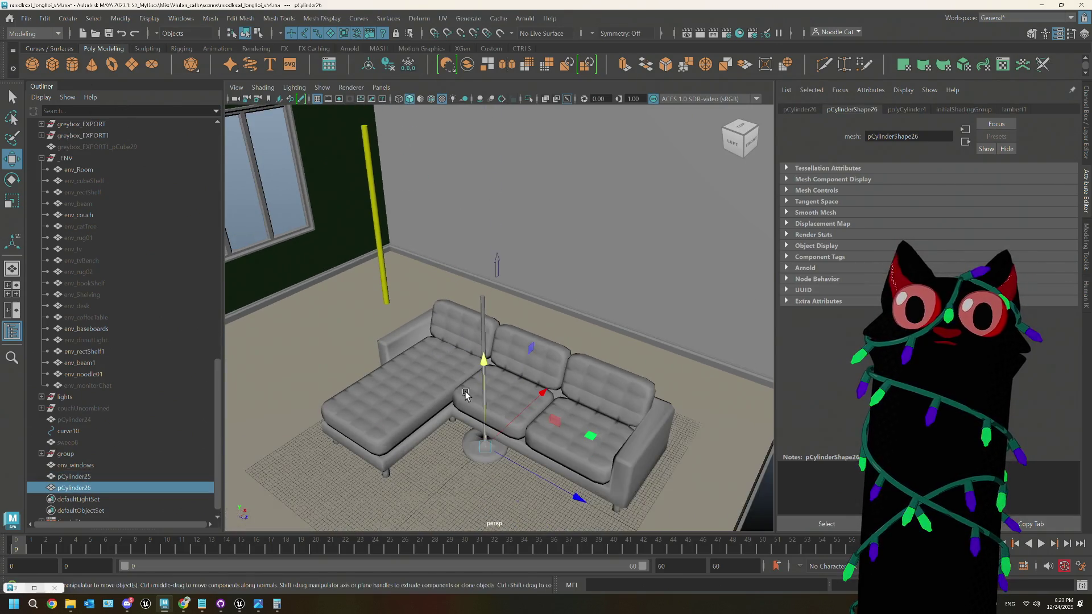
mouse_move(485, 365)
left_mouse_down()
mouse_move(481, 216)
mouse_move(469, 184)
left_mouse_up()
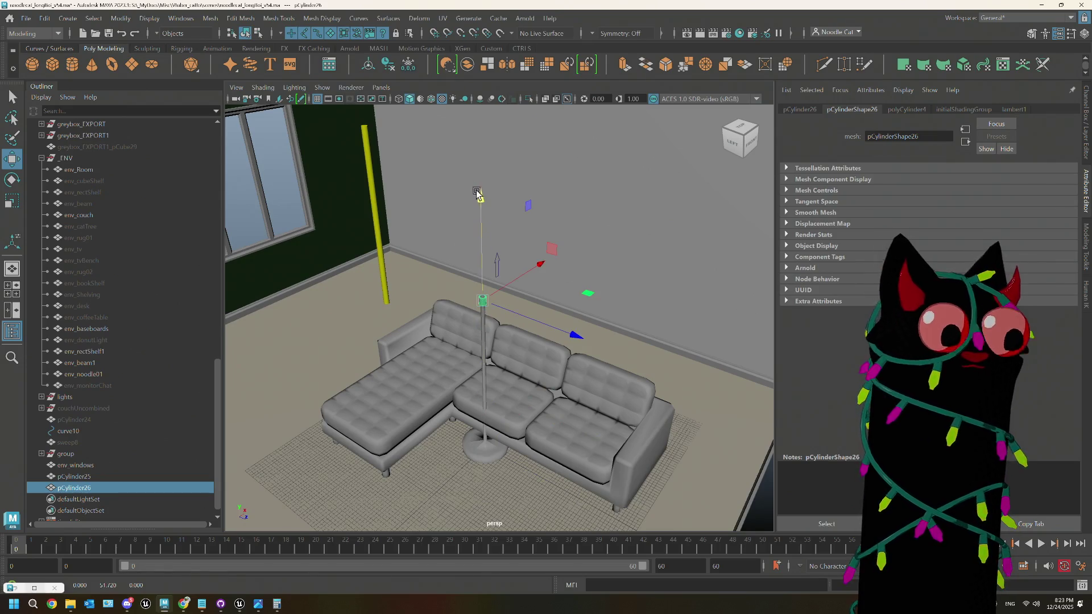
key("f")
Step: Reduce the cylinder to 8 sides with a radius of 0.695
key("e")
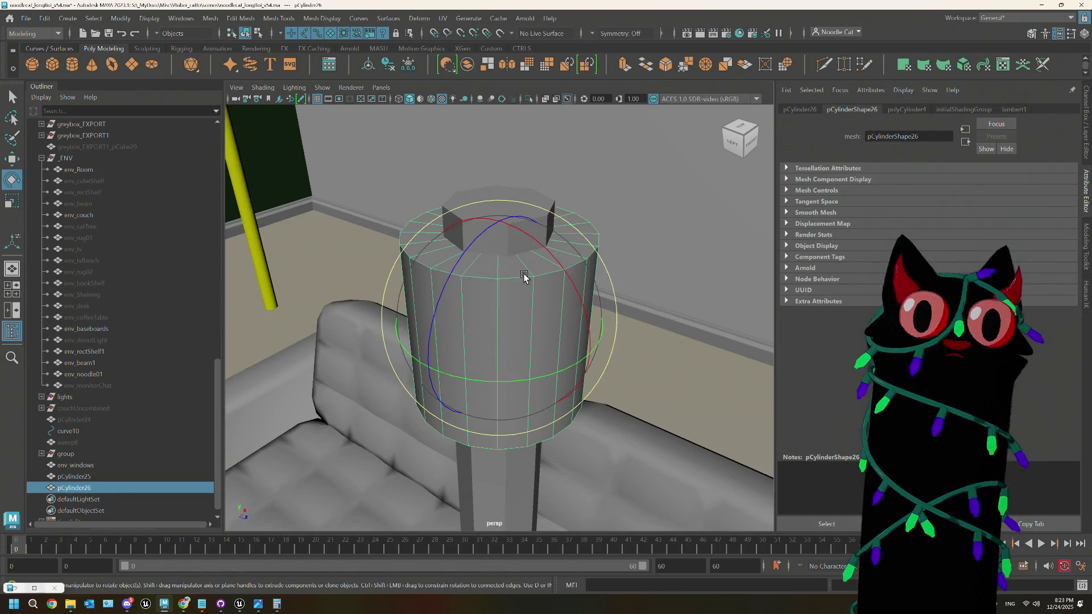
key("r")
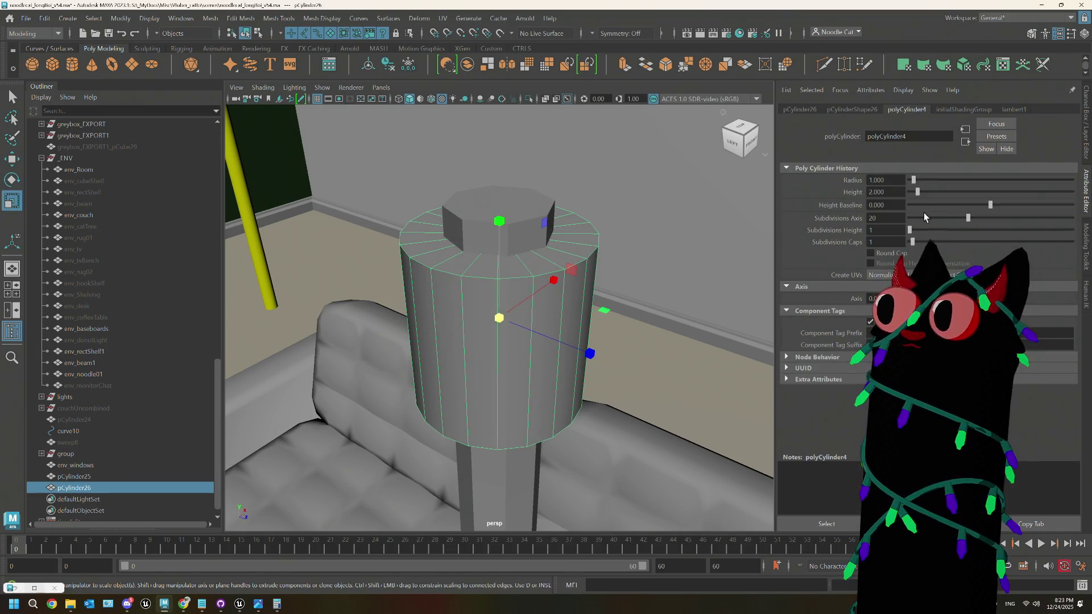
left_click_drag(965, 218, 926, 221)
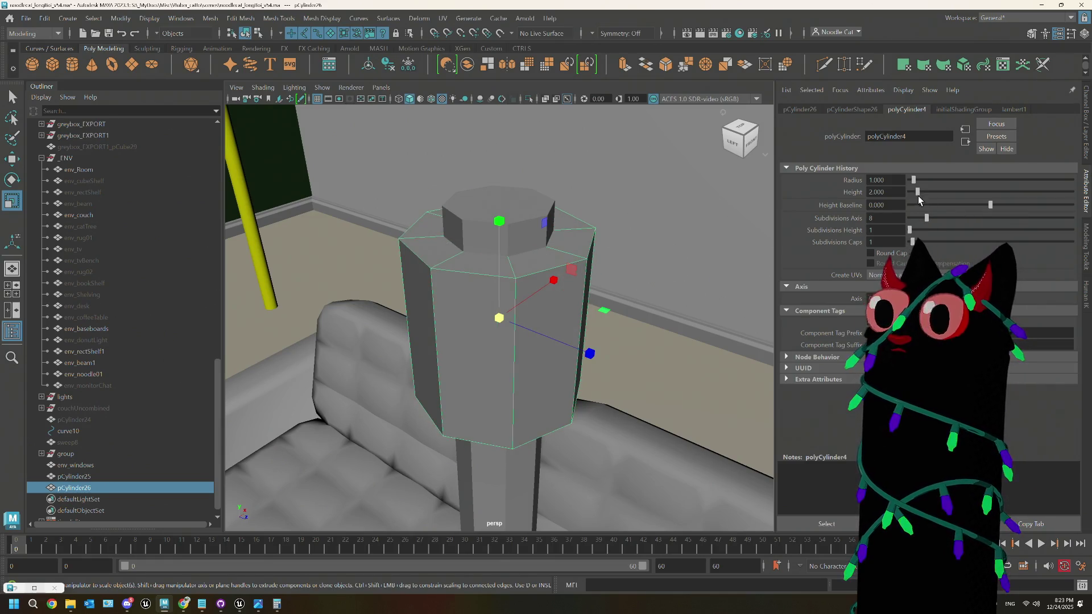
left_click_drag(913, 178, 913, 180)
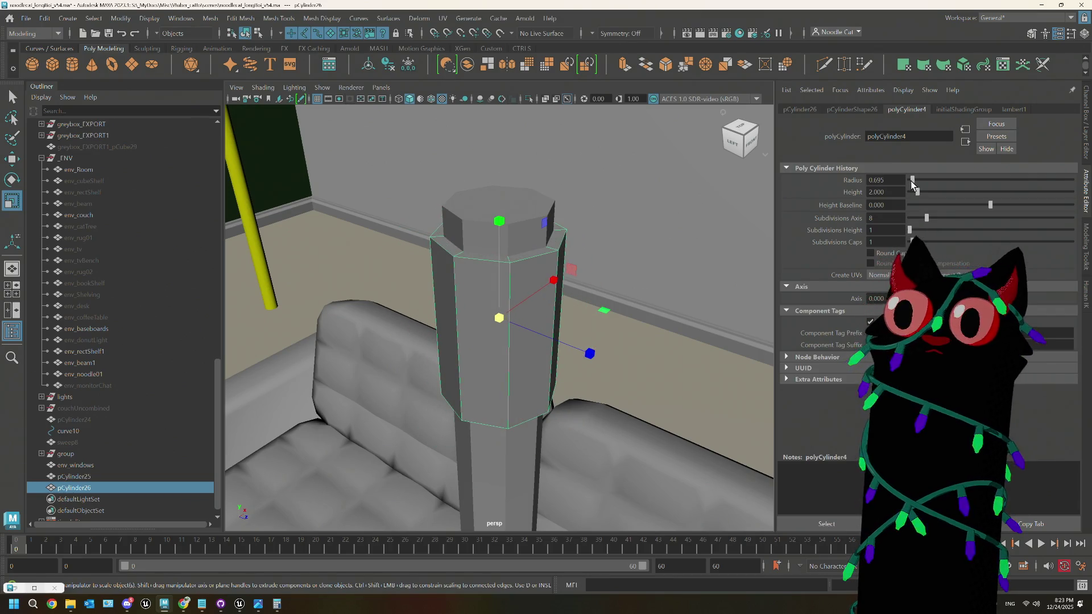
Step: Move the cylinder onto the pole top, scale it shorter, and duplicate it
key("w")
mouse_move(498, 215)
left_mouse_down()
mouse_move(494, 149)
mouse_move(498, 185)
mouse_move(556, 227)
mouse_move(553, 204)
mouse_move(551, 232)
mouse_move(615, 275)
left_mouse_up()
key("r")
key("ctrl+d")
key("e")
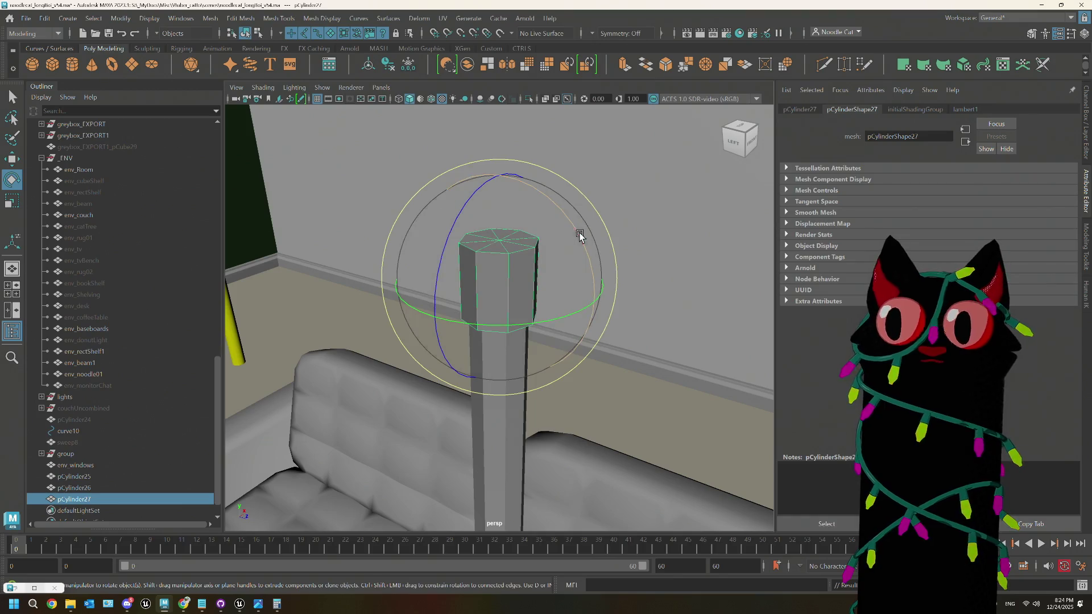
Step: Turn the copy 90° onto its side, raise it above the small cylinder and enlarge it
left_click_drag(578, 235, 559, 206)
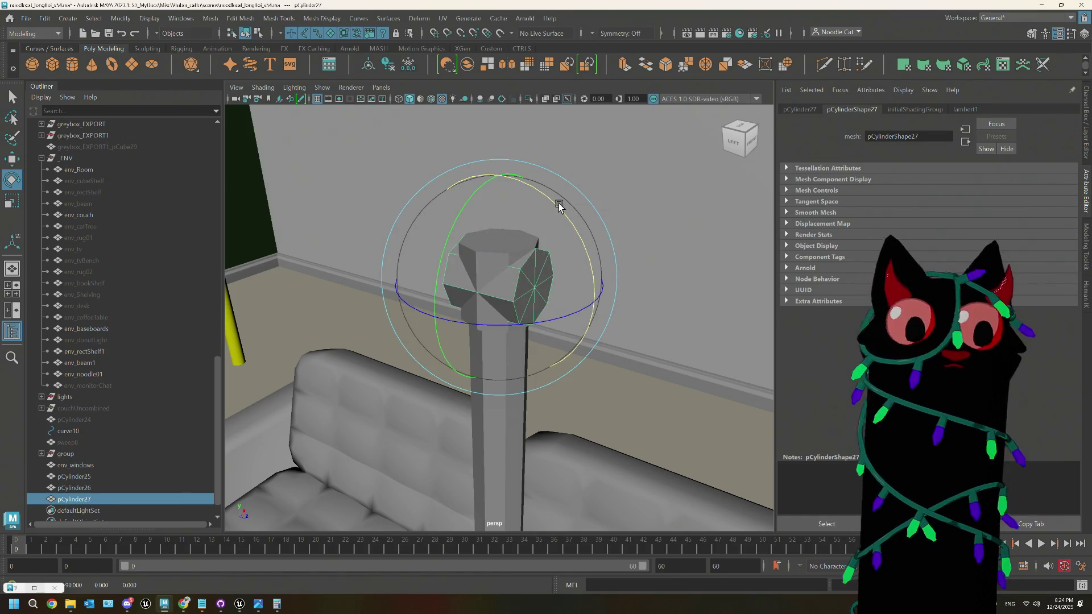
key("w")
left_click_drag(499, 171, 496, 130)
key("r")
mouse_move(501, 246)
left_mouse_down()
mouse_move(638, 275)
mouse_move(605, 288)
mouse_move(649, 263)
left_mouse_up()
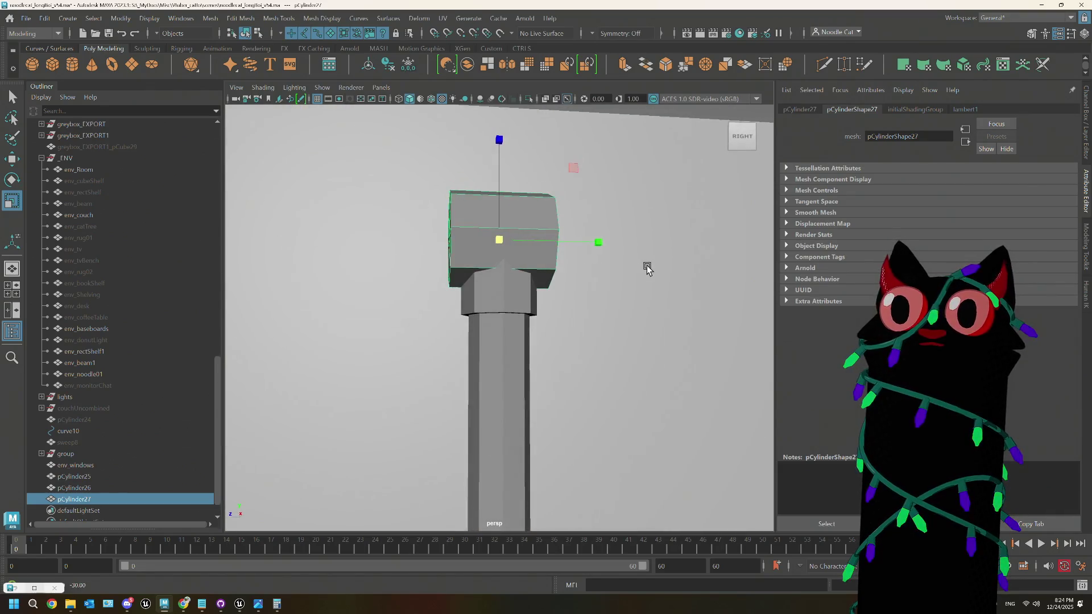
Step: Fine-tune the block's height on the pole and scale it larger
left_click_drag(564, 275, 558, 276, "alt")
key("w")
mouse_move(503, 137)
left_mouse_down()
mouse_move(496, 111)
mouse_move(499, 126)
left_mouse_up()
key("r")
mouse_move(500, 220)
left_mouse_down()
mouse_move(544, 246)
mouse_move(616, 239)
mouse_move(636, 252)
mouse_move(503, 263)
mouse_move(512, 248)
mouse_move(501, 233)
mouse_move(492, 244)
left_mouse_up()
Step: Check the block's transform and shape attributes, then reselect the sideways block
right_click_drag(500, 193, 811, 106)
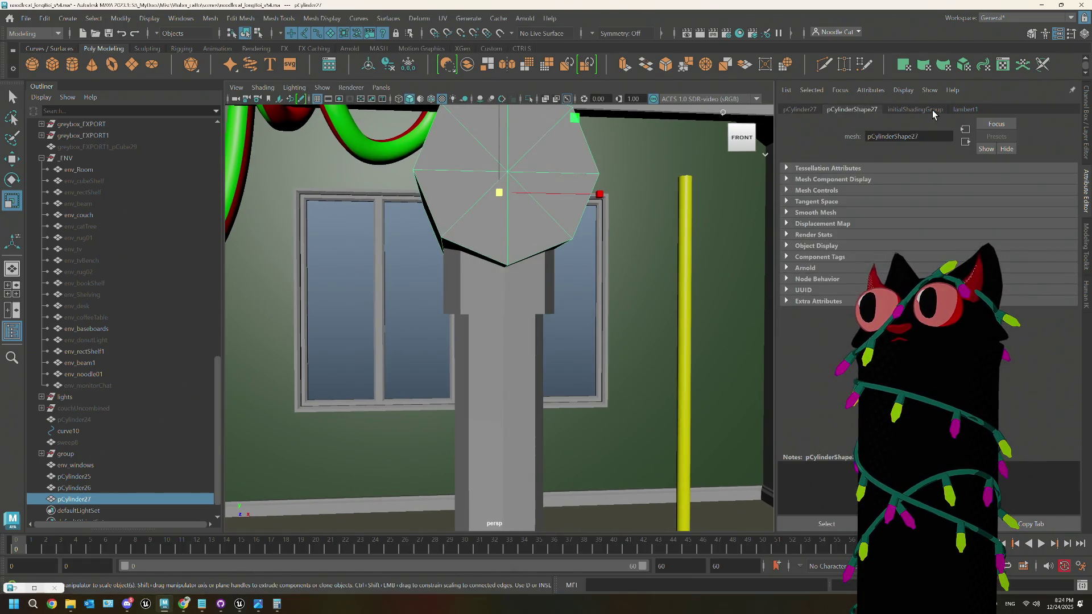
left_click(813, 108)
left_click(835, 109)
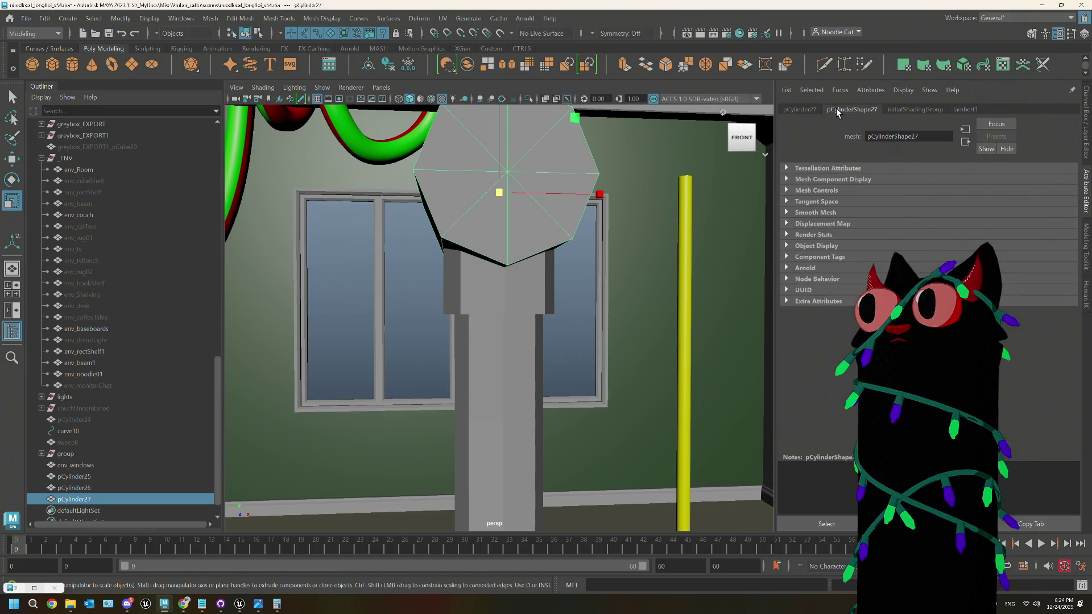
left_click(494, 275)
left_click(545, 192)
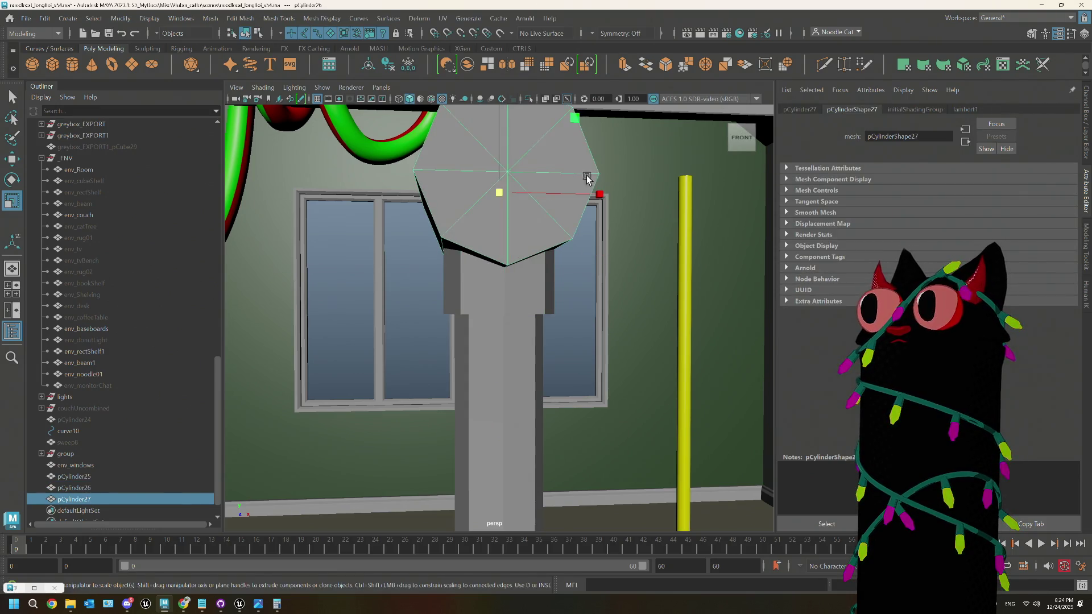
Step: Inspect the block from several angles and add neck cylinder pCylinder26 to the selection
mouse_move(510, 275)
left_mouse_down("alt")
mouse_move(529, 292)
mouse_move(578, 191)
left_mouse_up("alt")
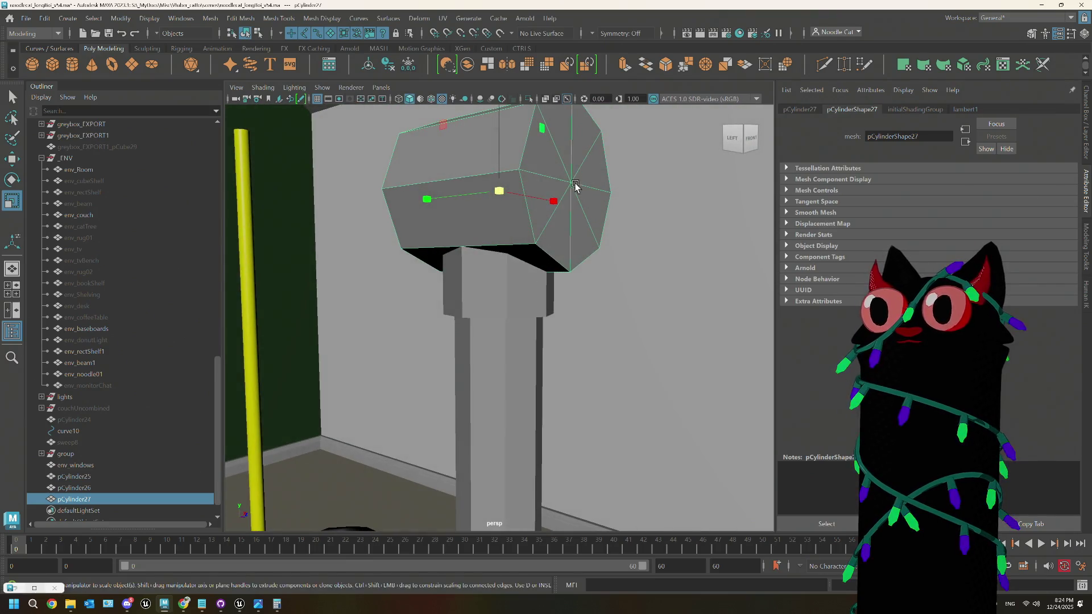
left_click_drag(573, 229, 551, 227, "alt")
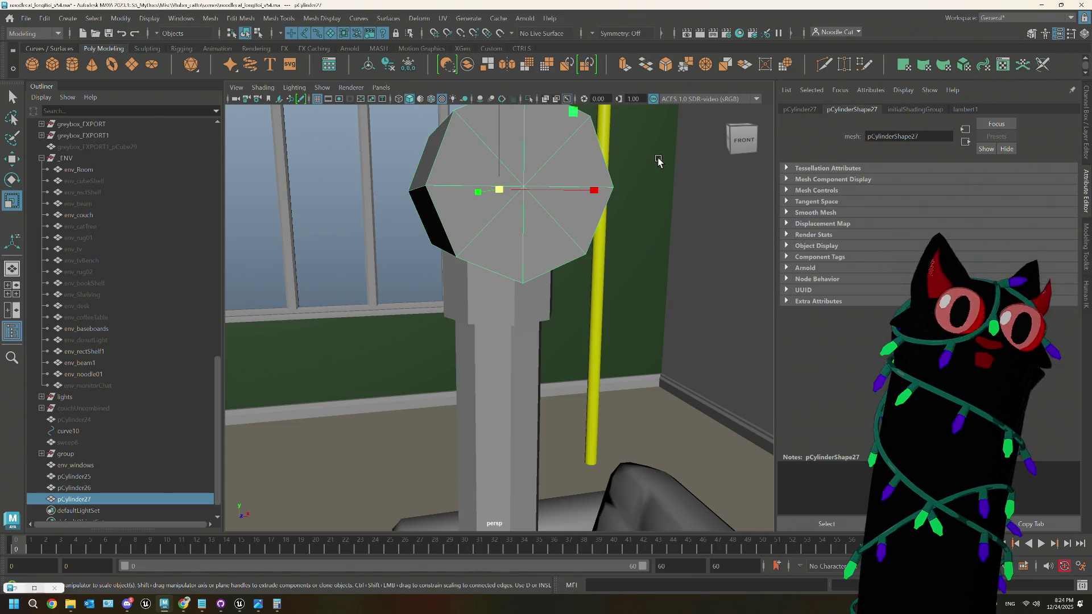
right_click_drag(658, 161, 487, 253, "alt")
left_click_drag(501, 283, 507, 285, "alt")
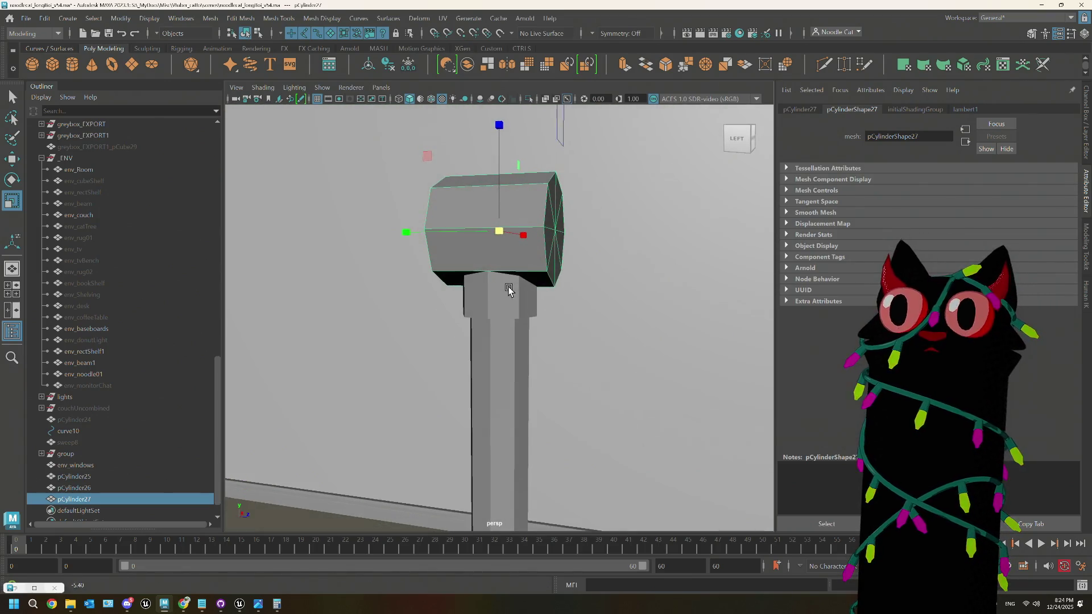
mouse_move(415, 237)
left_mouse_down("alt")
mouse_move(419, 276)
mouse_move(532, 281)
left_mouse_up("alt")
left_click(533, 282, "shift")
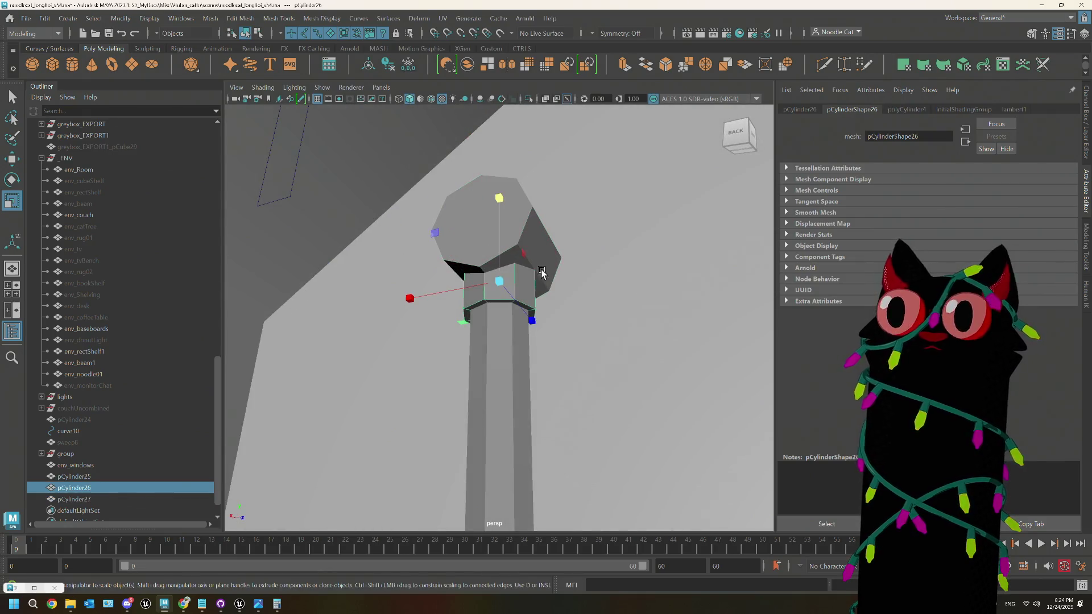
Step: Zoom in on the lamp head, select only pCylinder27 and delete it
mouse_move(551, 198)
left_mouse_down("alt")
mouse_move(510, 217)
mouse_move(342, 227)
mouse_move(455, 241)
mouse_move(453, 327)
mouse_move(490, 324)
mouse_move(475, 324)
left_mouse_up("alt")
scroll(341, 228, "down", 5)
scroll(476, 324, "up", 6)
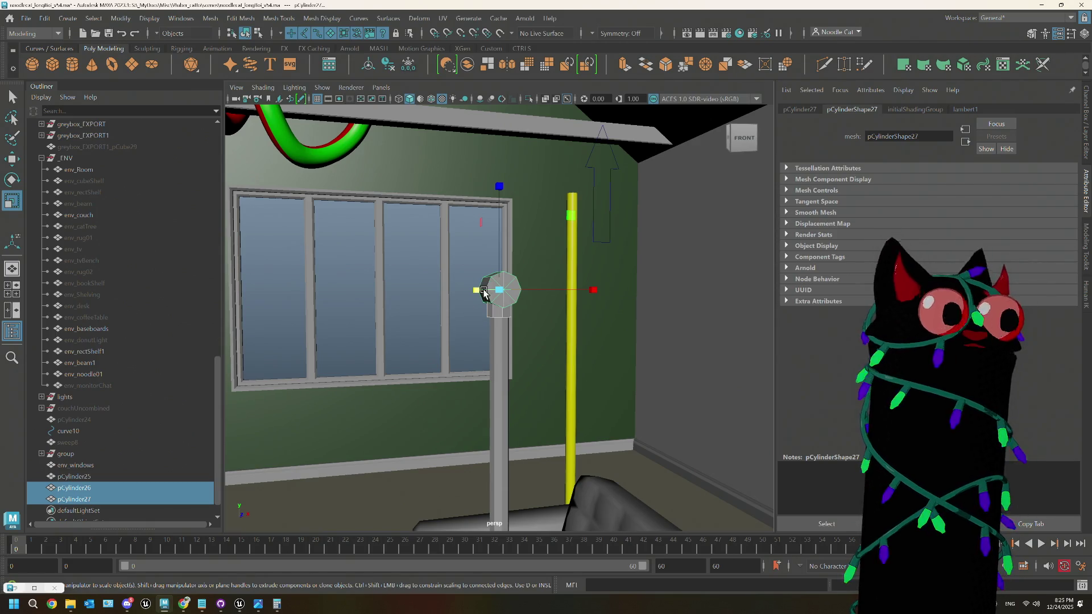
scroll(500, 269, "up", 5)
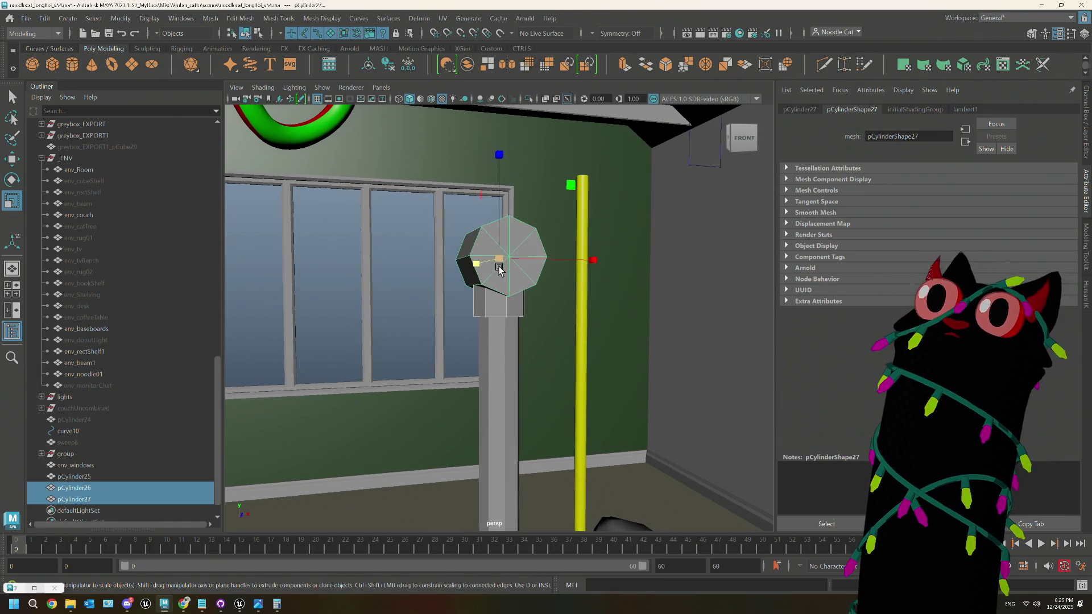
left_click(519, 309)
left_click(522, 268)
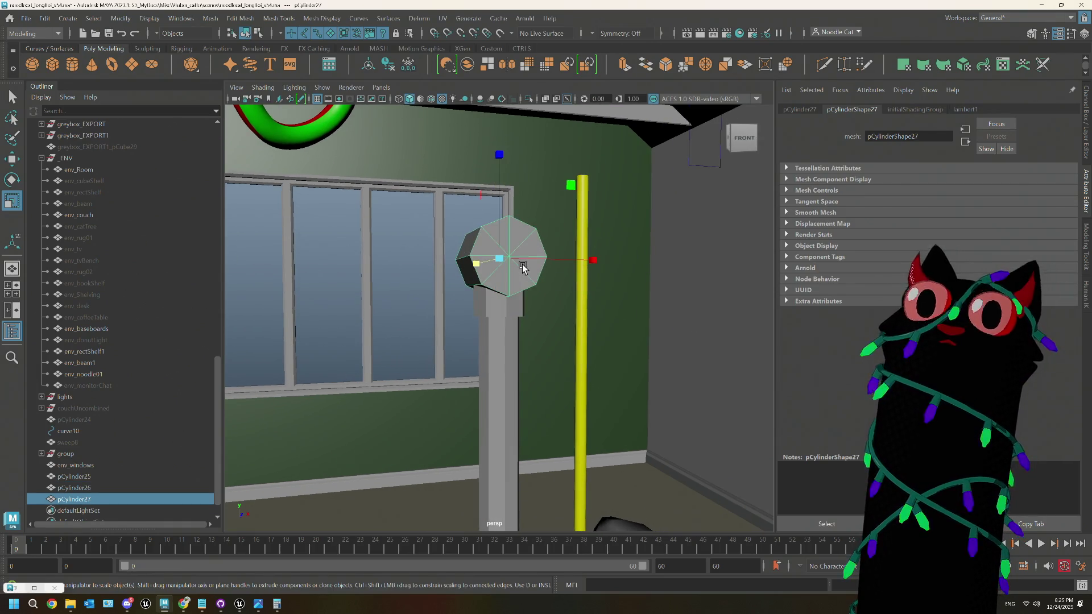
key("Delete")
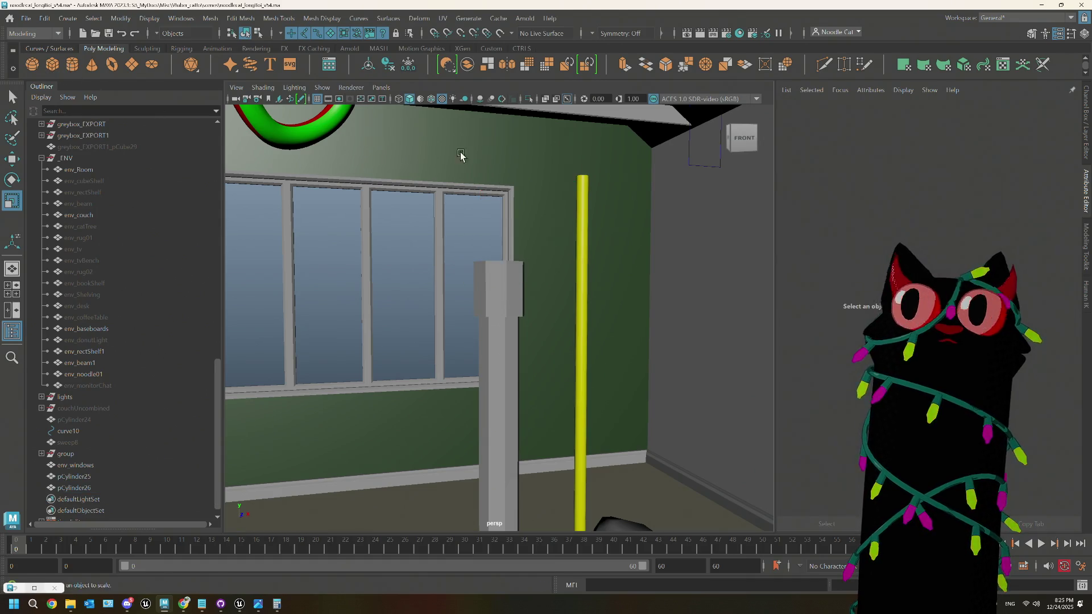
key("ctrl+z")
Step: Open polyCylinder5's settings and raise the new 16-sided cylinder up the pole
left_click(904, 110)
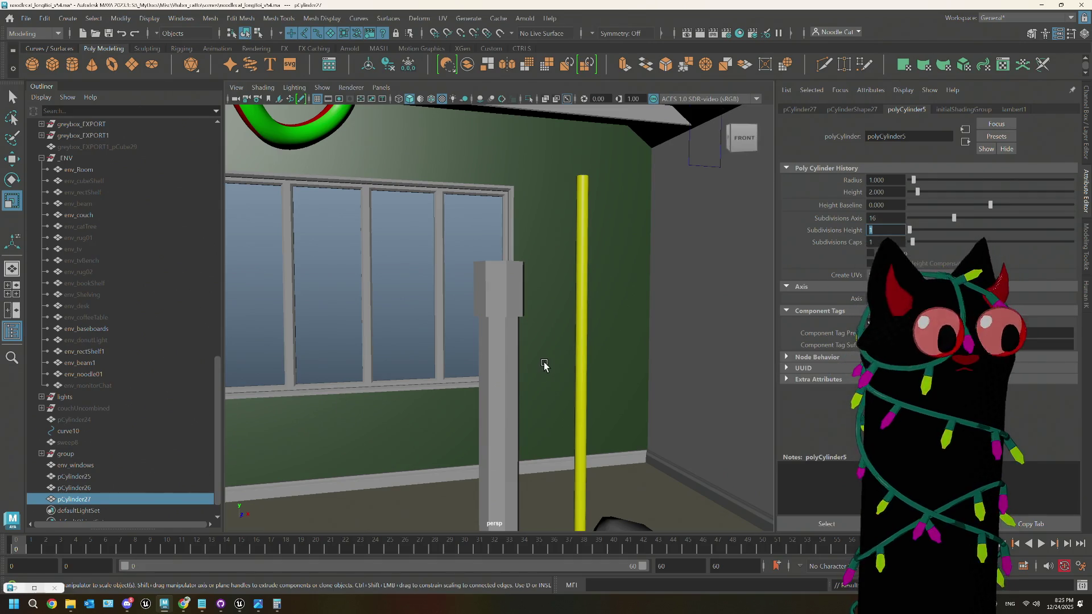
scroll(543, 366, "down", 10)
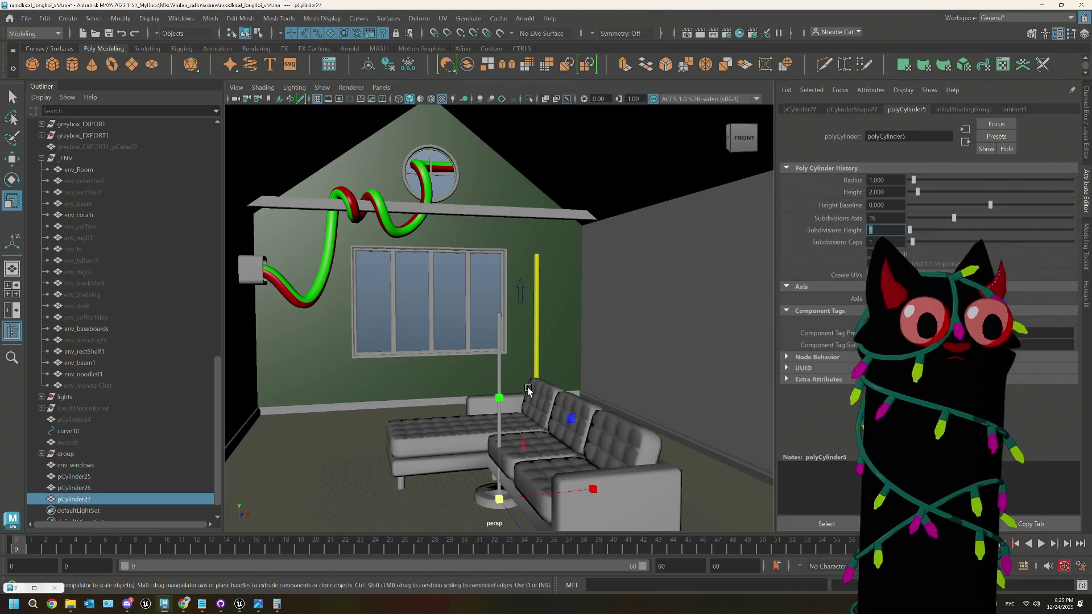
left_click_drag(527, 393, 516, 404)
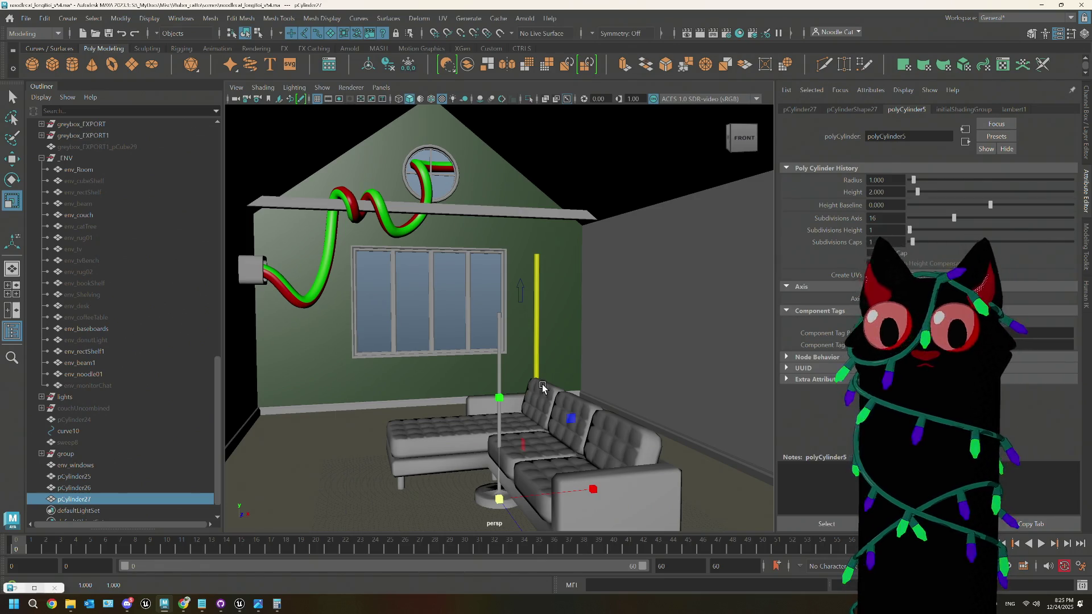
key("w")
left_click_drag(502, 396, 504, 241)
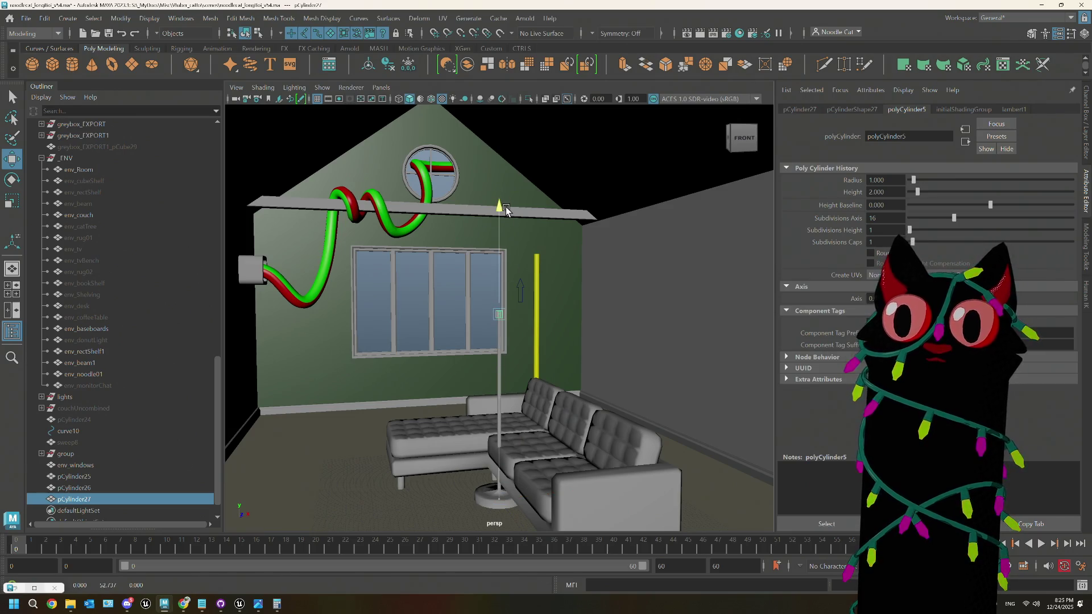
key("f")
scroll(520, 259, "down", 3)
Step: Rotate the cylinder 90° on X onto its side and lift it to the pole top
key("e")
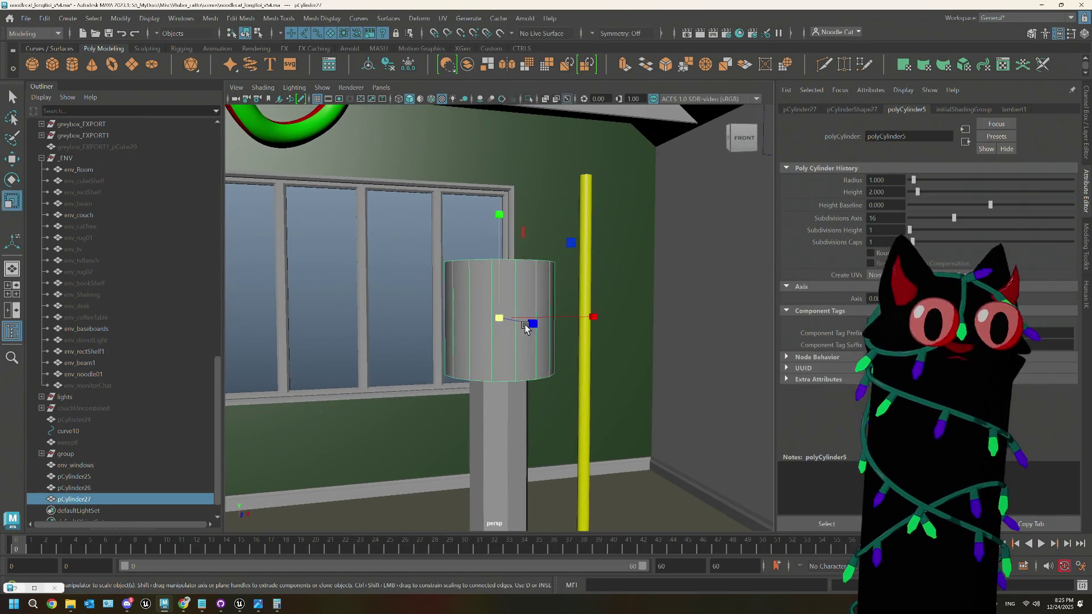
left_click_drag(523, 259, 529, 292)
key("w")
left_click_drag(500, 237, 500, 176)
mouse_move(517, 259)
left_mouse_down("alt")
mouse_move(458, 339)
mouse_move(602, 349)
left_mouse_up("alt")
scroll(561, 365, "down", 10)
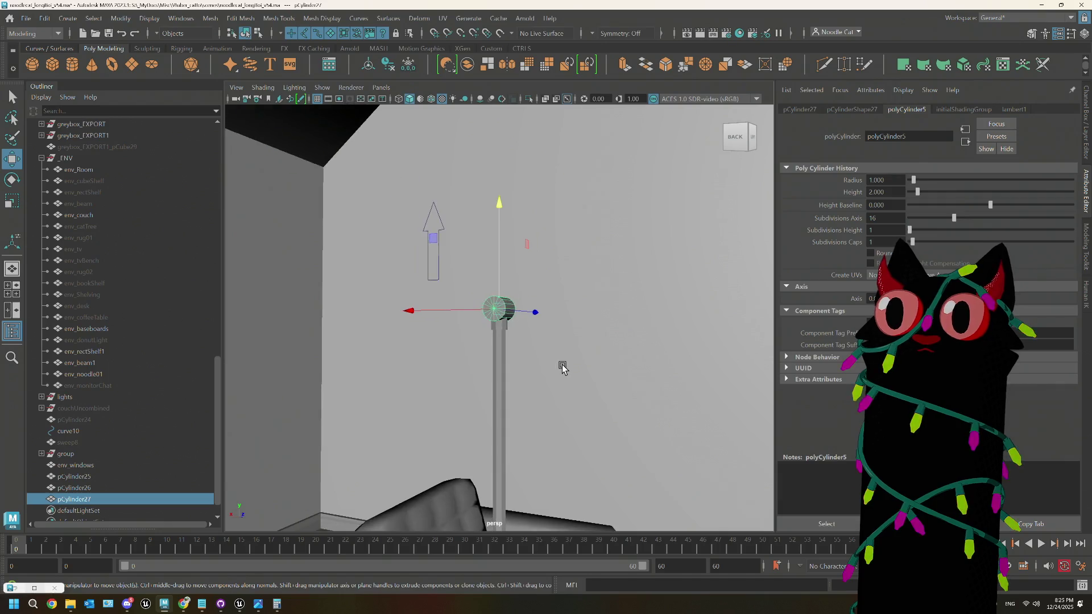
left_click_drag(533, 387, 548, 383, "alt")
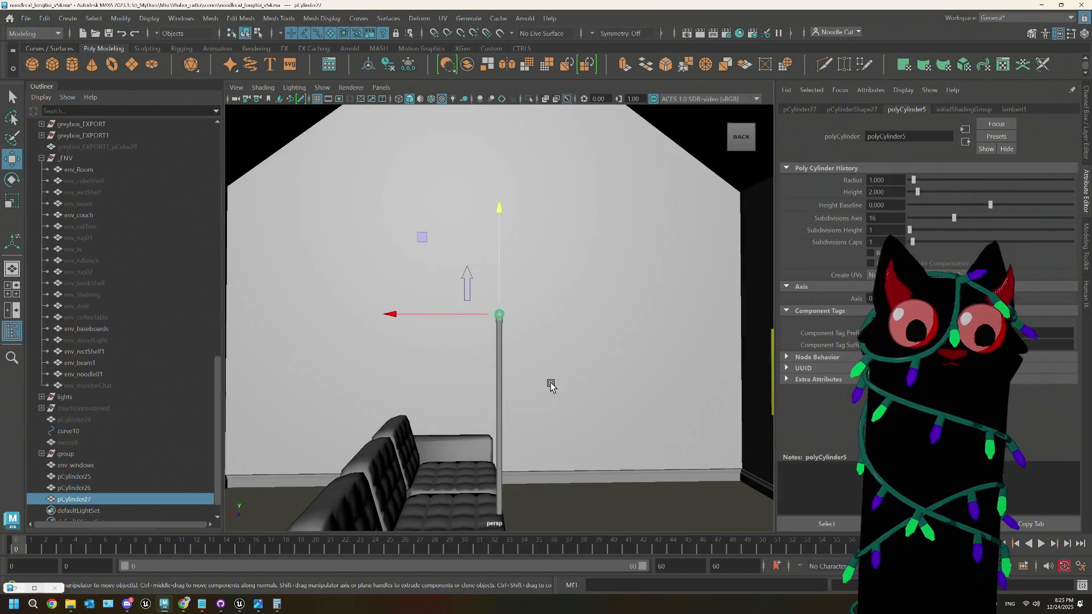
scroll(534, 371, "down", 3)
Step: Nudge the sideways cylinder higher onto the neck and check it from the side
key("r")
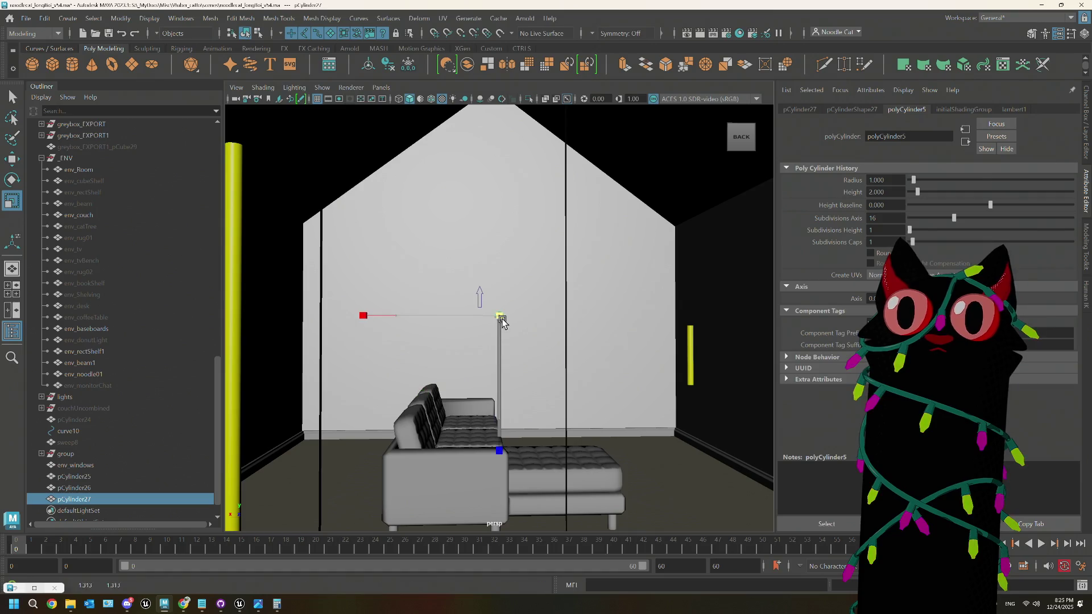
scroll(541, 339, "up", 10)
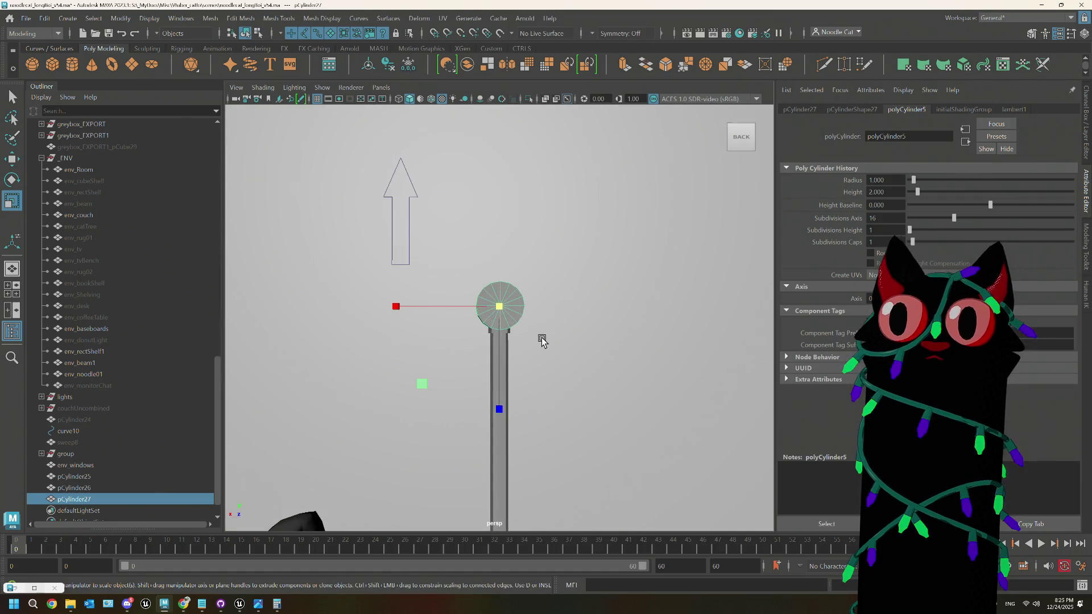
key("w")
left_click_drag(501, 269, 500, 264)
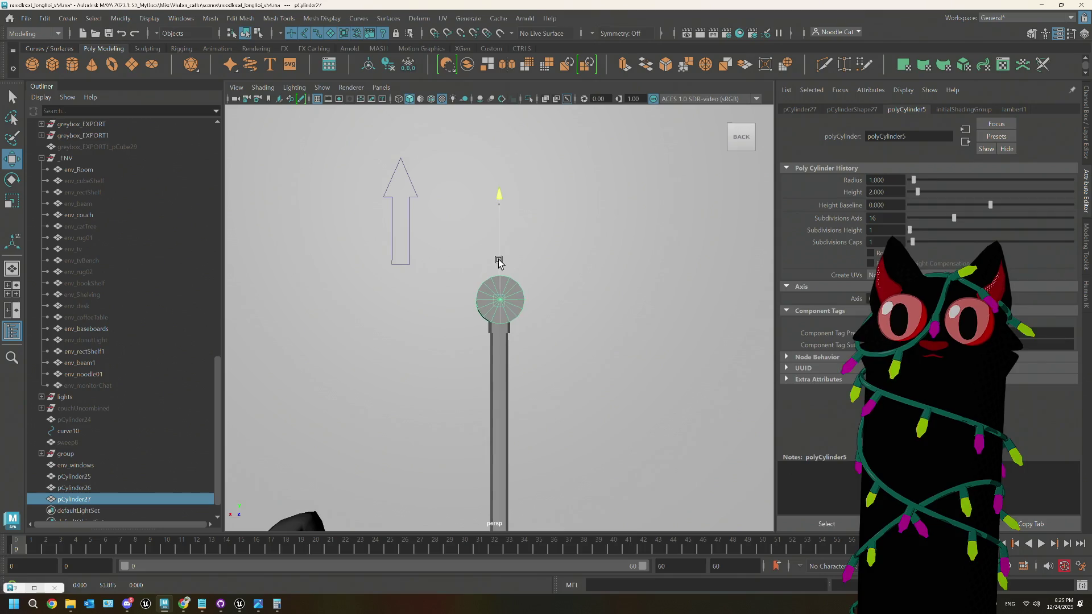
mouse_move(501, 259)
left_mouse_down("alt")
mouse_move(585, 391)
mouse_move(520, 395)
mouse_move(491, 361)
mouse_move(544, 336)
mouse_move(658, 234)
left_mouse_up("alt")
mouse_move(603, 273)
right_mouse_down("shift")
mouse_move(565, 255)
mouse_move(507, 292)
right_mouse_up("shift")
Step: Extrude the cylinder's end face and scale it inward to form a stepped rim
key("w")
left_click(493, 275)
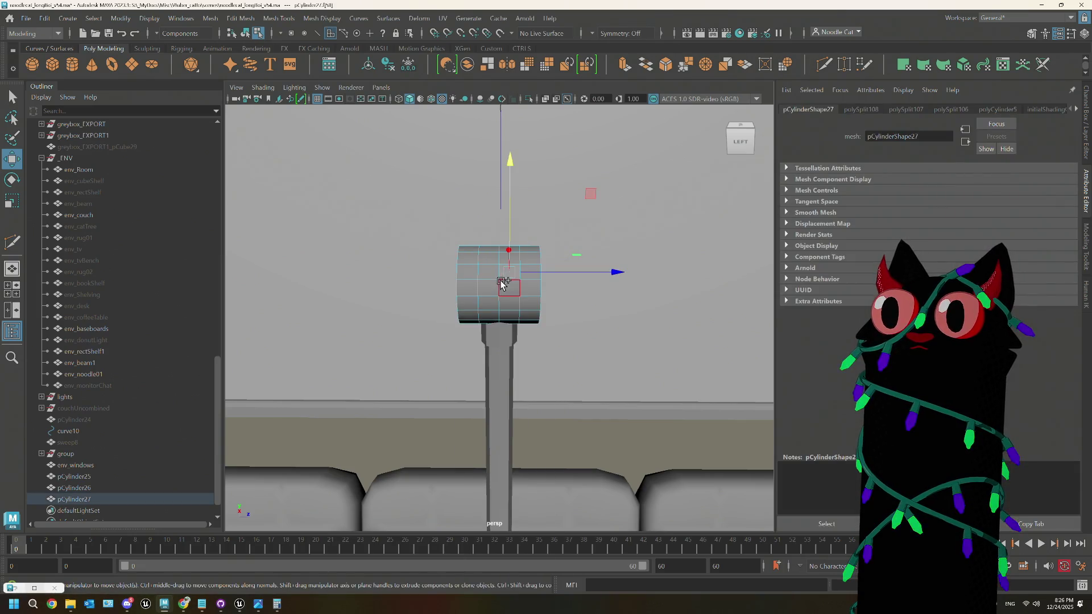
left_click(487, 281)
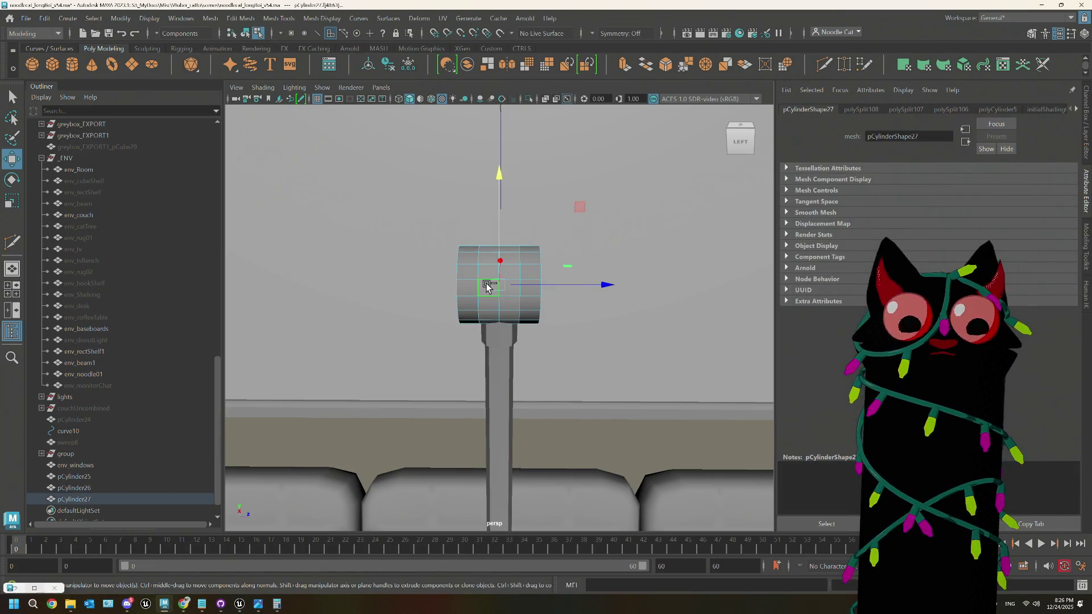
key("ctrl+e")
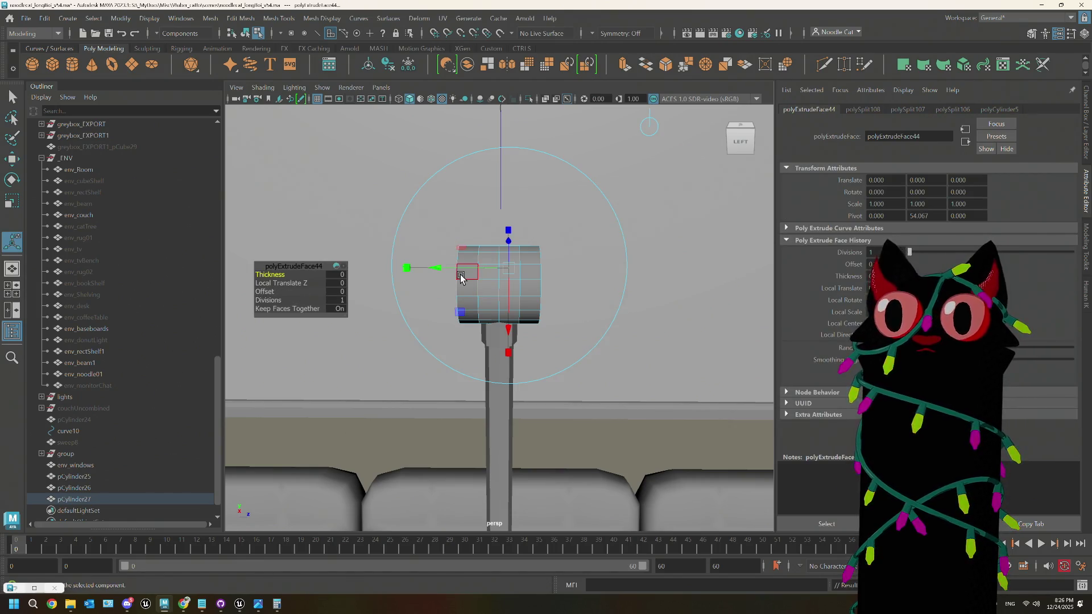
key("r")
mouse_move(501, 282)
left_mouse_down()
mouse_move(490, 282)
mouse_move(542, 325)
mouse_move(604, 291)
left_mouse_up()
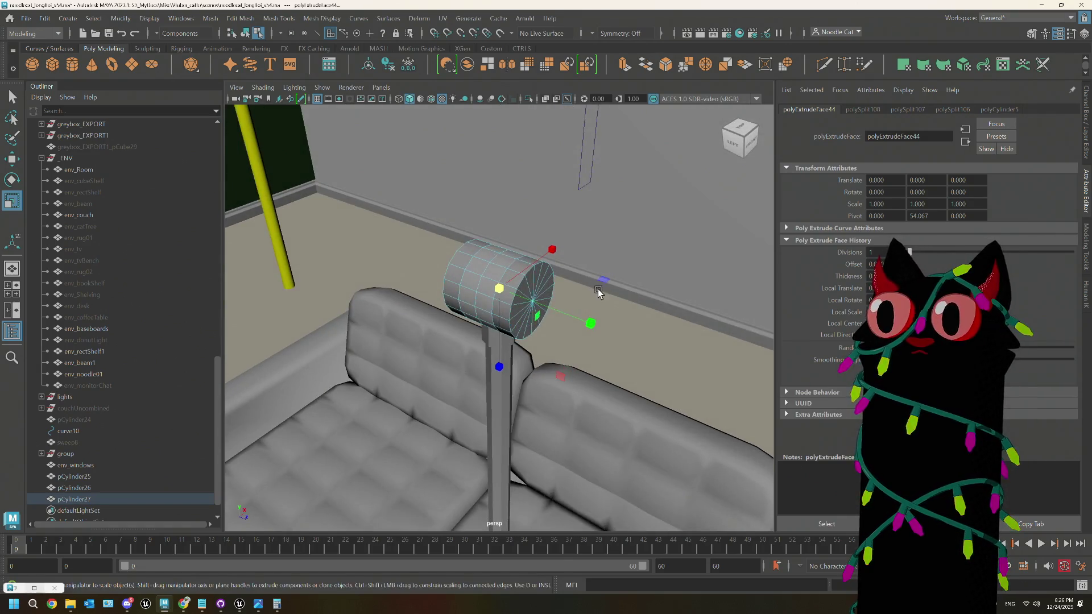
left_click_drag(540, 332, 527, 317)
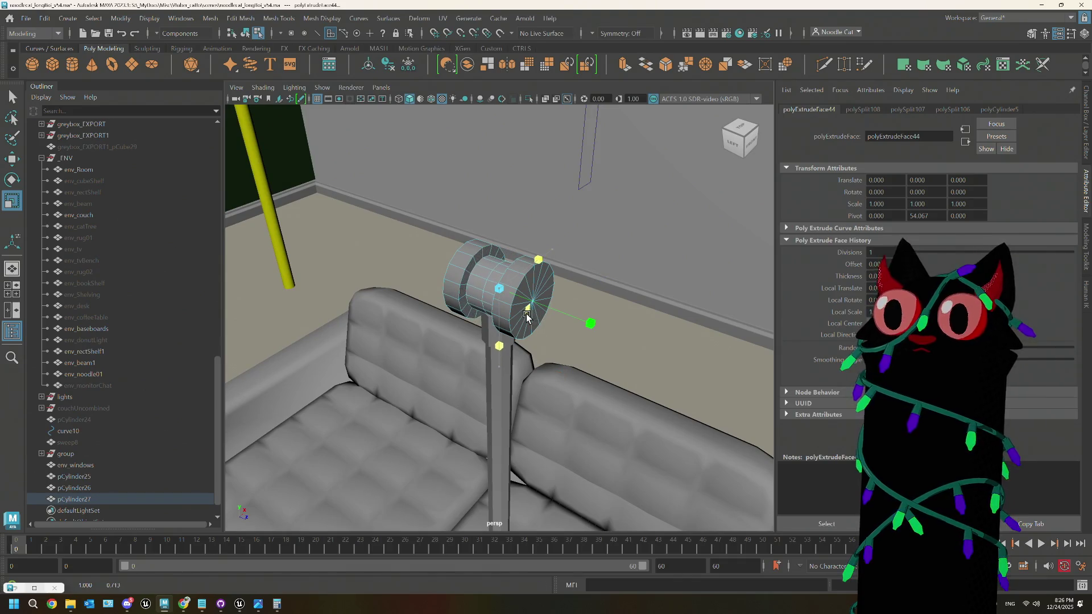
Step: Return to Object Mode, switch to perspective, and frame the pole beside the couch
key("bracketleft")
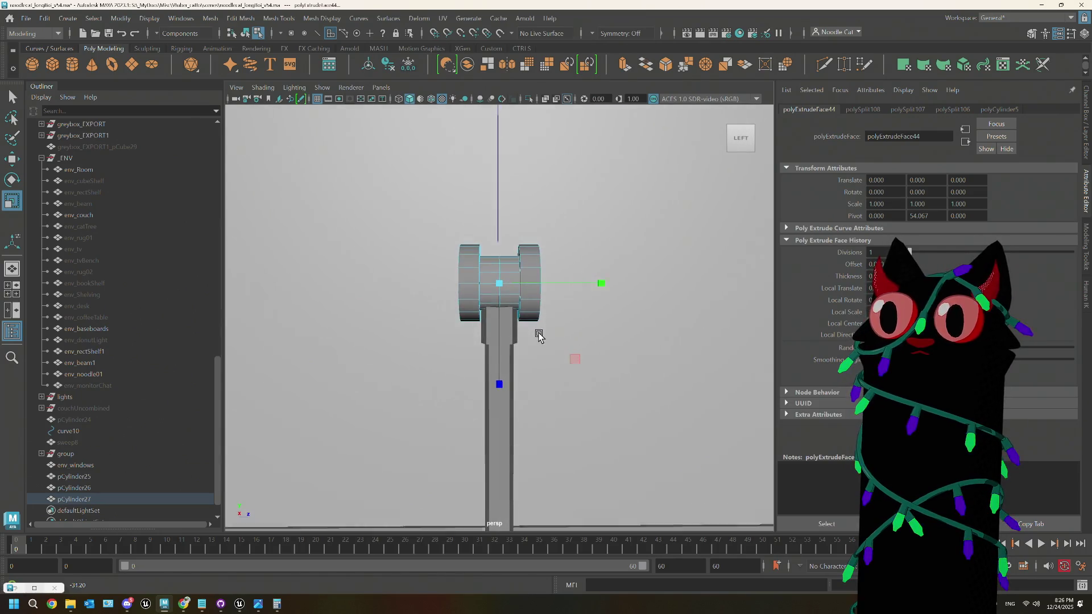
right_click_drag(695, 256, 743, 238)
left_click(683, 273)
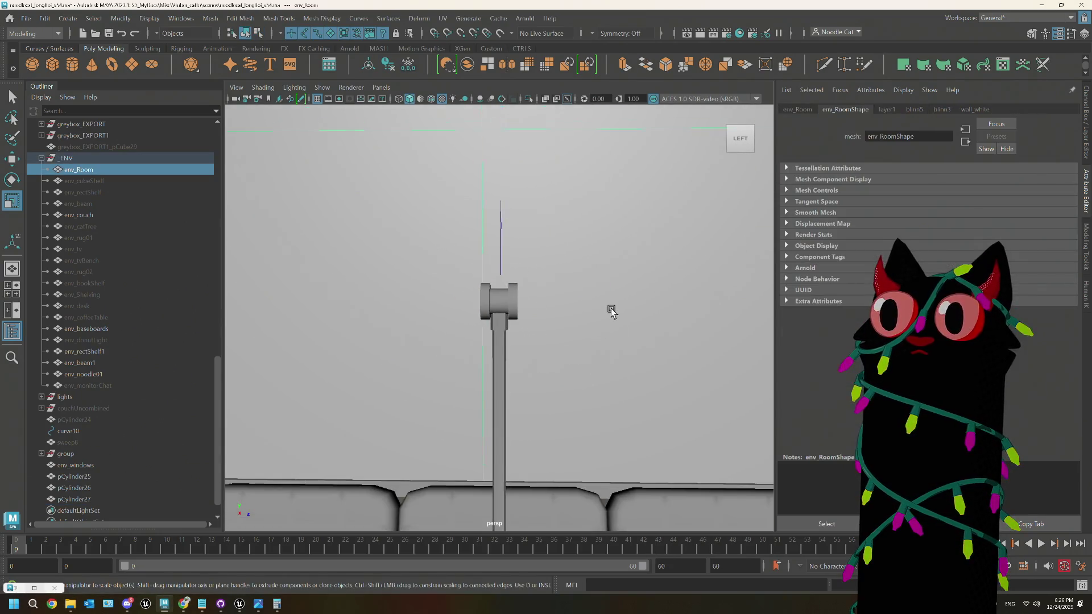
key("bracketleft")
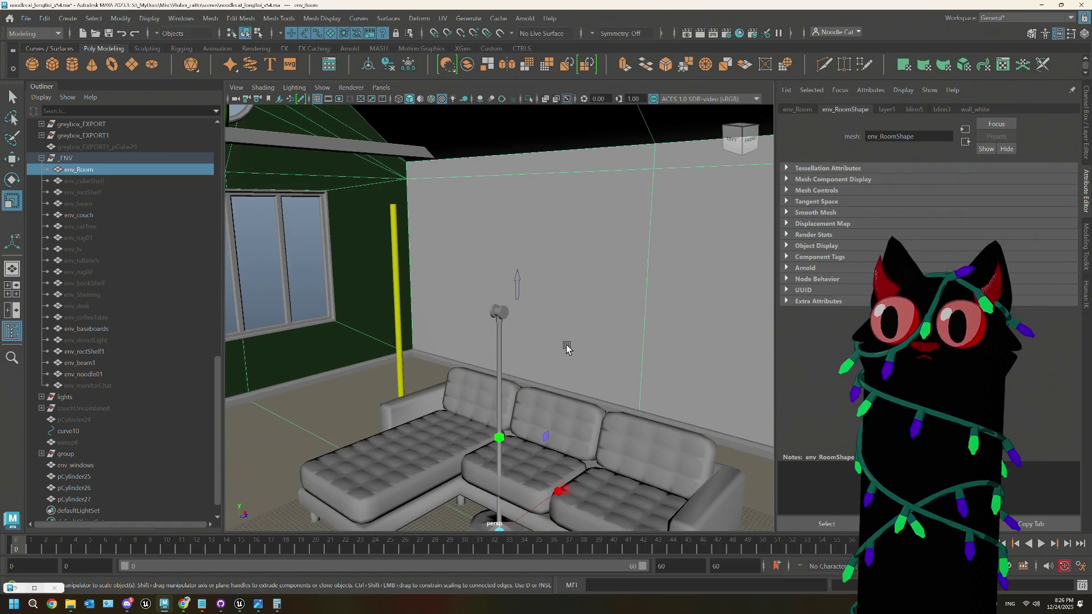
left_click(502, 351)
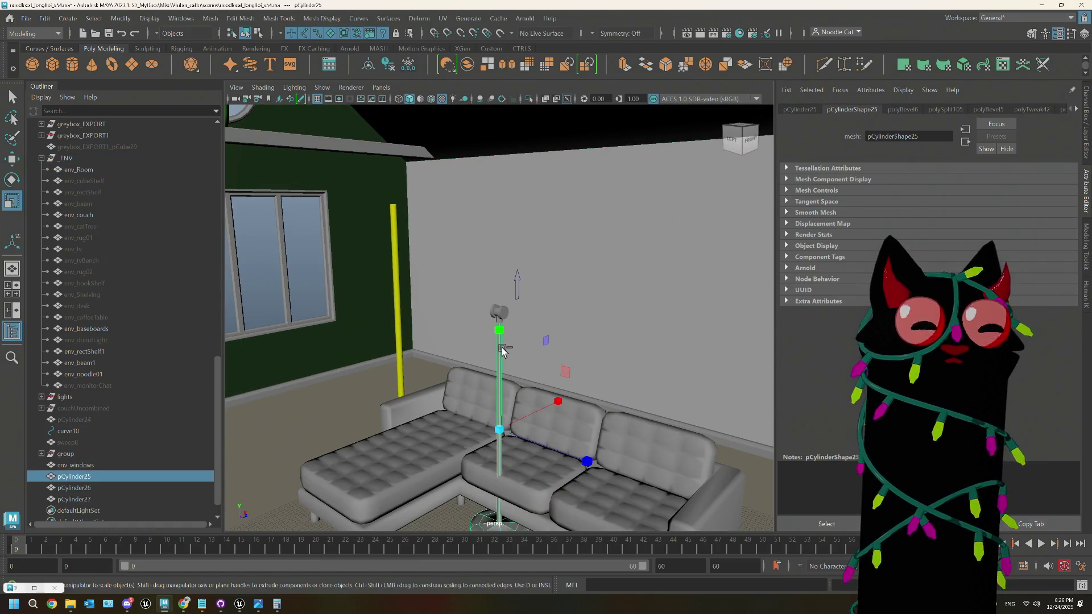
left_click_drag(503, 350, 515, 313, "alt")
right_click_drag(516, 313, 485, 408, "alt")
middle_click_drag(519, 274, 516, 338, "alt")
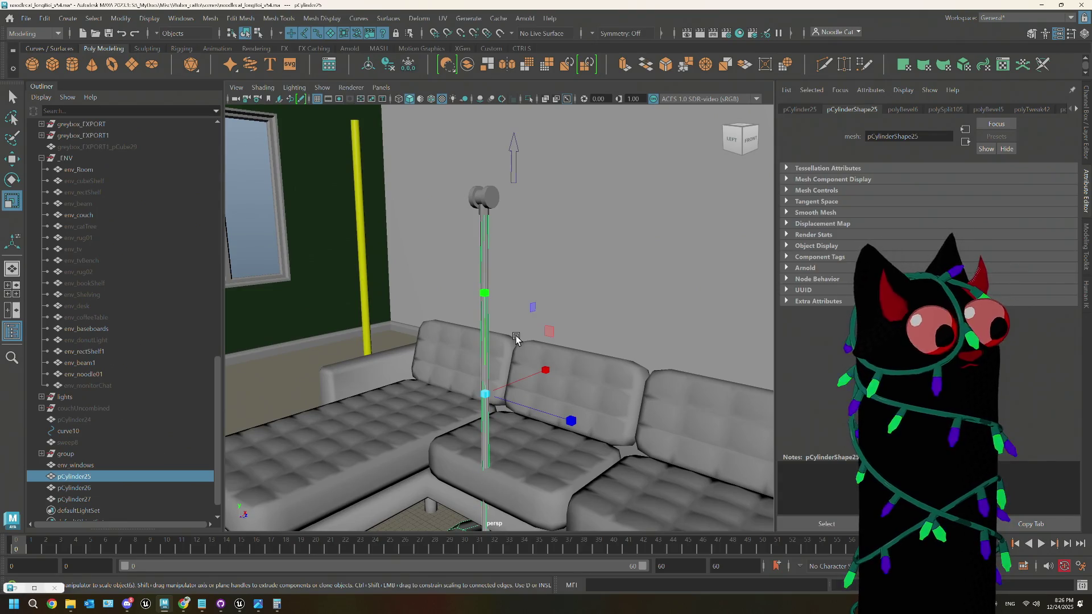
Step: Add cylinder polyCylinder6 with 8 axis subdivisions and drag it up to the pole top
left_click(72, 64)
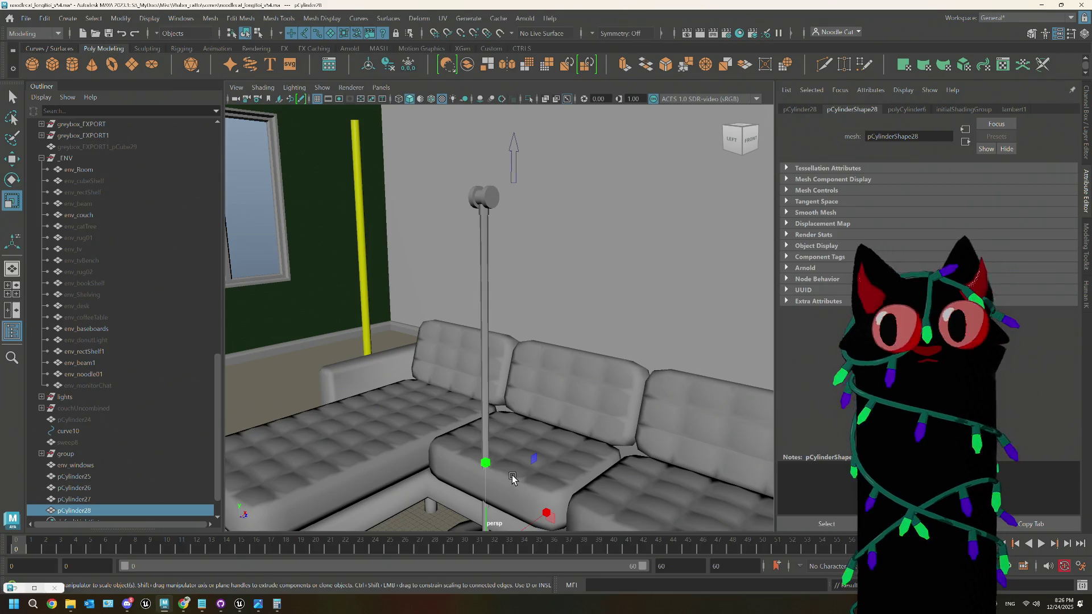
key("f")
left_click_drag(517, 461, 540, 367, "alt")
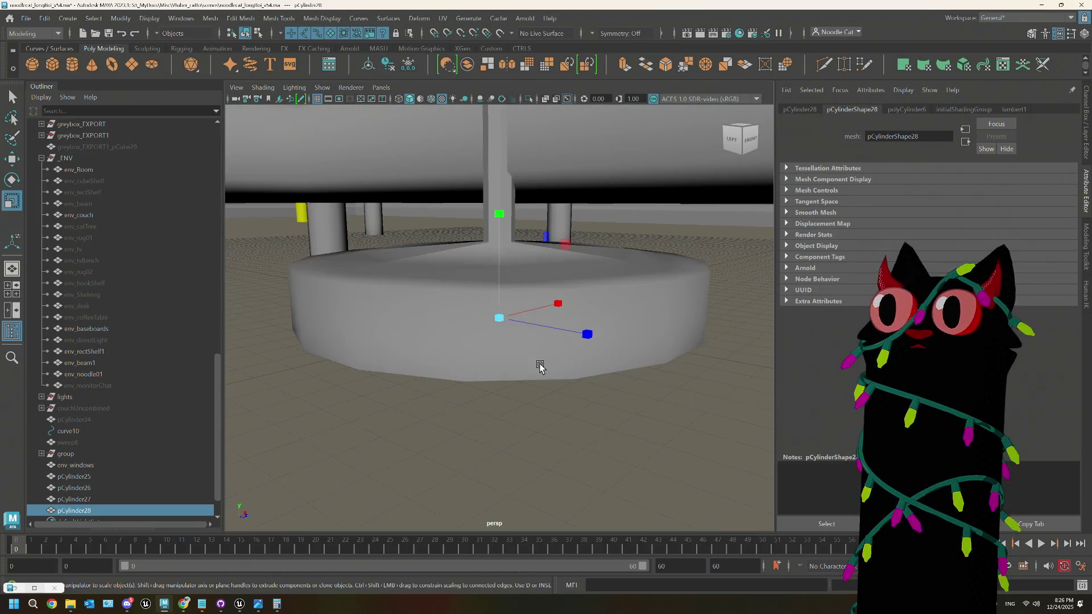
left_click(906, 109)
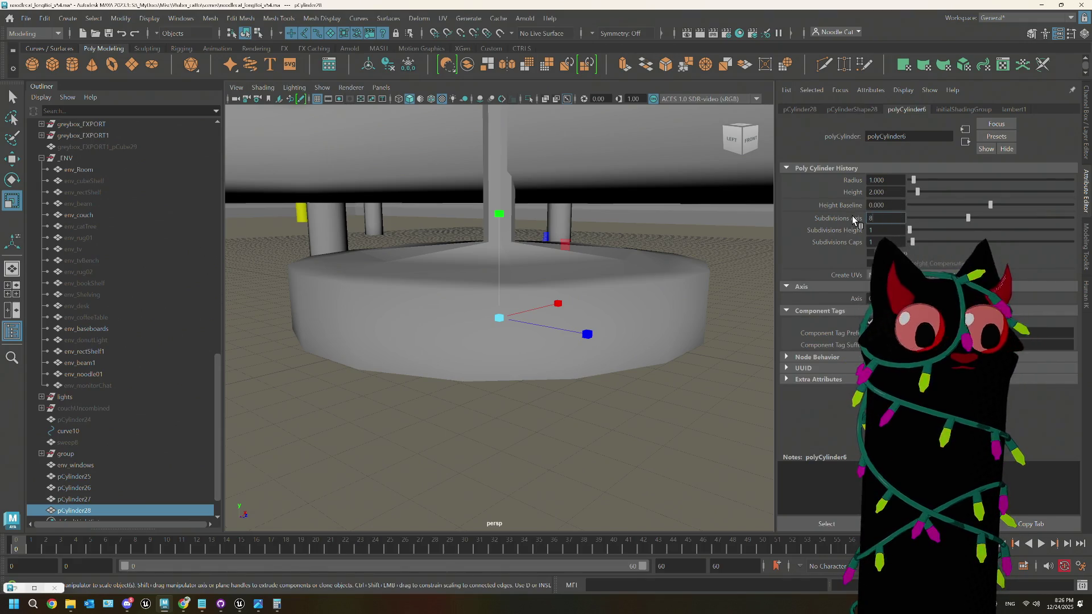
scroll(495, 319, "down", 5)
left_click_drag(495, 319, 546, 285, "alt")
scroll(546, 285, "up", 3)
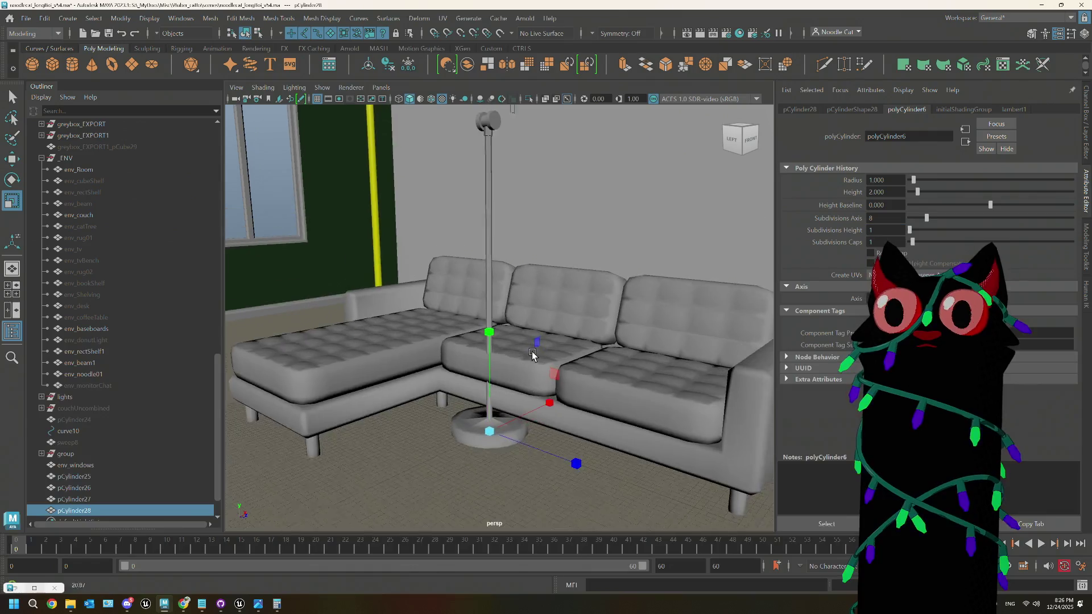
key("w")
left_click_drag(493, 348, 498, 157)
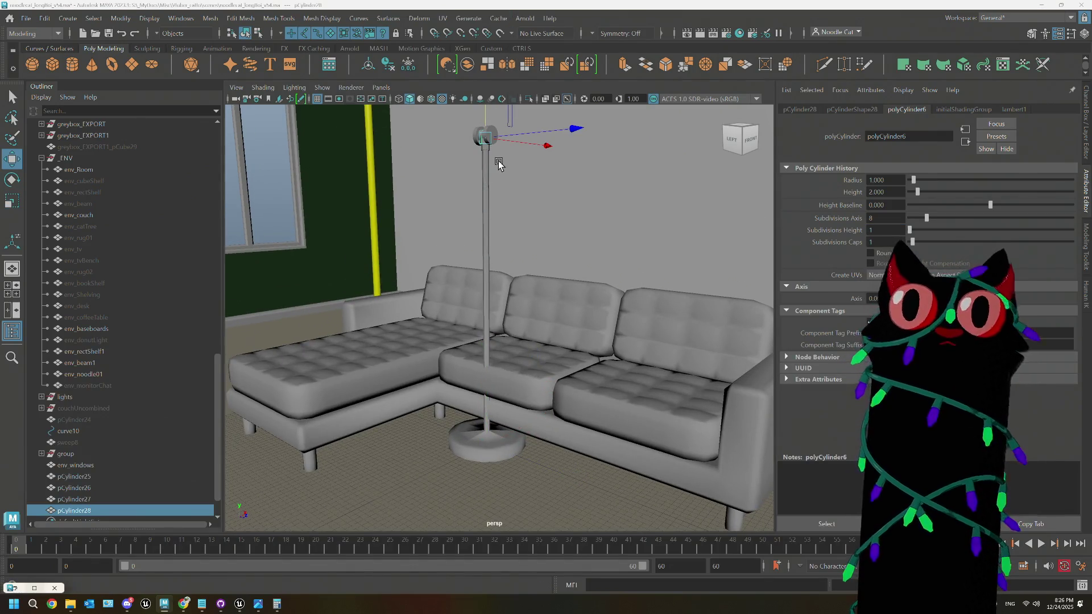
Step: Rotate pCylinder28 -90 on Z, then scale it long and thin into a horizontal arm
key("f")
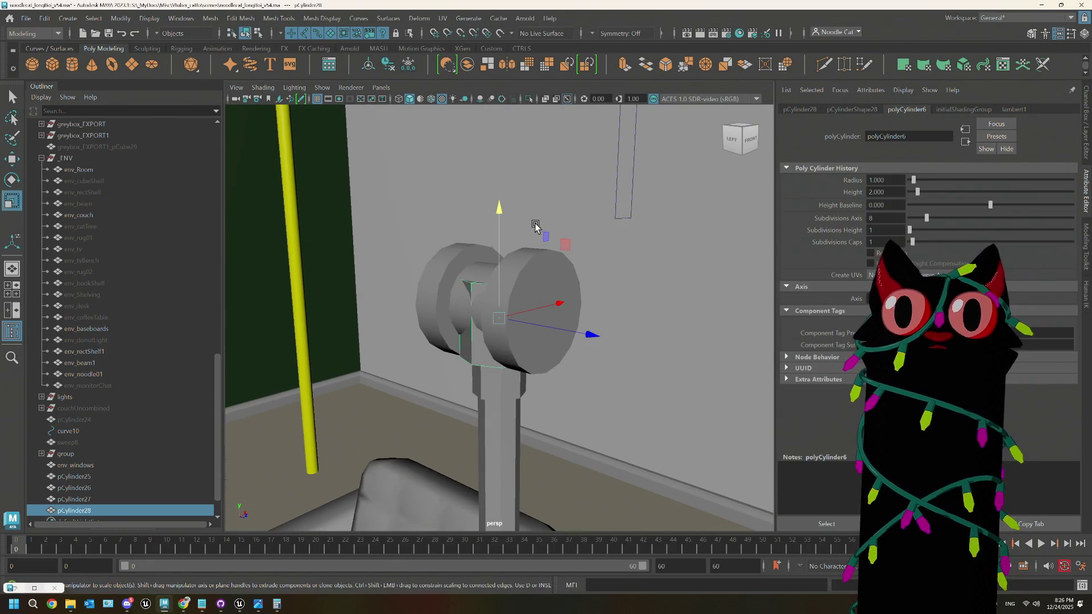
key("e")
left_click_drag(437, 270, 460, 245)
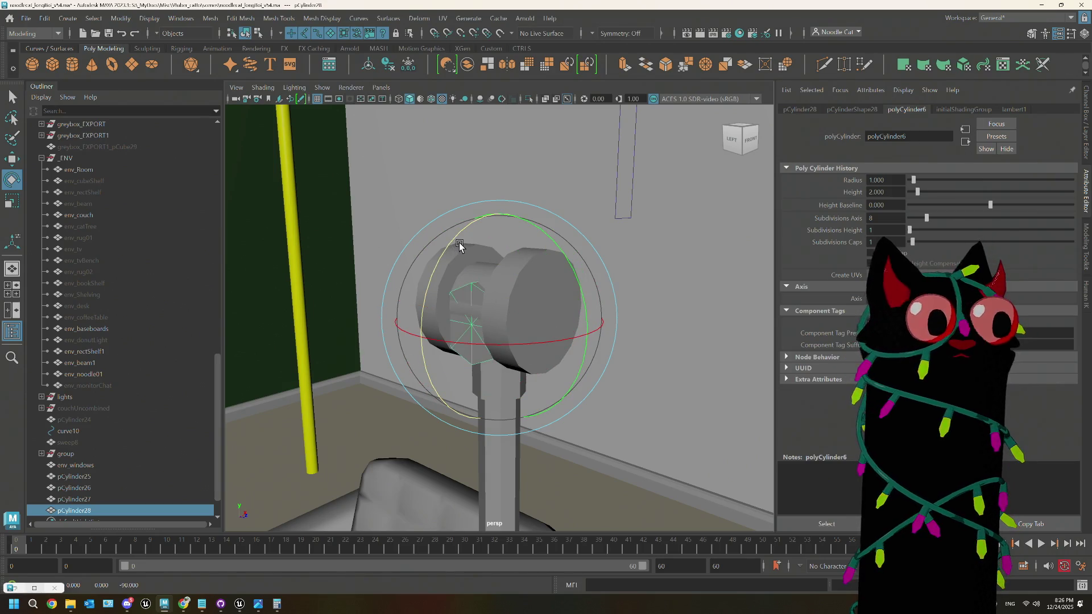
key("r")
scroll(523, 251, "down", 5)
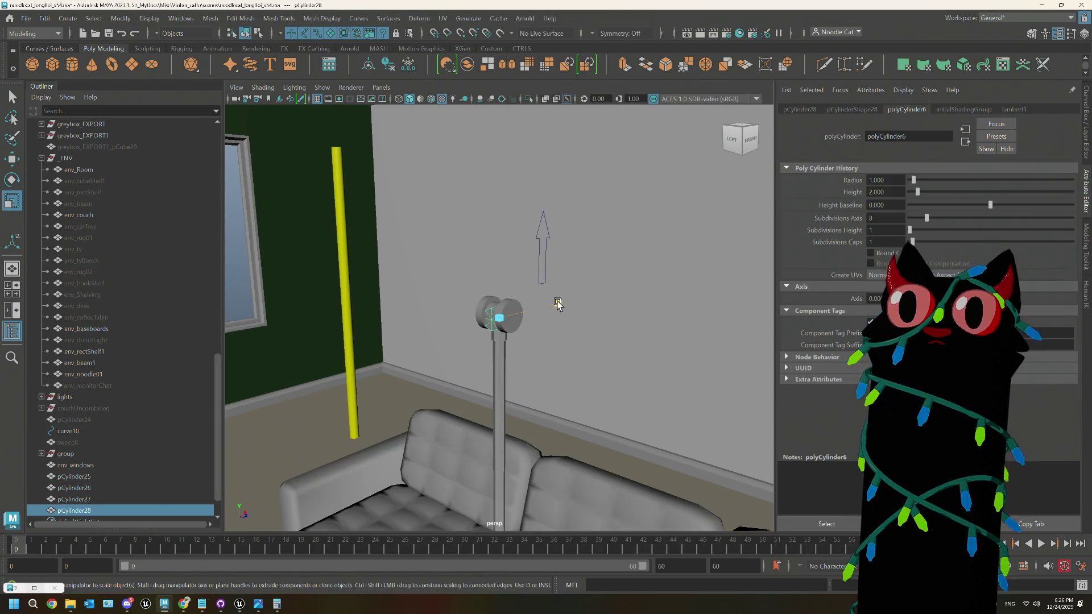
mouse_move(558, 305)
left_mouse_down()
mouse_move(686, 285)
mouse_move(596, 301)
mouse_move(609, 303)
mouse_move(549, 324)
left_mouse_up()
mouse_move(574, 400)
left_mouse_down()
mouse_move(558, 390)
mouse_move(573, 383)
mouse_move(509, 387)
left_mouse_up()
scroll(510, 381, "down", 6)
scroll(518, 364, "up", 5)
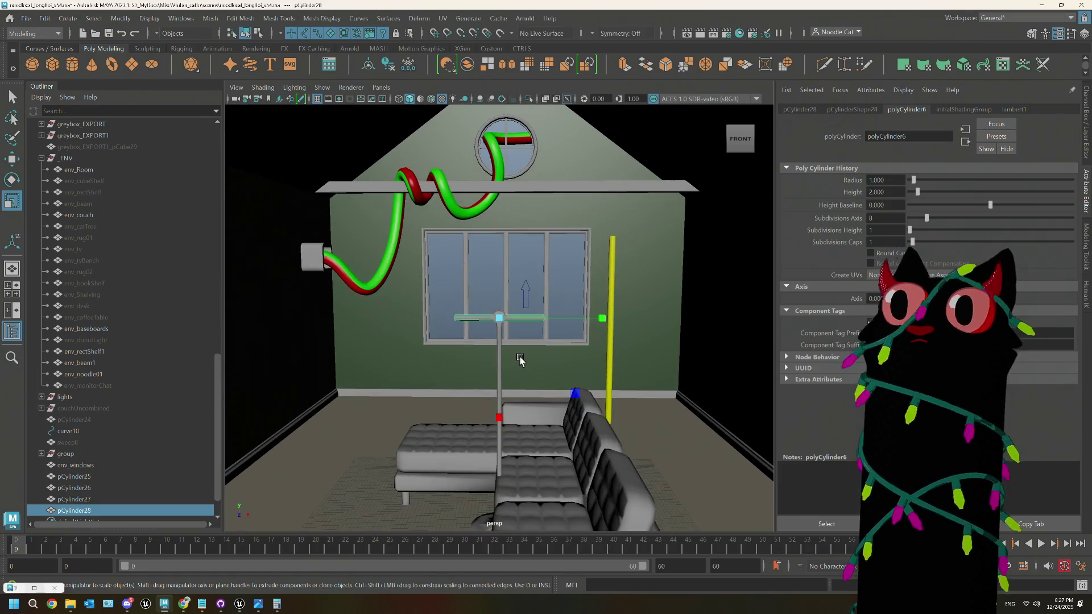
scroll(520, 358, "up", 5)
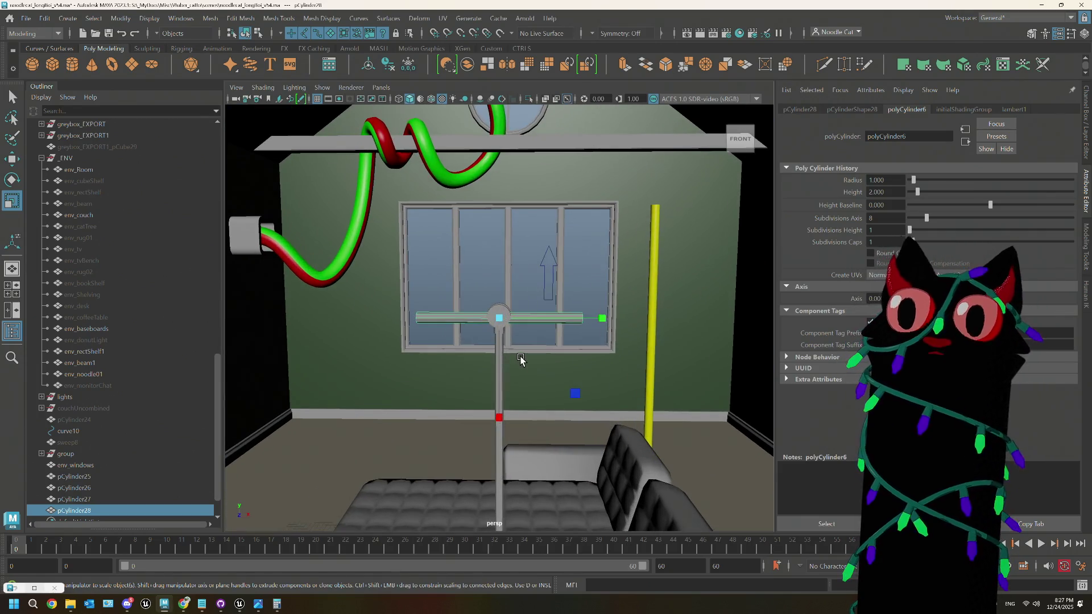
scroll(501, 362, "down", 3)
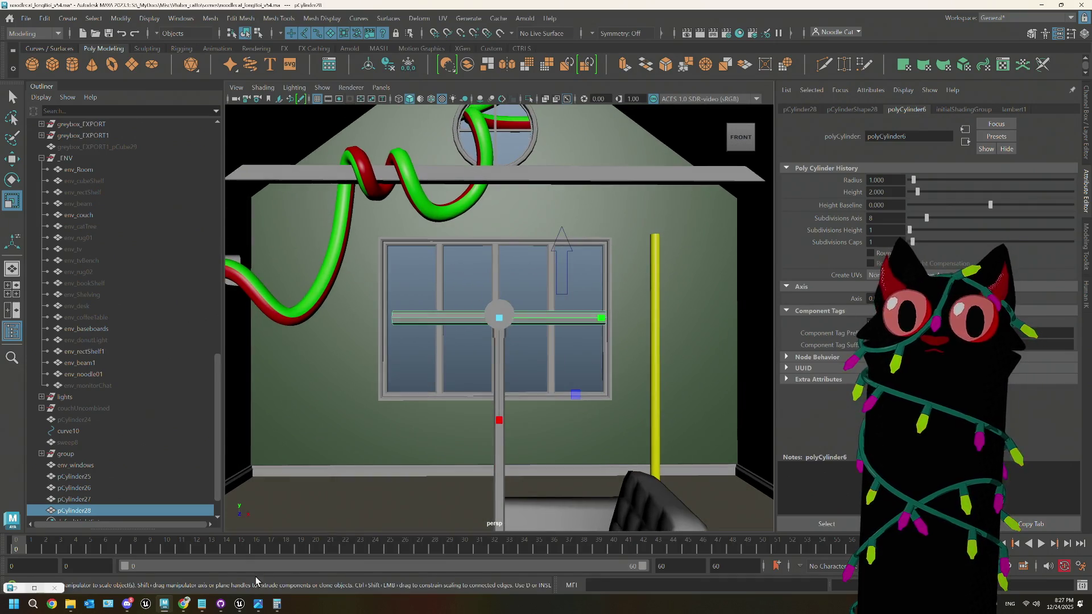
Step: Glance at the IKEA lamp reference page in Chrome, then return to Maya
mouse_move(177, 608)
left_click(195, 569)
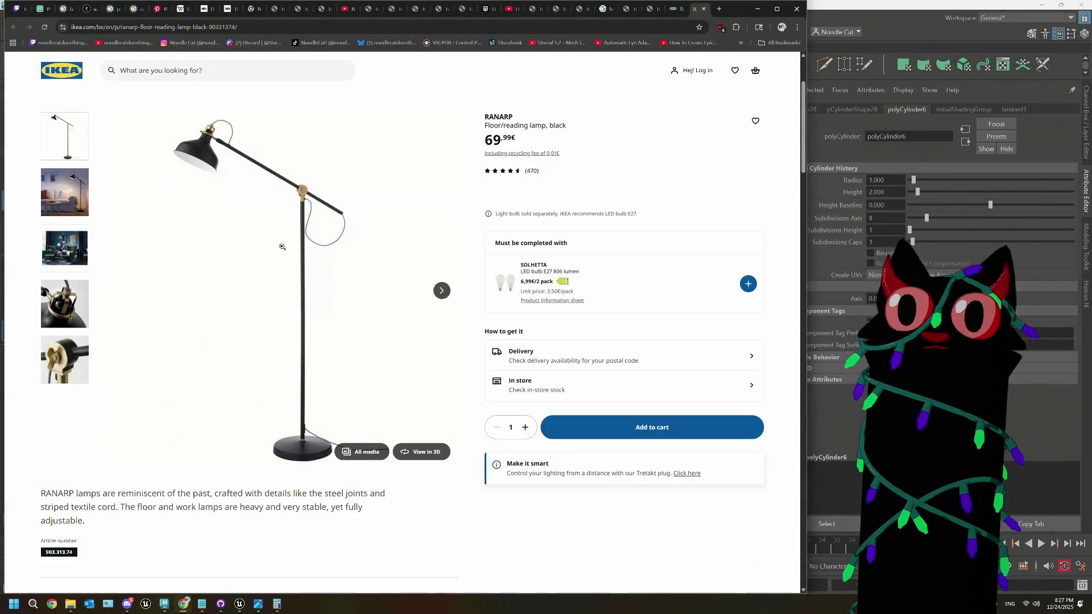
left_click(876, 9)
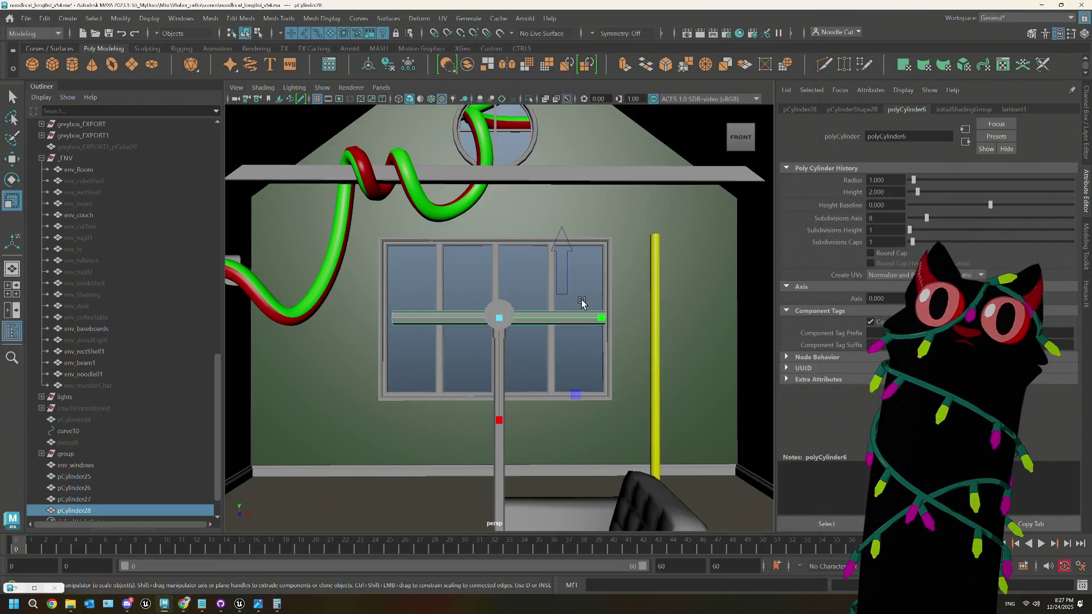
Step: Slide the arm's end vertices along X so it reaches out to one side, then create a new cylinder
mouse_move(440, 332)
right_mouse_down()
mouse_move(434, 309)
mouse_move(377, 278)
right_mouse_up()
scroll(436, 353, "down", 1)
scroll(436, 353, "down", 2)
scroll(451, 353, "up", 4)
scroll(455, 358, "down", 5)
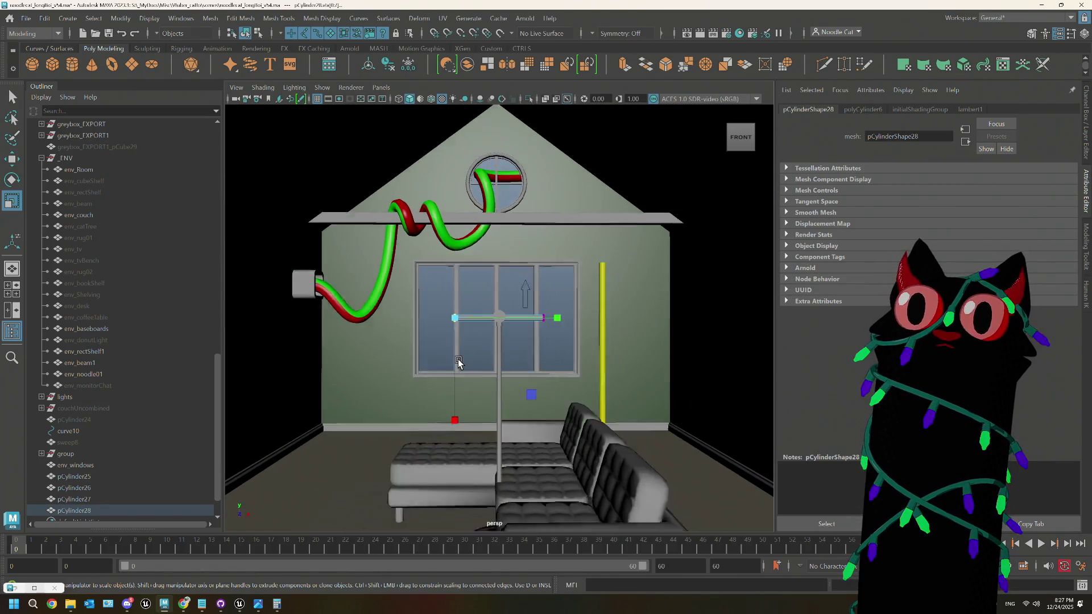
key("w")
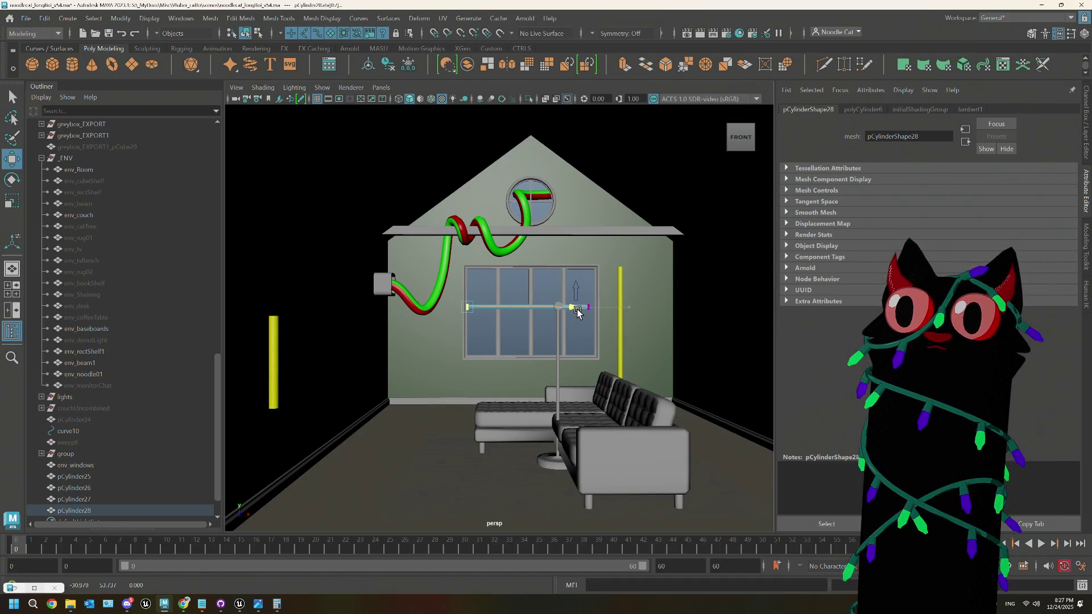
left_click_drag(573, 312, 486, 324)
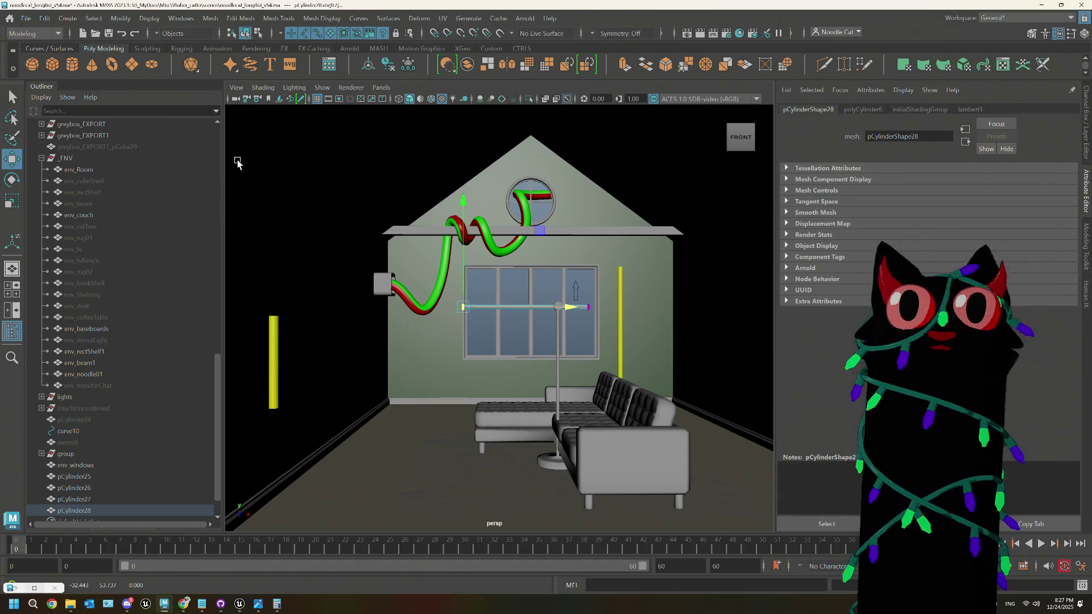
left_click(72, 64)
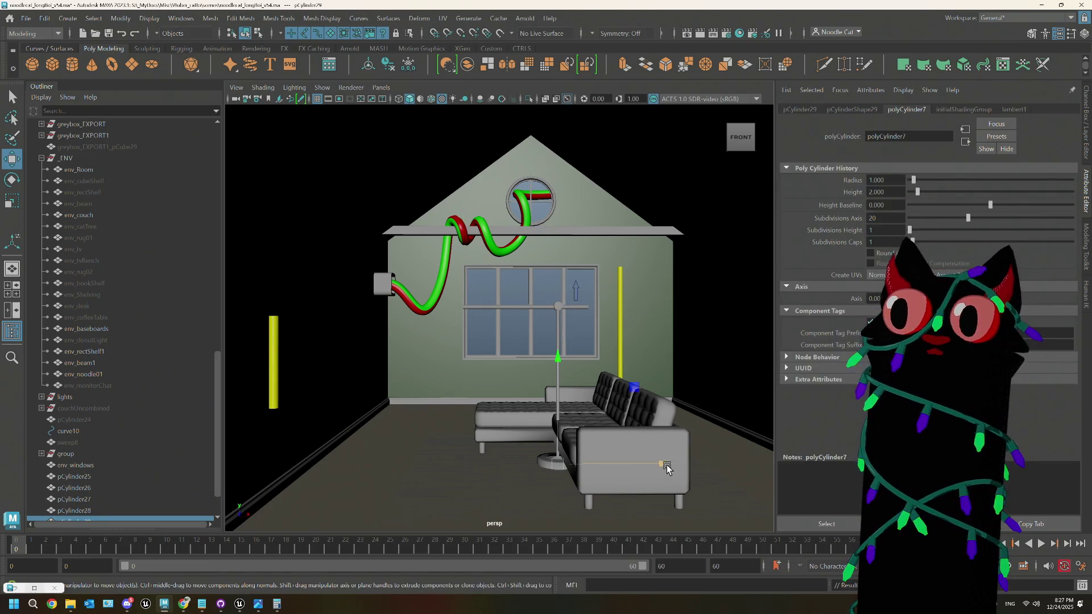
Step: Frame the new cylinder and set its Subdivisions Axis to 16
key("f")
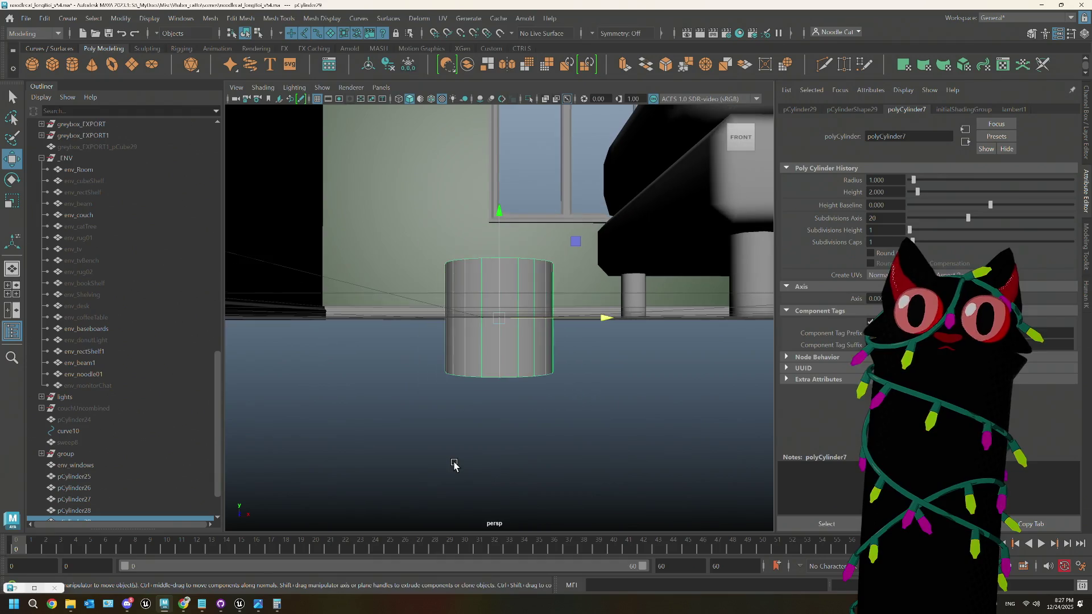
left_click_drag(522, 403, 514, 273, "alt")
right_click_drag(514, 273, 411, 244)
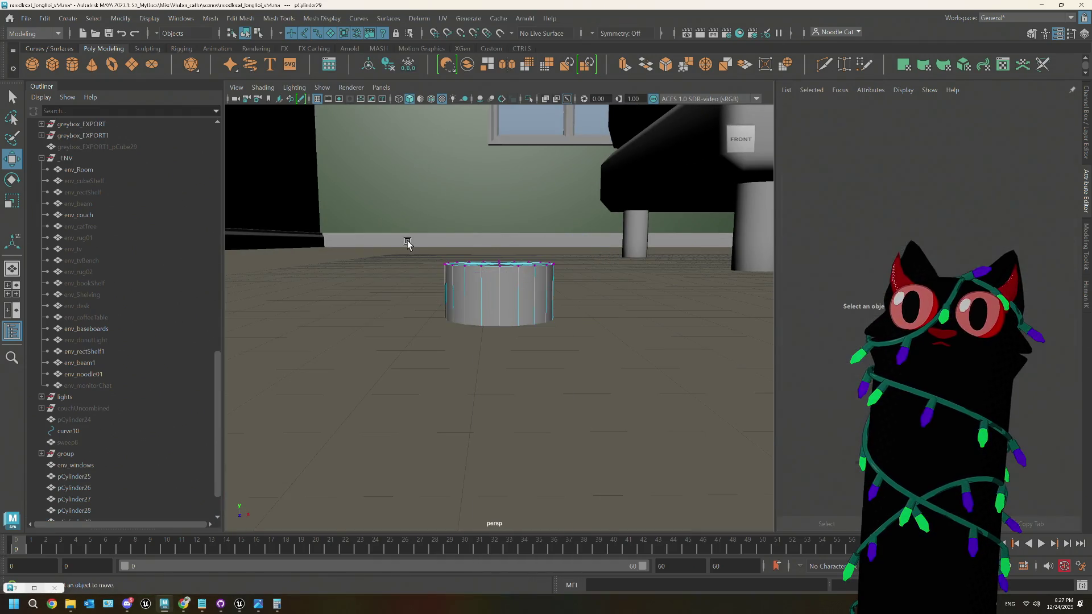
right_click_drag(500, 281, 564, 256)
type("16")
key("Tab")
Step: Check the IKEA lamp photo and select the cylinder's bottom vertex ring
right_click_drag(529, 285, 449, 267)
mouse_move(414, 247)
left_mouse_down()
mouse_move(592, 298)
mouse_move(498, 183)
mouse_move(500, 312)
mouse_move(519, 332)
left_mouse_up()
key("ctrl+z")
mouse_move(511, 368)
left_mouse_down("alt")
mouse_move(505, 354)
mouse_move(497, 360)
mouse_move(501, 345)
mouse_move(498, 355)
left_mouse_up("alt")
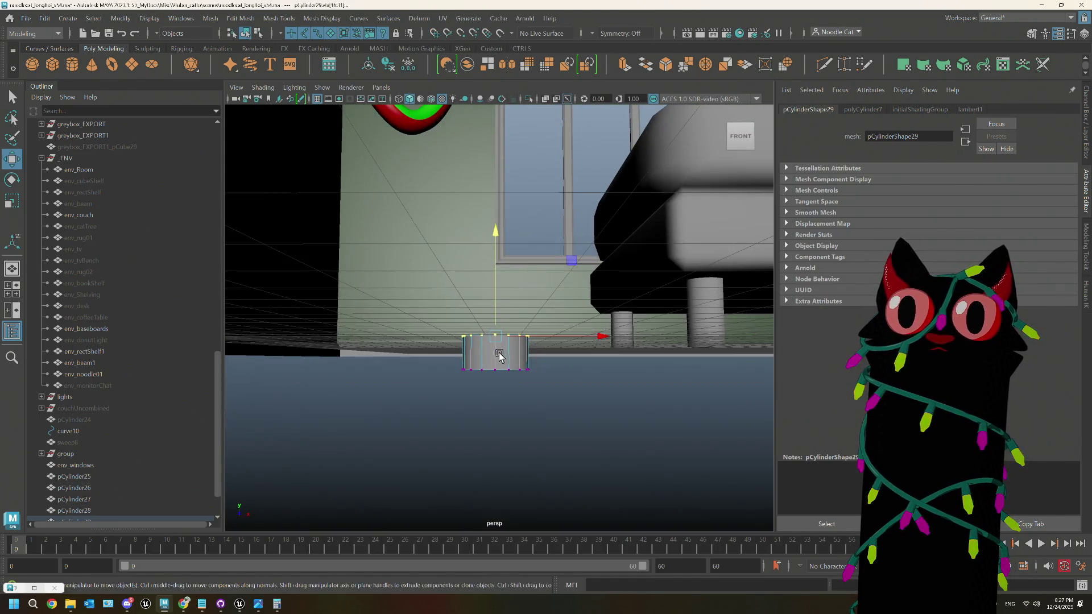
left_click(184, 604)
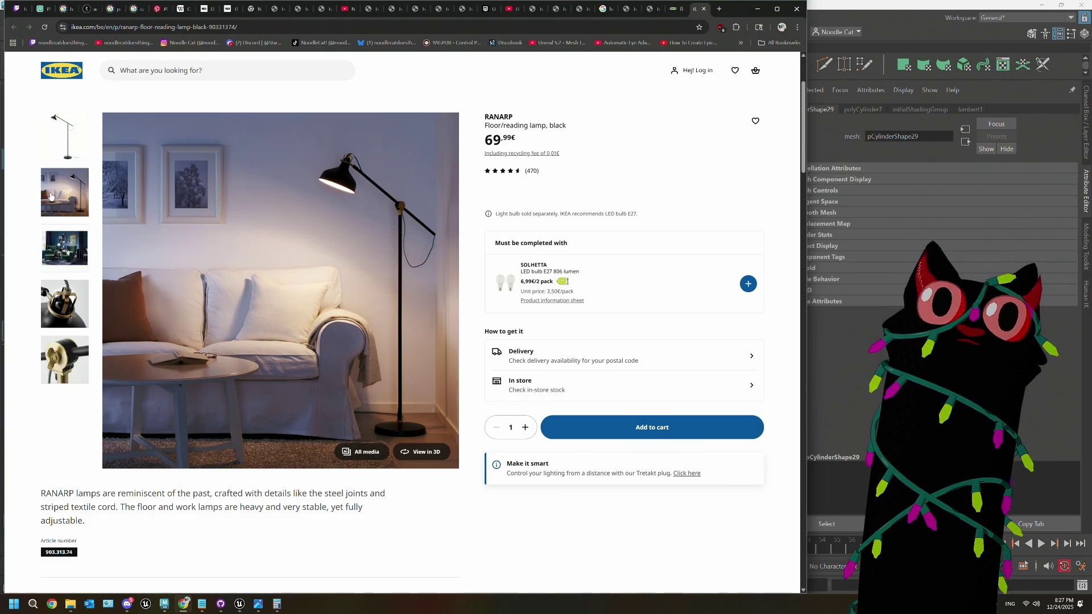
left_click(838, 10)
left_click_drag(444, 360, 607, 455)
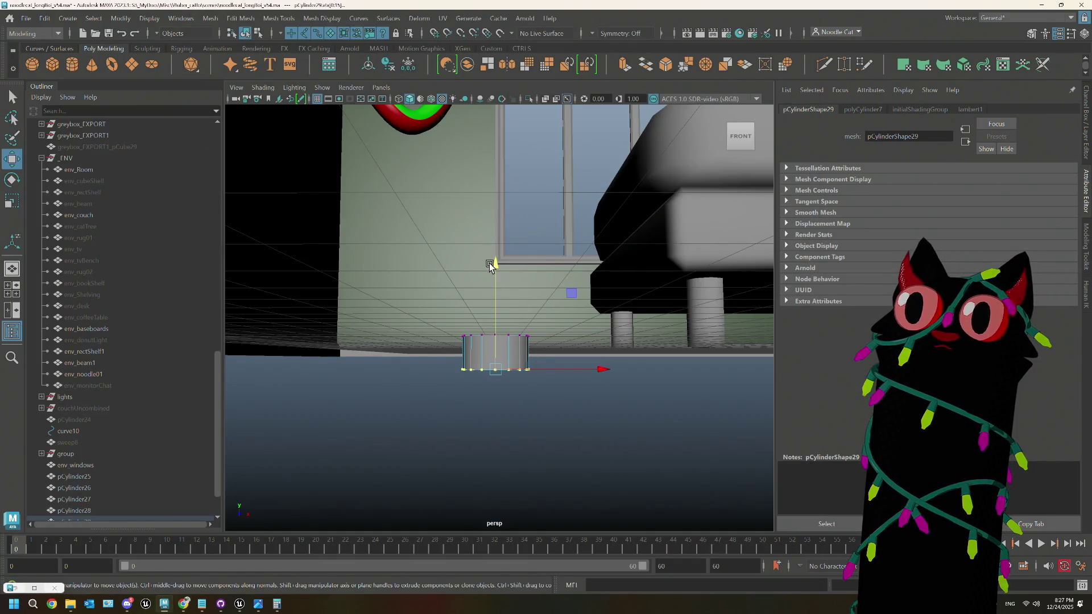
Step: Scale the cylinder's bottom vertex ring outward
left_click_drag(520, 420, 512, 415, "alt")
key("r")
left_click_drag(497, 372, 501, 370)
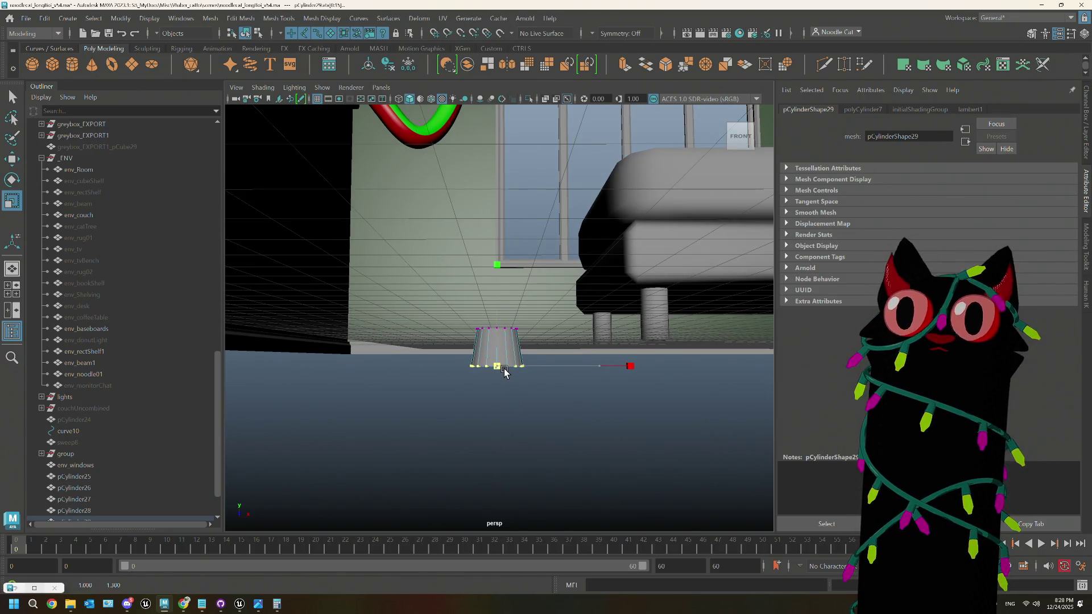
mouse_move(504, 369)
right_mouse_down()
mouse_move(461, 295)
mouse_move(540, 377)
right_mouse_up()
Step: Select the cylinder's bottom face and move it down along Y
key("bracketleft")
key("bracketleft")
key("bracketleft")
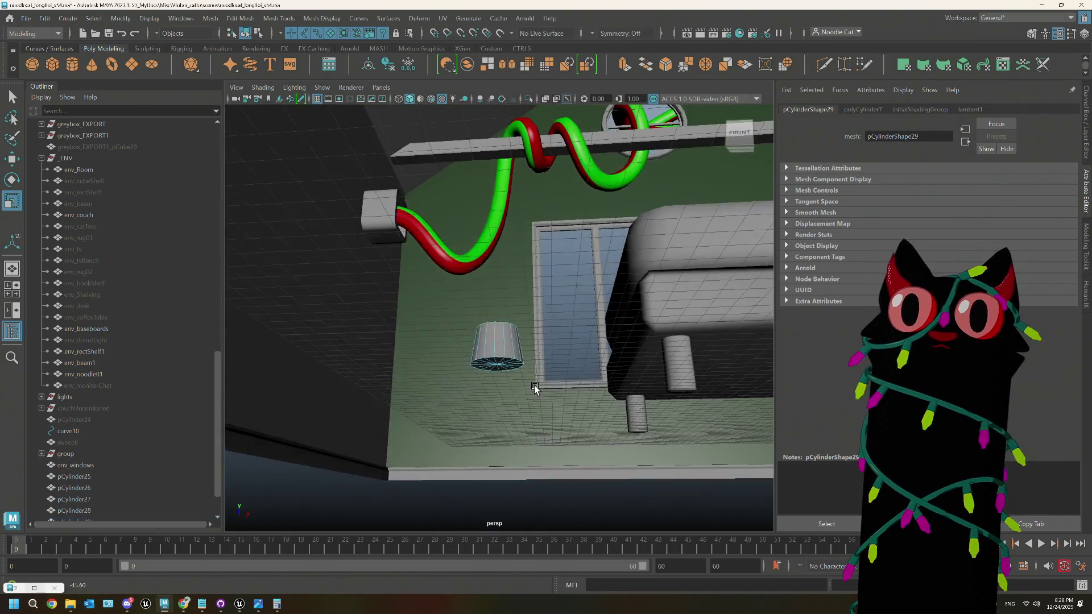
left_click_drag(468, 381, 488, 359)
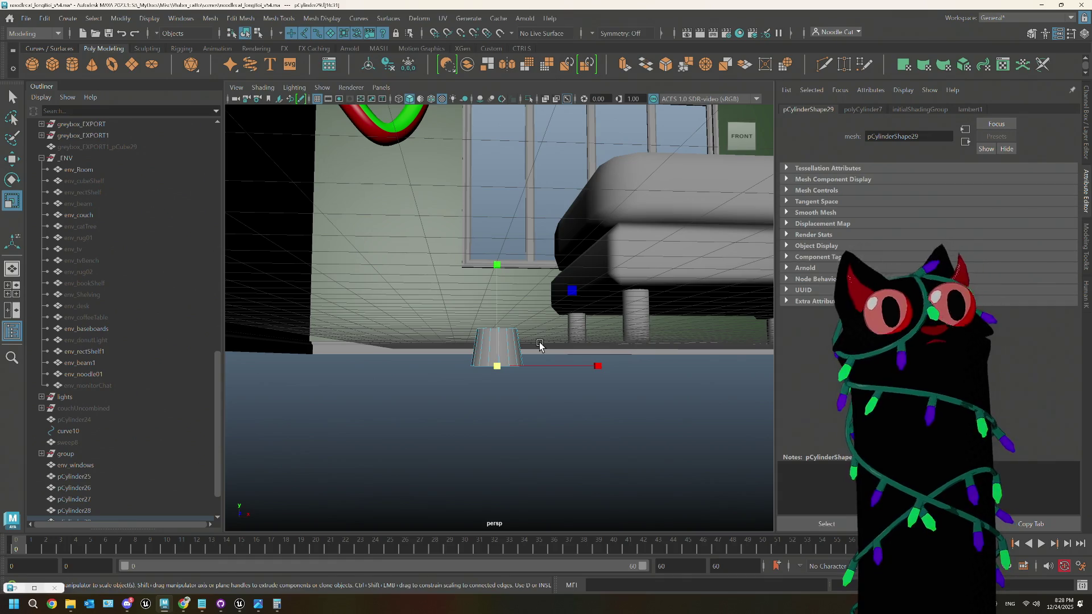
key("w")
left_click_drag(497, 268, 533, 340)
Step: Extrude the bottom face and pull it down into a wide, sloping cone brim
key("ctrl+e")
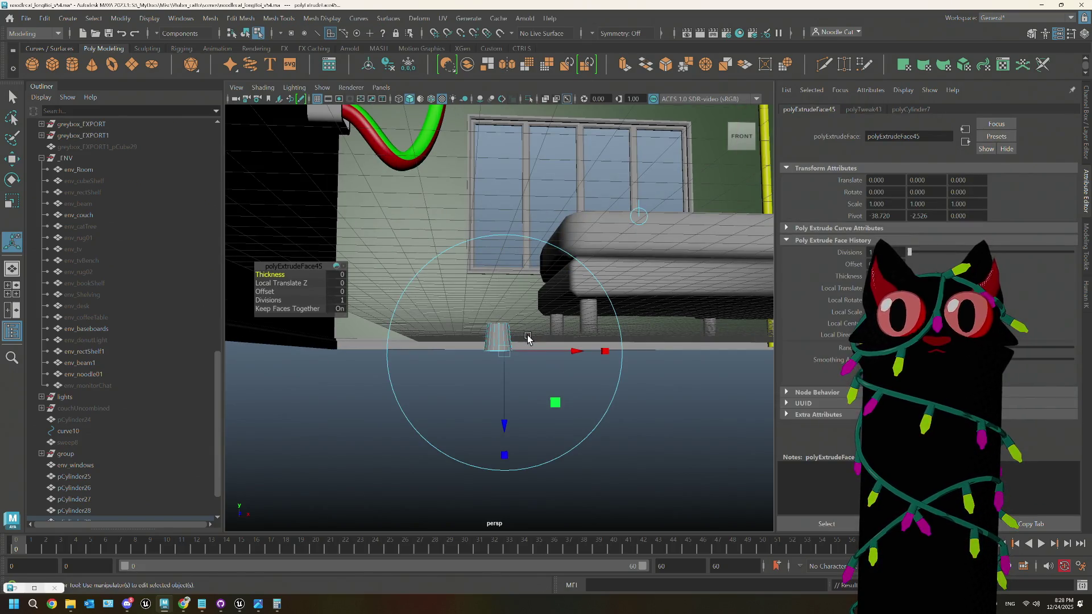
key("r")
mouse_move(517, 365)
left_mouse_down("alt")
mouse_move(533, 420)
mouse_move(514, 414)
mouse_move(503, 310)
left_mouse_up("alt")
left_click_drag(513, 270, 514, 276, "alt")
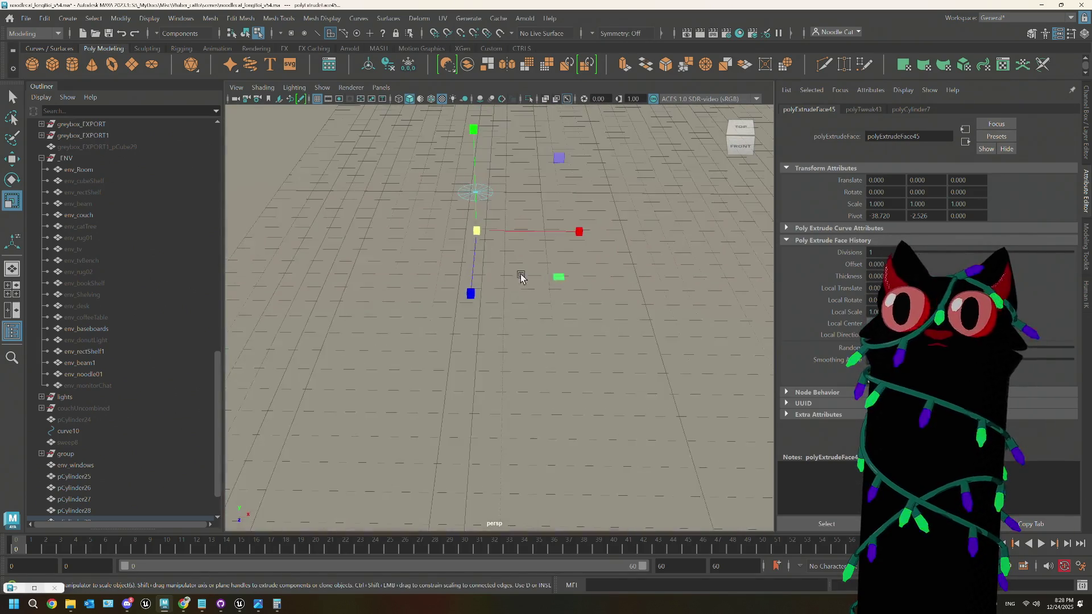
left_click_drag(585, 310, 517, 353, "alt")
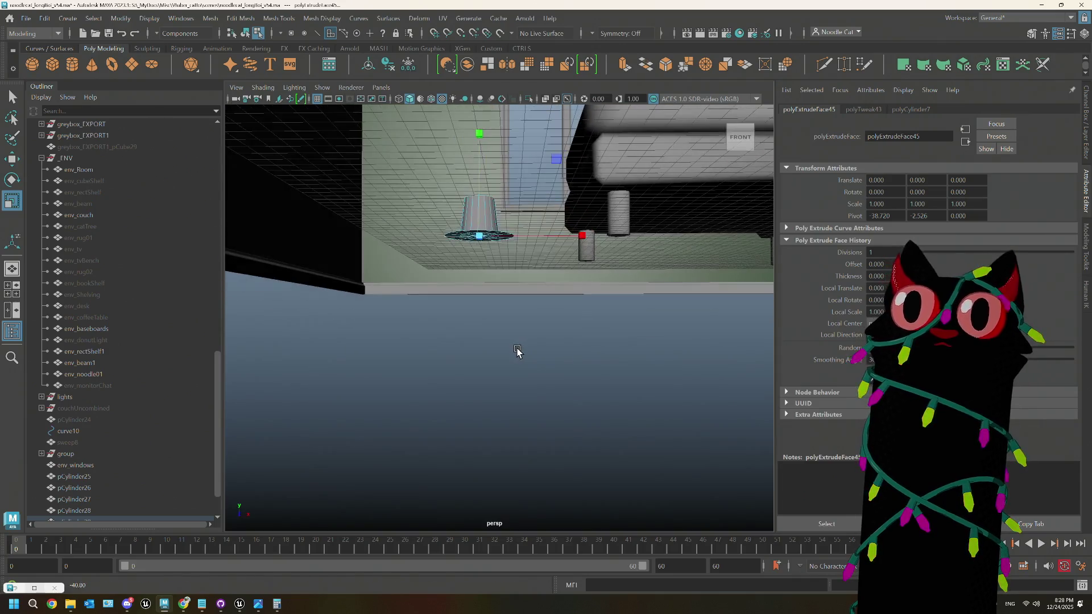
key("w")
left_click_drag(481, 130, 481, 166)
left_click_drag(520, 238, 521, 259, "alt")
Step: Dismiss the stray launcher popup, orbit above the shade and pick the Multi-Cut tool
key("e")
key("w")
key("r")
key("alt+space")
key("Escape")
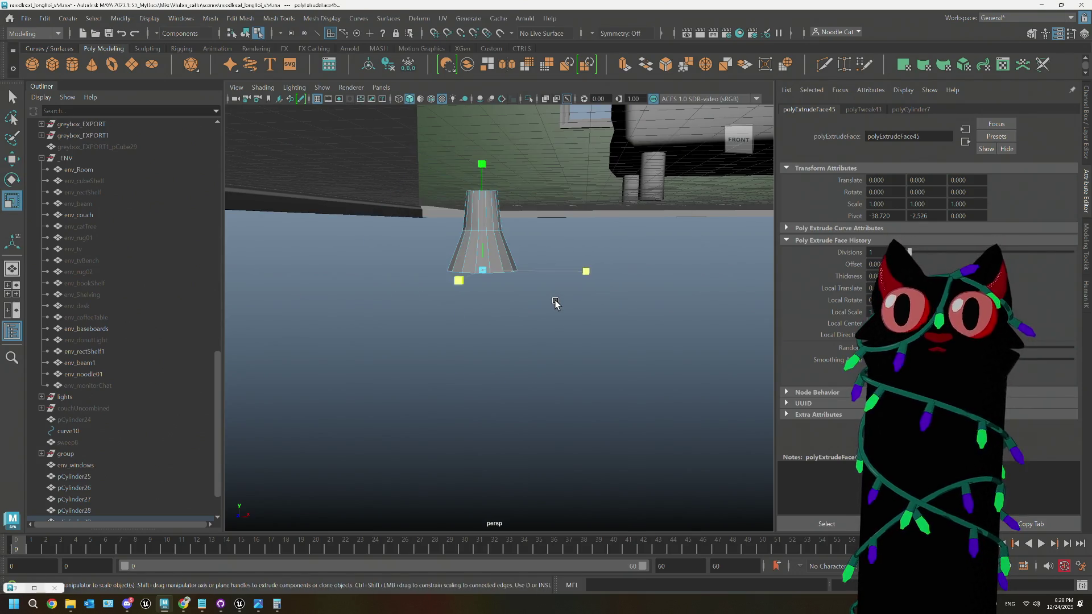
mouse_move(536, 302)
left_mouse_down("alt")
mouse_move(548, 292)
mouse_move(541, 247)
mouse_move(585, 268)
mouse_move(531, 295)
mouse_move(525, 329)
mouse_move(556, 300)
mouse_move(544, 279)
left_mouse_up("alt")
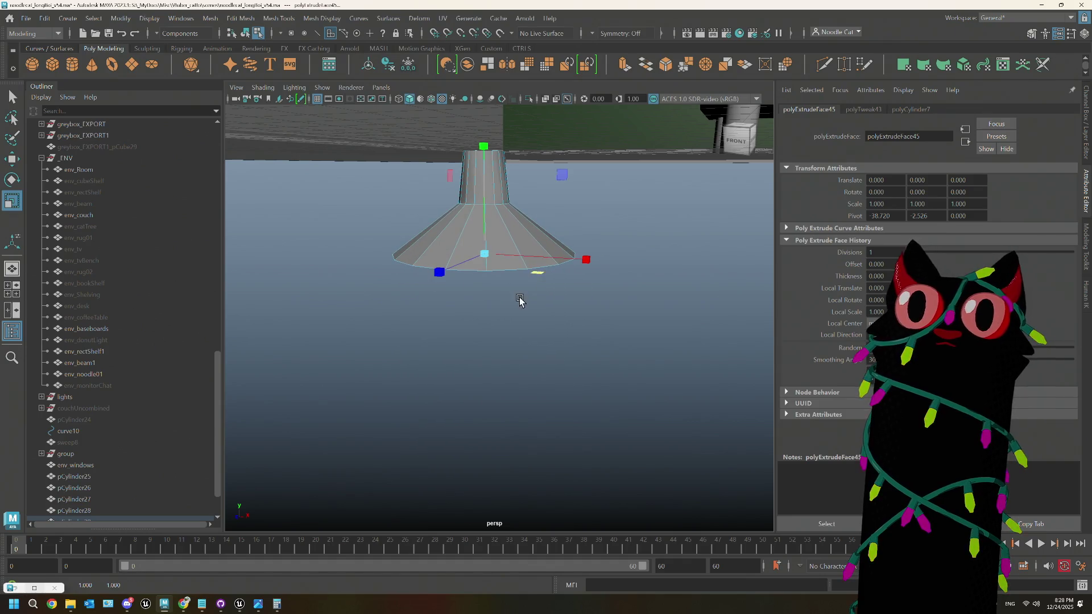
right_click_drag(529, 295, 513, 236, "shift")
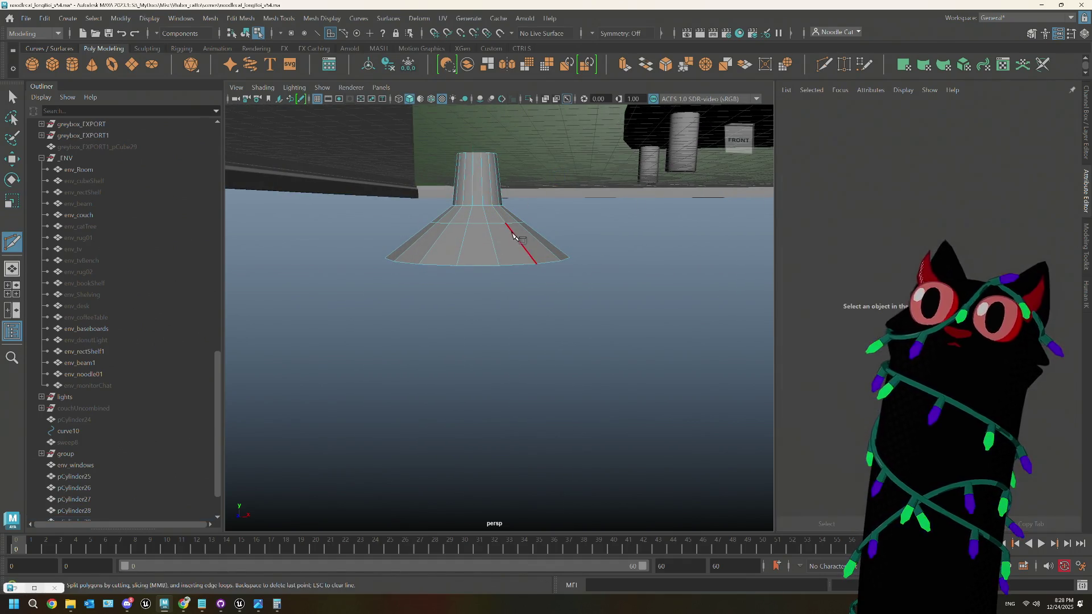
Step: Scale the mid-flare vertex ring to about 1.13, then view the shade's underside
key("w")
right_click(514, 236)
key("space")
left_click_drag(477, 239, 487, 244)
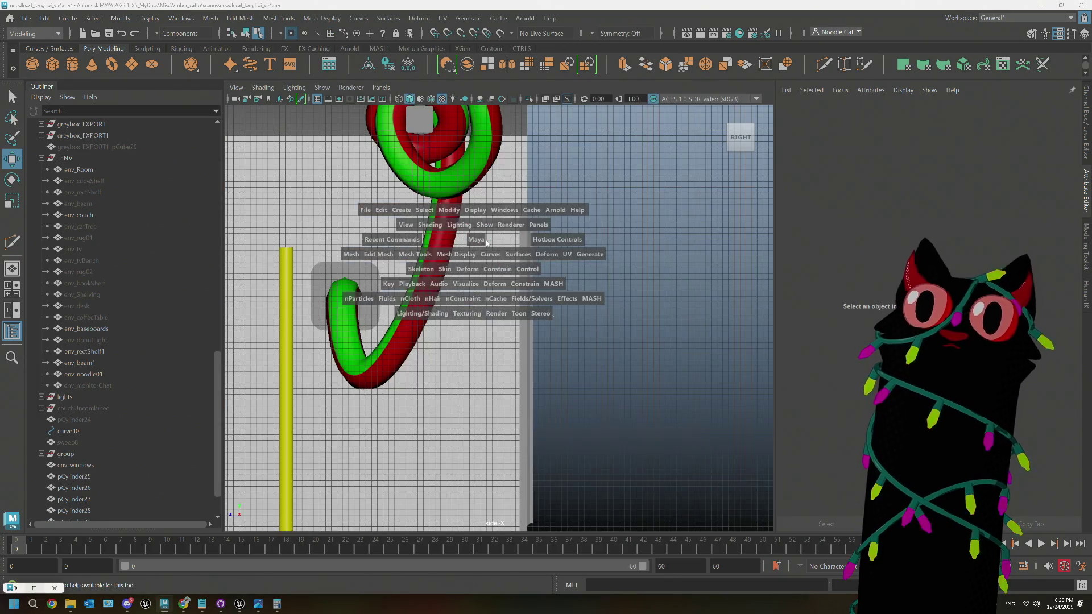
key("space")
key("space")
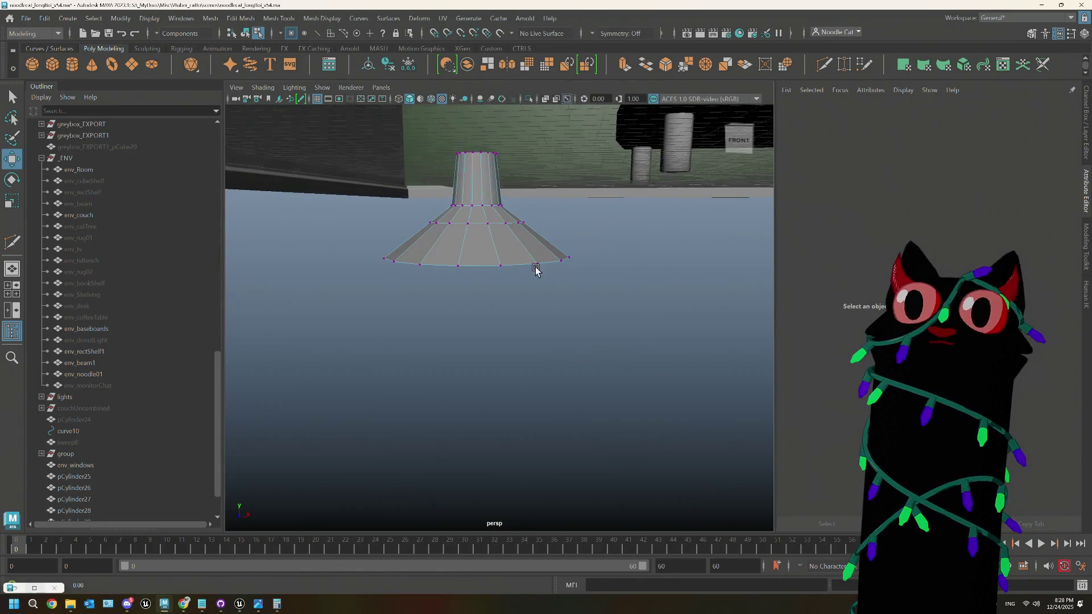
left_click_drag(534, 269, 542, 268, "alt")
left_click(493, 225)
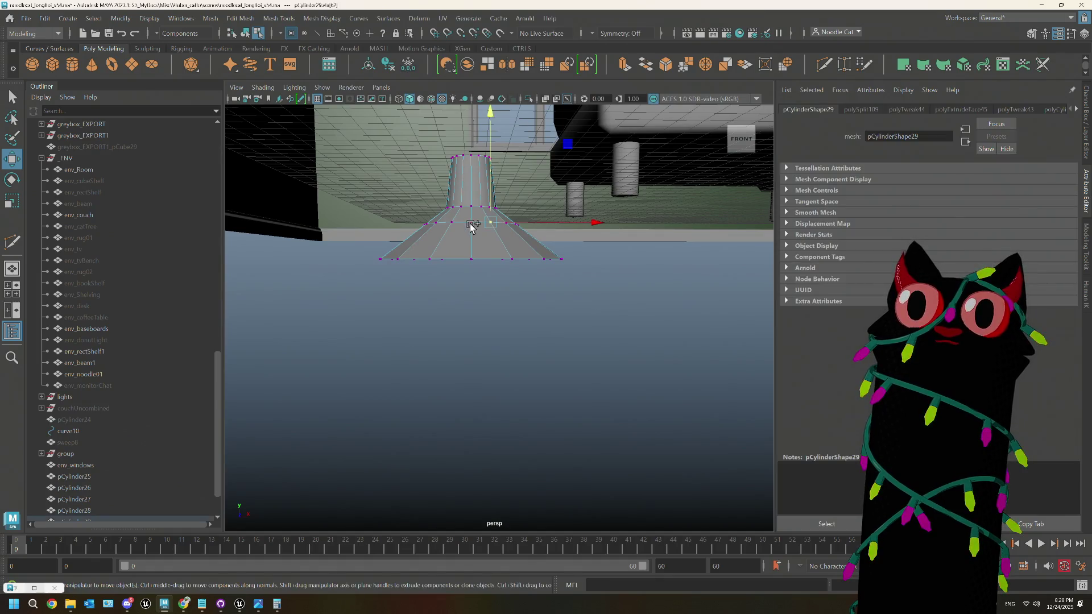
key("r")
mouse_move(476, 225)
left_mouse_down()
mouse_move(491, 228)
mouse_move(519, 195)
mouse_move(500, 196)
mouse_move(517, 227)
mouse_move(455, 264)
left_mouse_up()
right_click_drag(455, 263, 464, 259)
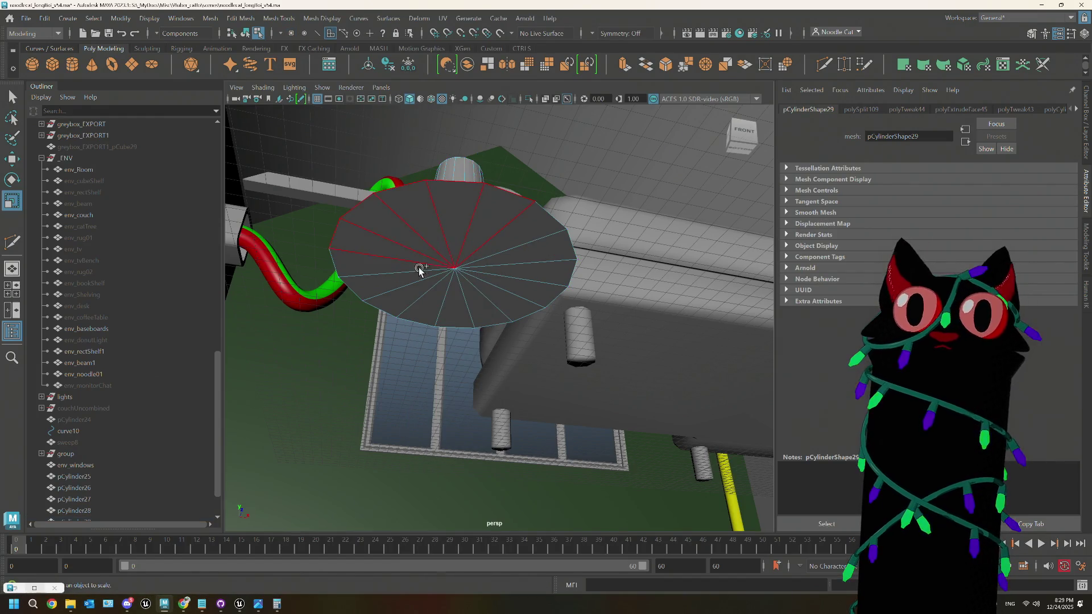
Step: Extrude the bottom cap inward for a rim, extrude again -2.346 upward, and shrink the inner faces
key("ctrl+e")
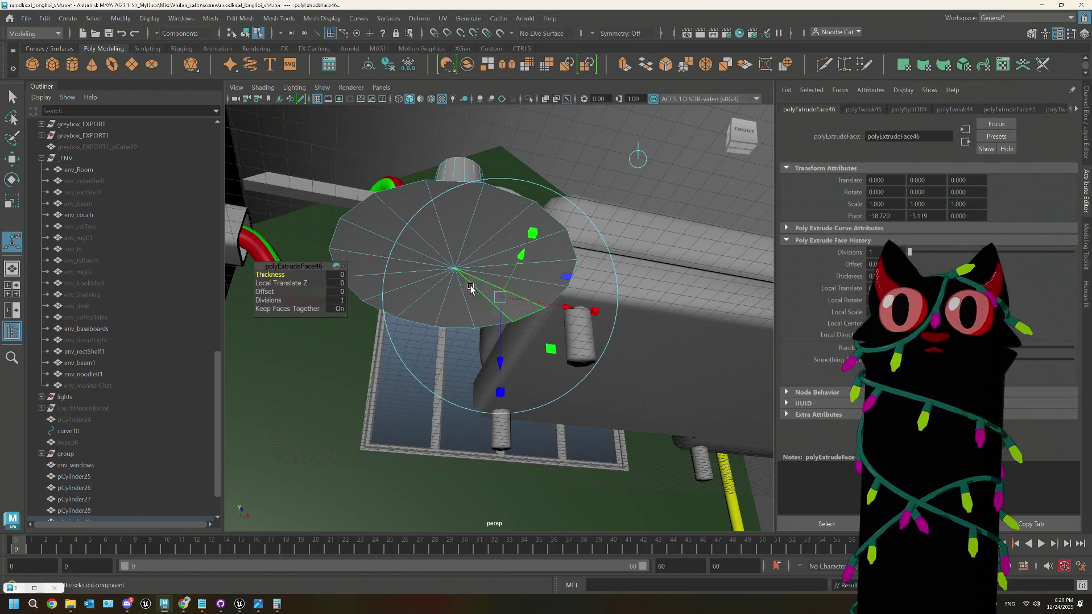
left_click_drag(458, 274, 440, 273)
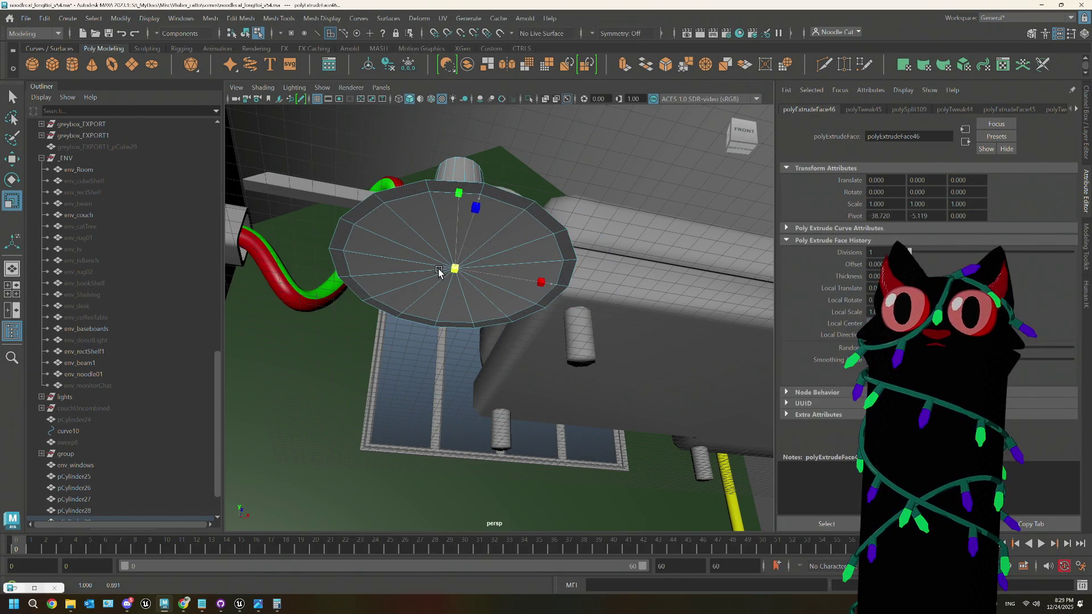
key("ctrl+e")
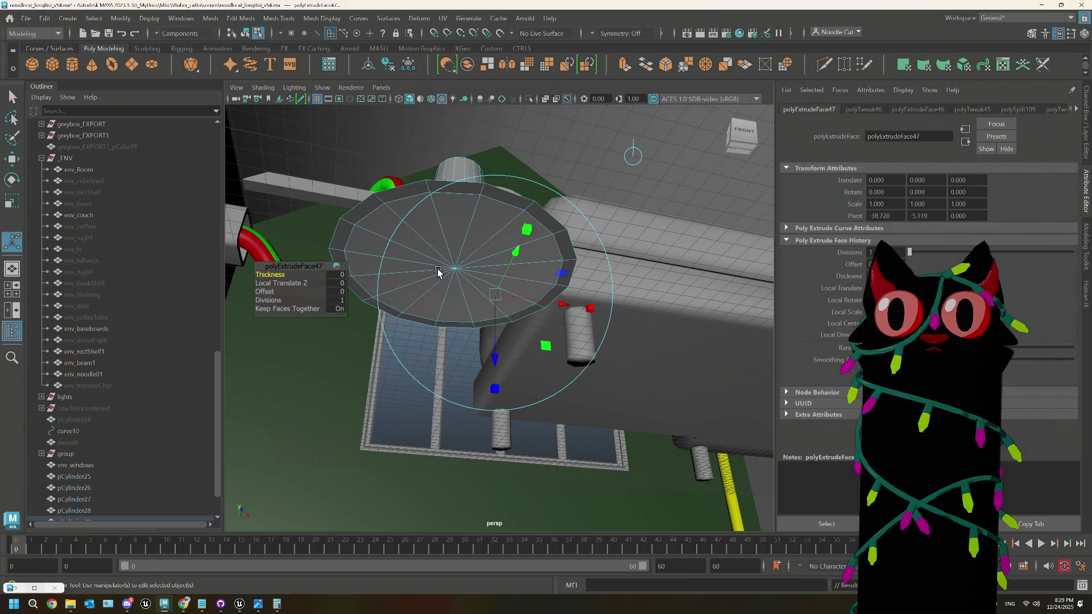
mouse_move(494, 360)
left_mouse_down()
mouse_move(488, 292)
mouse_move(484, 308)
left_mouse_up()
key("r")
left_click_drag(459, 232, 367, 213)
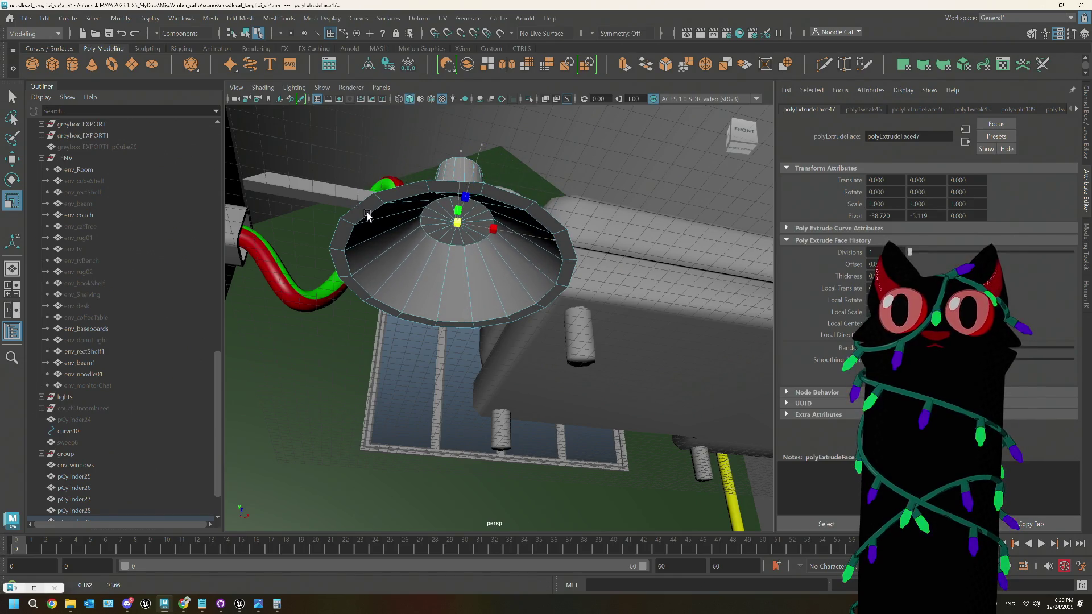
mouse_move(455, 275)
left_mouse_down("alt")
mouse_move(468, 258)
mouse_move(534, 268)
left_mouse_up("alt")
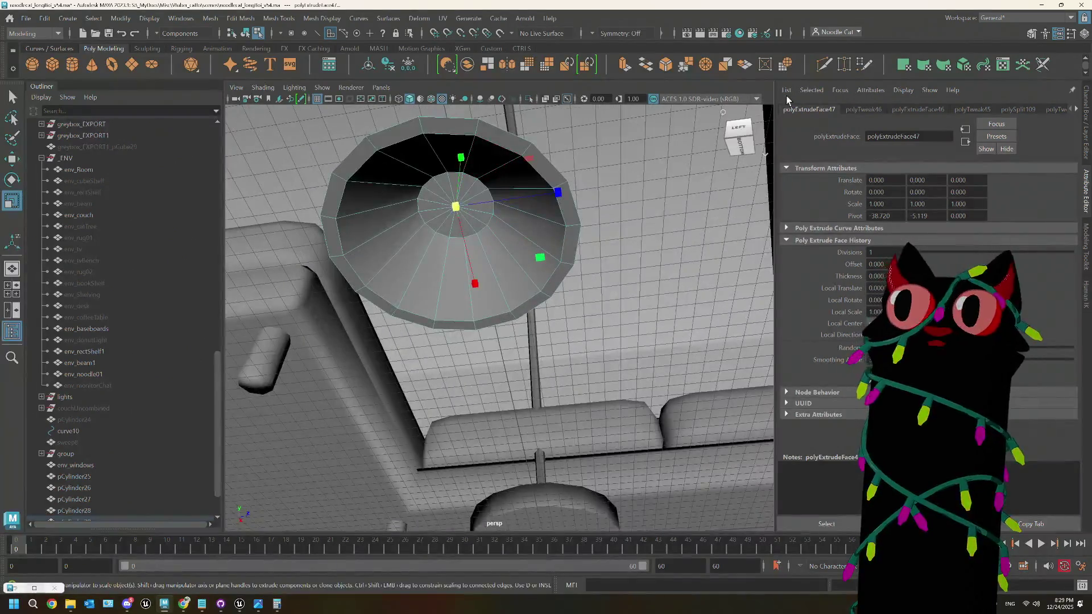
left_click(824, 65)
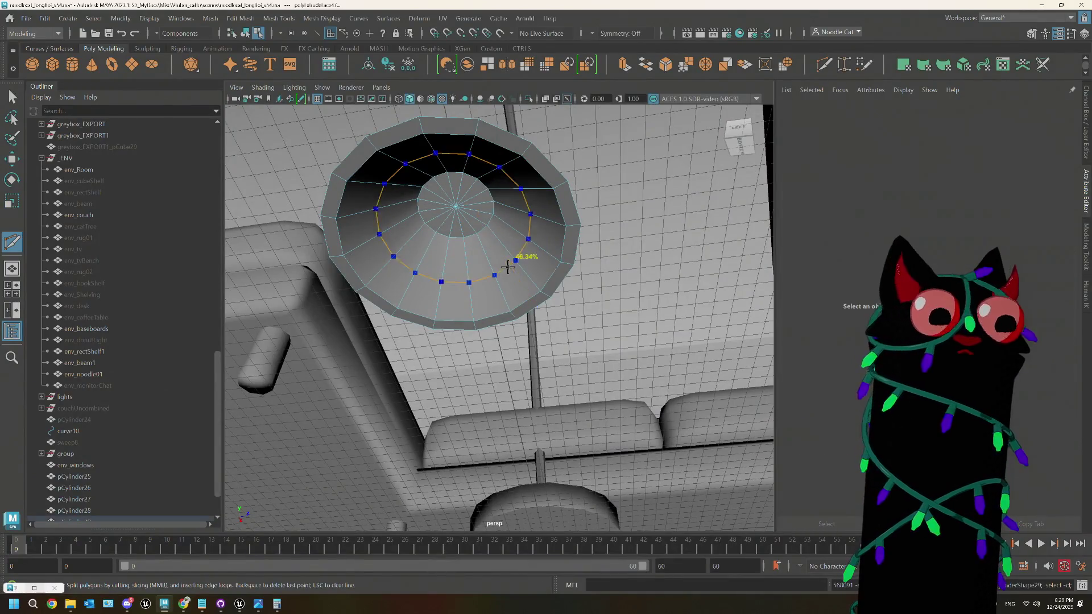
Step: Insert an edge loop inside the shade's hollow and scale its vertex ring outward
left_click(500, 252, "ctrl")
right_click_drag(512, 245, 510, 222)
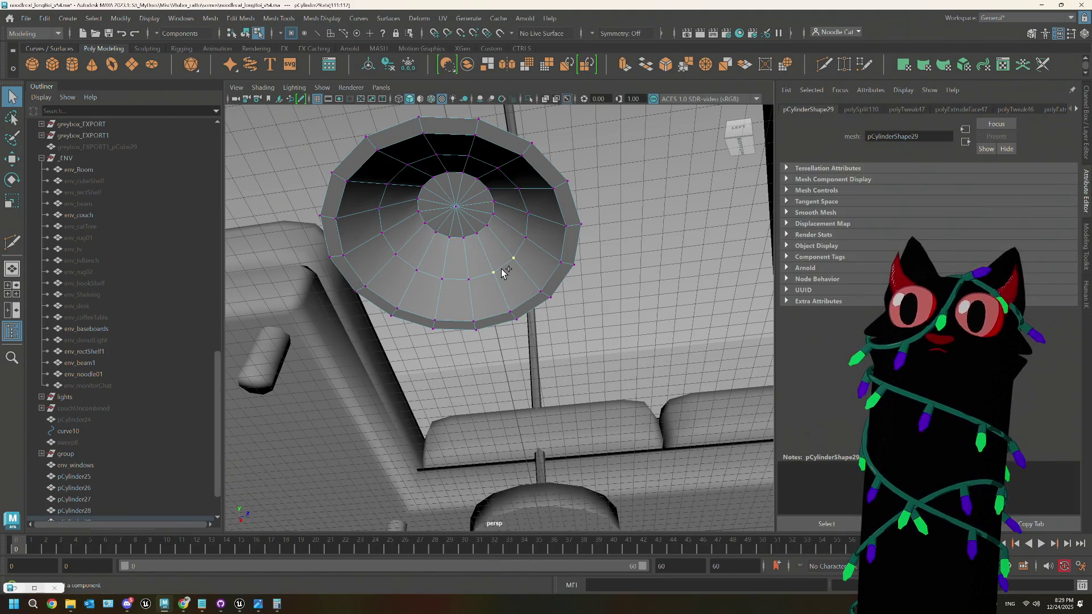
key("r")
mouse_move(453, 225)
left_mouse_down()
mouse_move(496, 235)
mouse_move(476, 232)
left_mouse_up()
right_click_drag(500, 219, 548, 202)
left_click(651, 205)
mouse_move(651, 205)
left_mouse_down("alt")
mouse_move(517, 292)
mouse_move(502, 273)
mouse_move(471, 318)
mouse_move(422, 237)
mouse_move(427, 212)
mouse_move(457, 273)
left_mouse_up("alt")
scroll(456, 273, "up", 2)
mouse_move(466, 258)
right_mouse_down()
mouse_move(468, 231)
mouse_move(429, 259)
right_mouse_up()
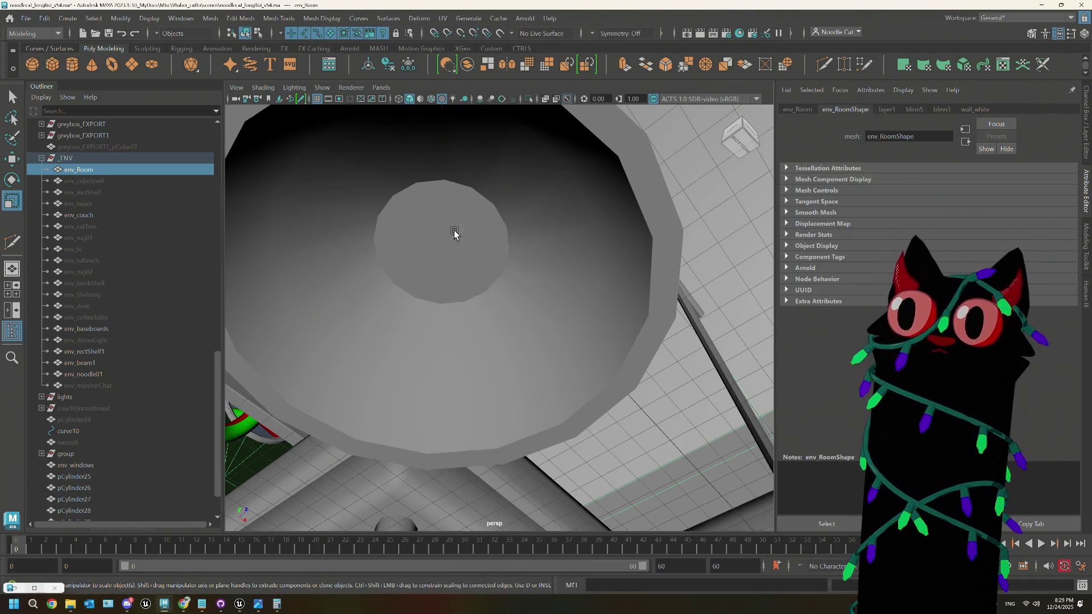
left_click(445, 216)
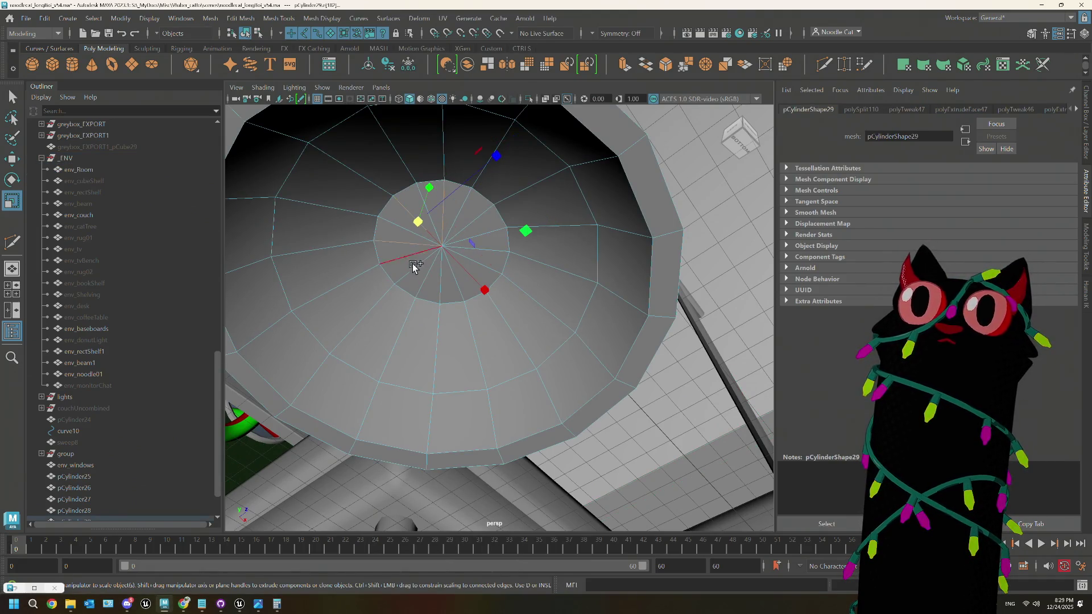
Step: Delete the stray edge on the inner cap, test the smooth preview, and frame the shade
mouse_move(415, 268)
left_mouse_down()
mouse_move(439, 285)
mouse_move(471, 275)
mouse_move(485, 253)
left_mouse_up()
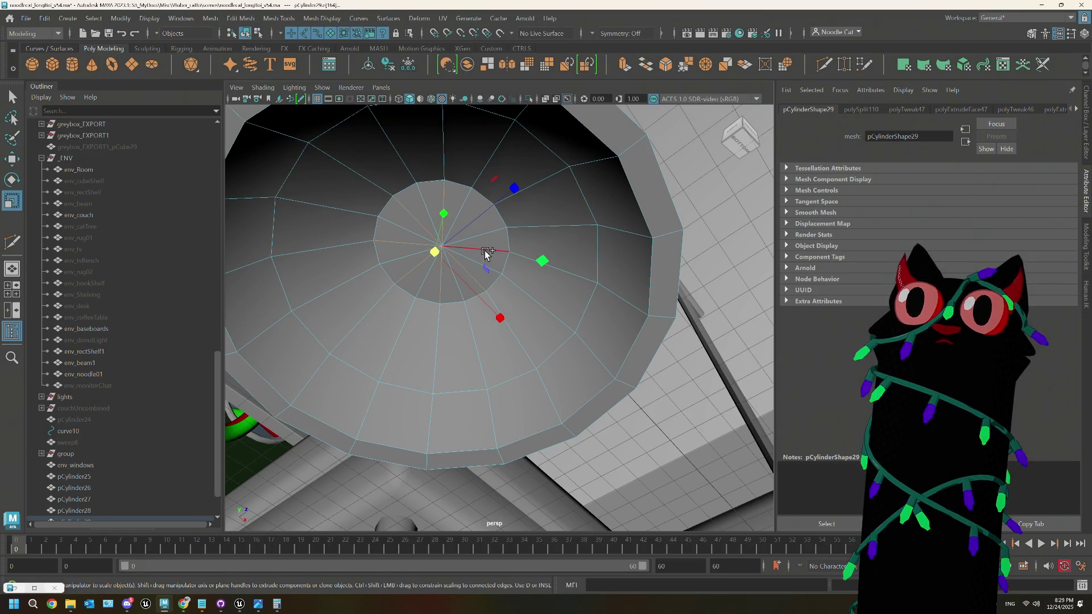
key("q")
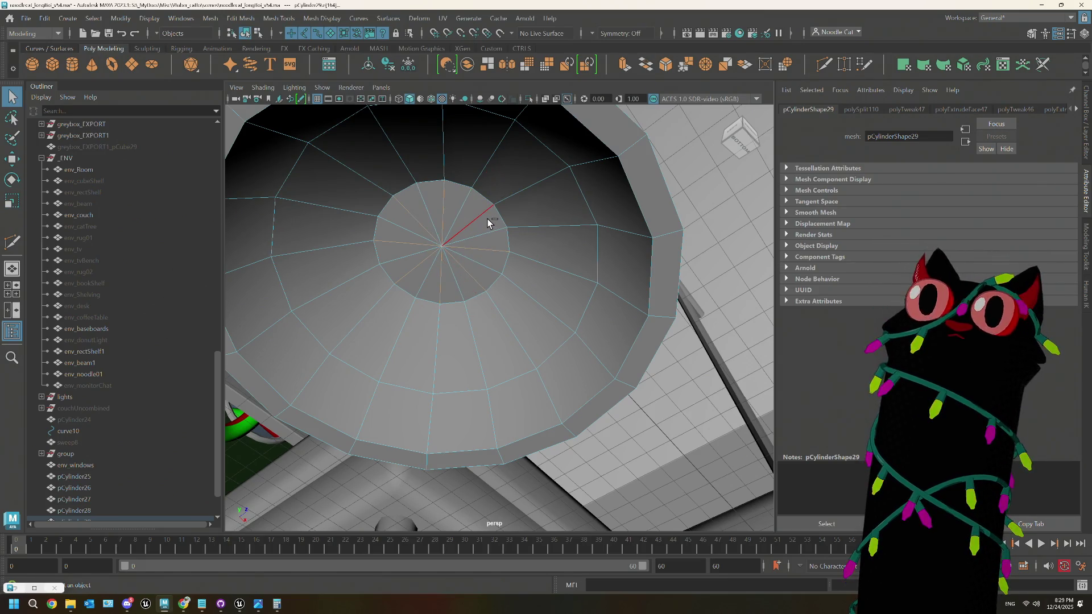
key("Delete")
key("3")
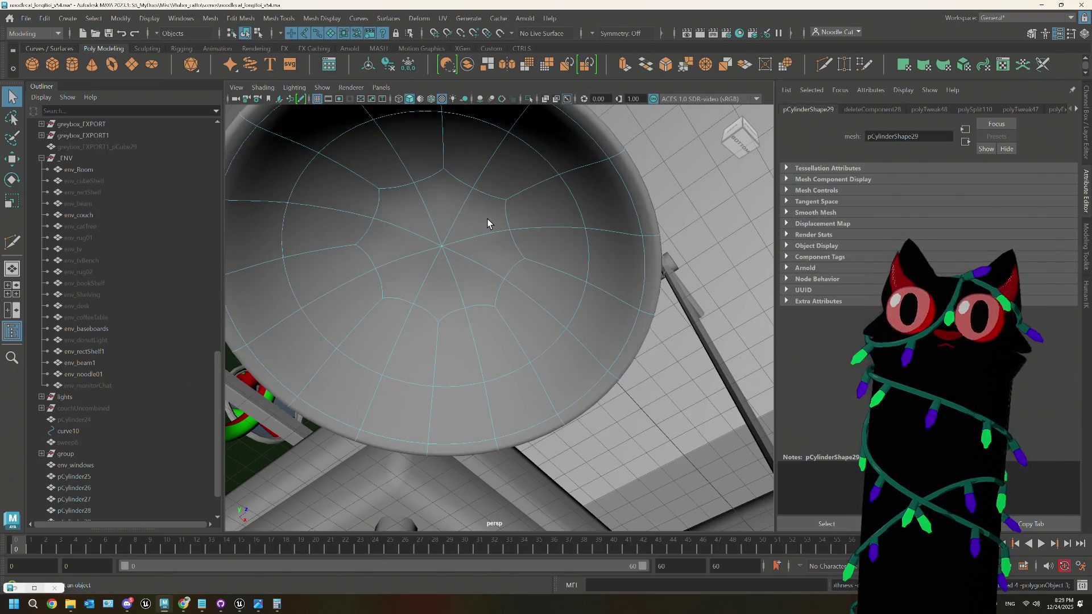
key("1")
right_click_drag(493, 218, 532, 202)
key("f")
mouse_move(449, 282)
left_mouse_down("alt")
mouse_move(520, 271)
mouse_move(506, 281)
mouse_move(541, 285)
mouse_move(492, 300)
mouse_move(537, 171)
mouse_move(509, 129)
left_mouse_up("alt")
key("w")
Step: Scale the whole lamp shade up uniformly
key("r")
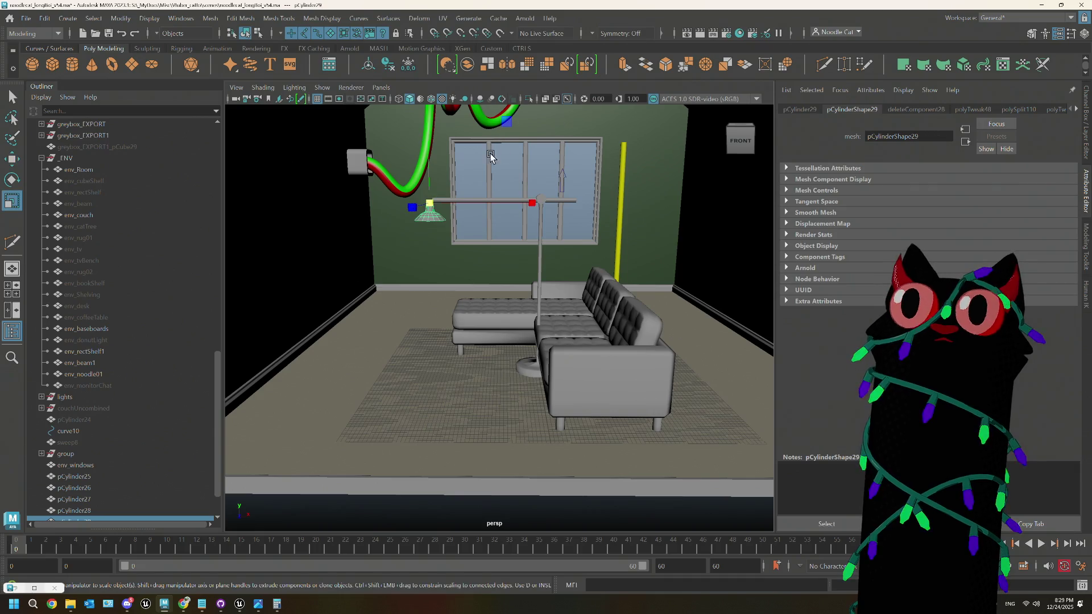
left_click_drag(429, 209, 453, 203)
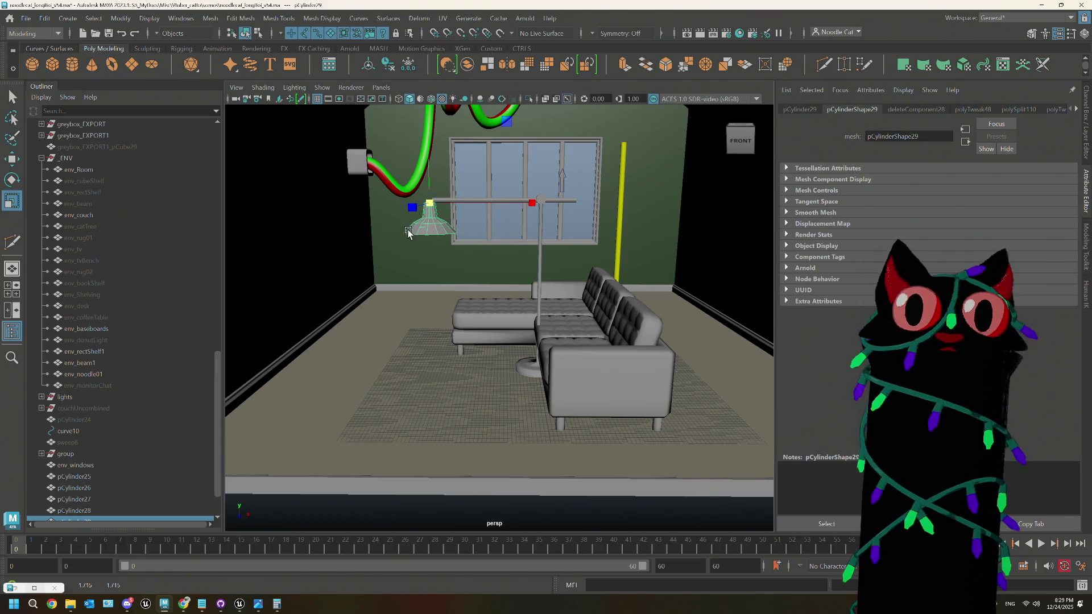
scroll(407, 237, "up", 3)
mouse_move(391, 218)
left_mouse_down("alt")
mouse_move(451, 288)
mouse_move(495, 237)
mouse_move(460, 231)
left_mouse_up("alt")
scroll(455, 210, "up", 3)
key("f")
scroll(510, 296, "up", 2)
Step: Extrude the shade's top cap face and raise it slightly into a neck
right_click(511, 296)
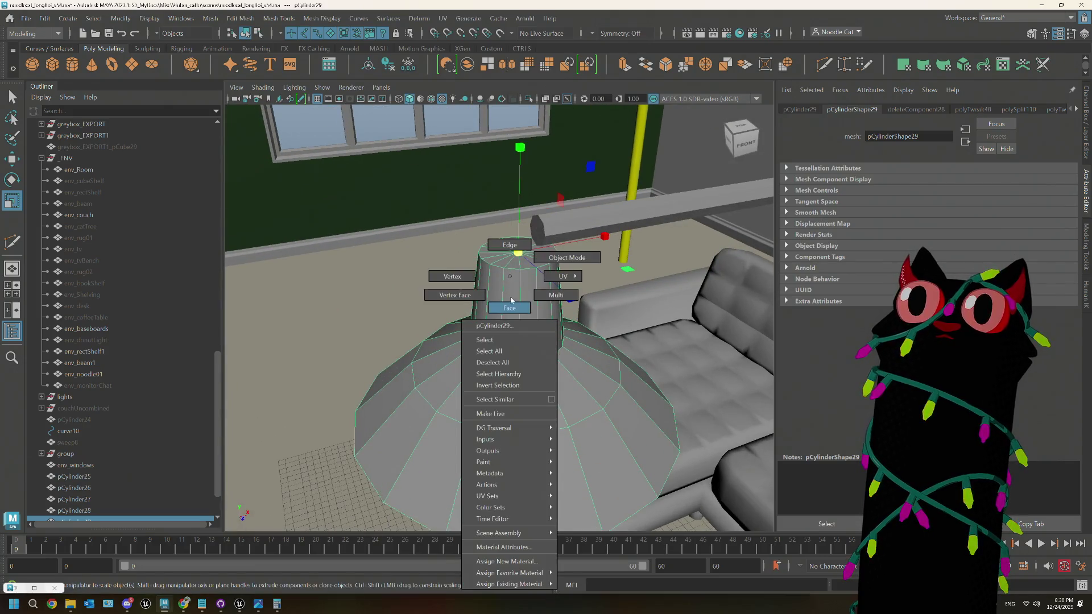
left_click(514, 244)
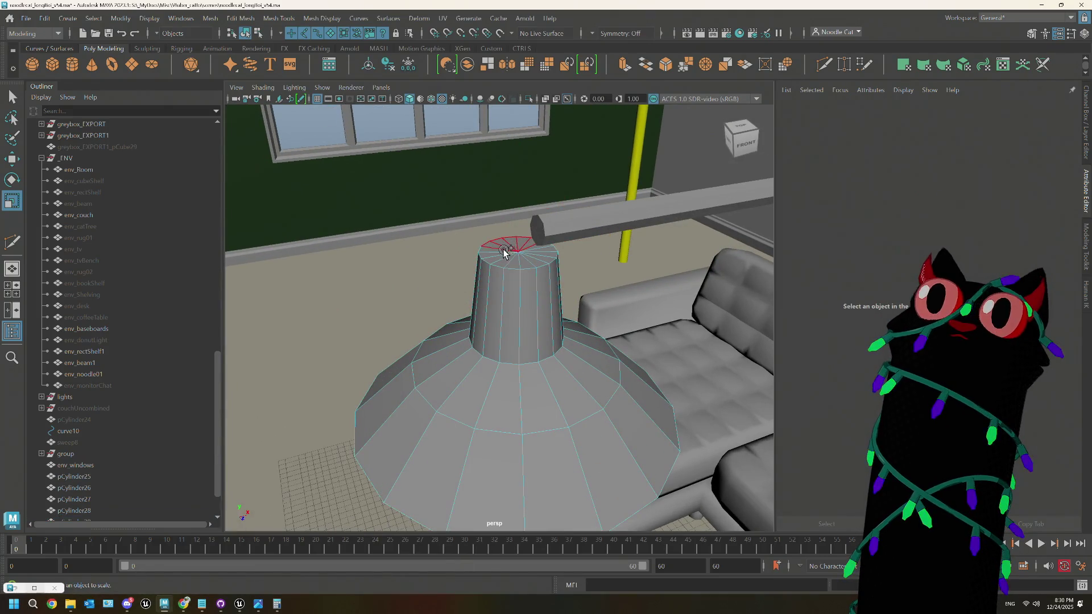
left_click(530, 250)
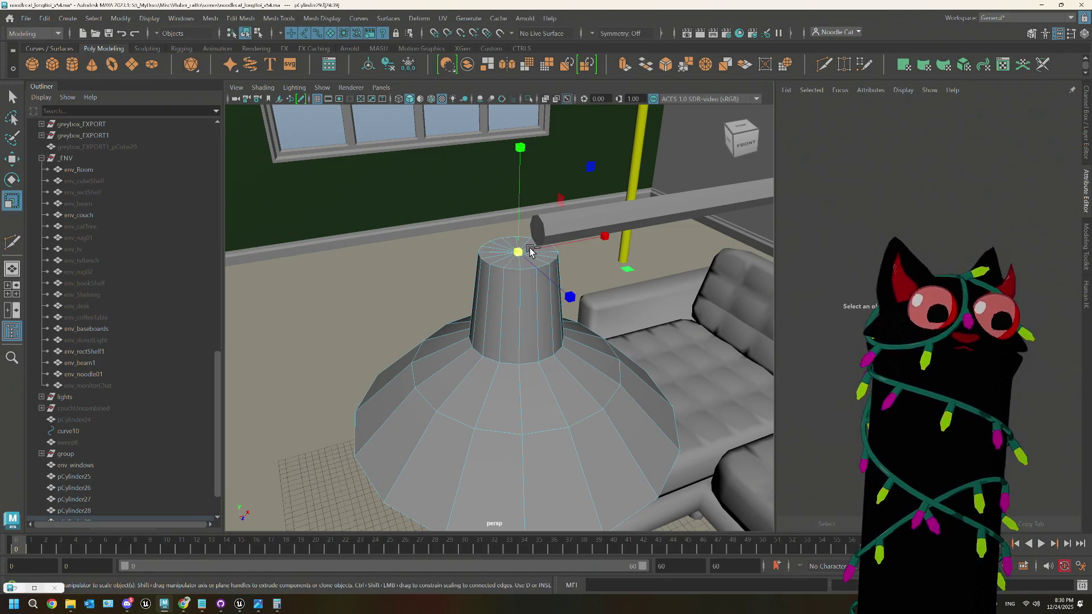
key("ctrl+e")
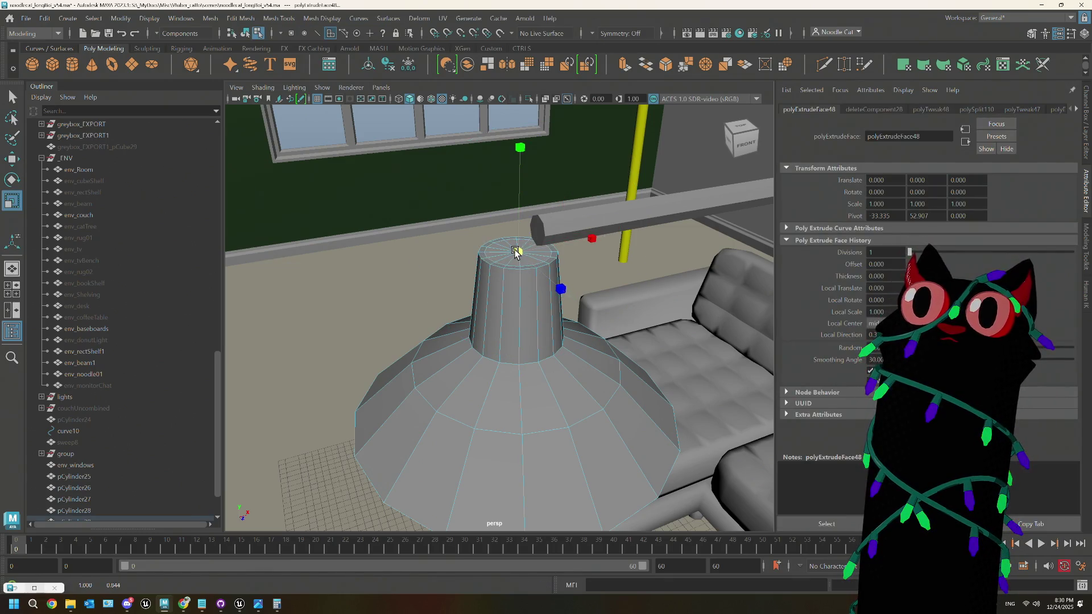
key("w")
mouse_move(518, 149)
left_mouse_down()
mouse_move(539, 244)
mouse_move(515, 249)
left_mouse_up()
scroll(513, 246, "up", 2)
scroll(512, 250, "down", 3)
scroll(514, 252, "up", 4)
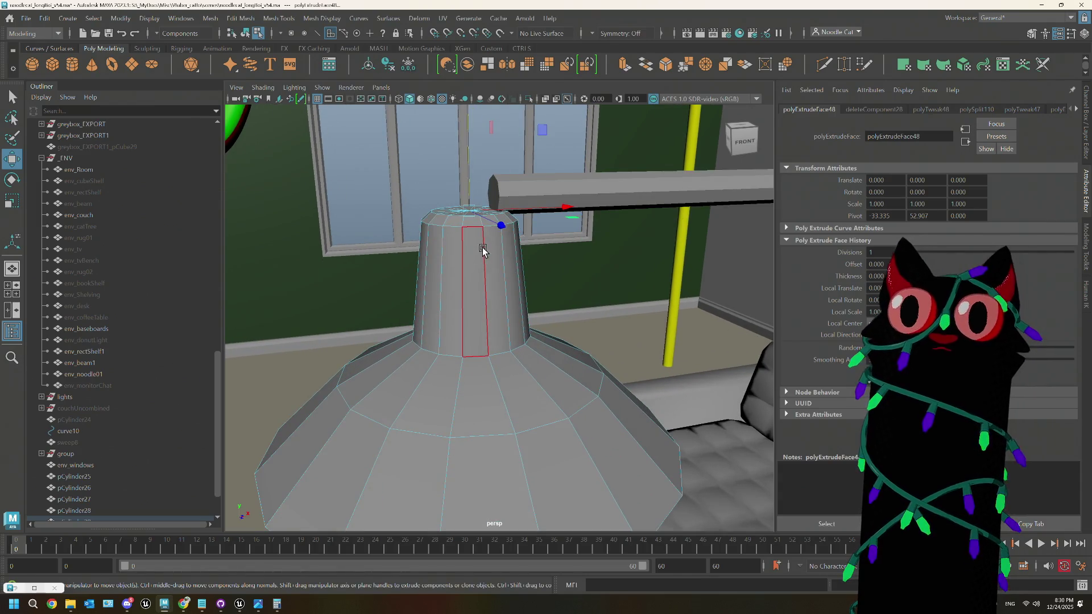
left_click_drag(483, 248, 475, 277, "alt")
scroll(478, 285, "down", 8)
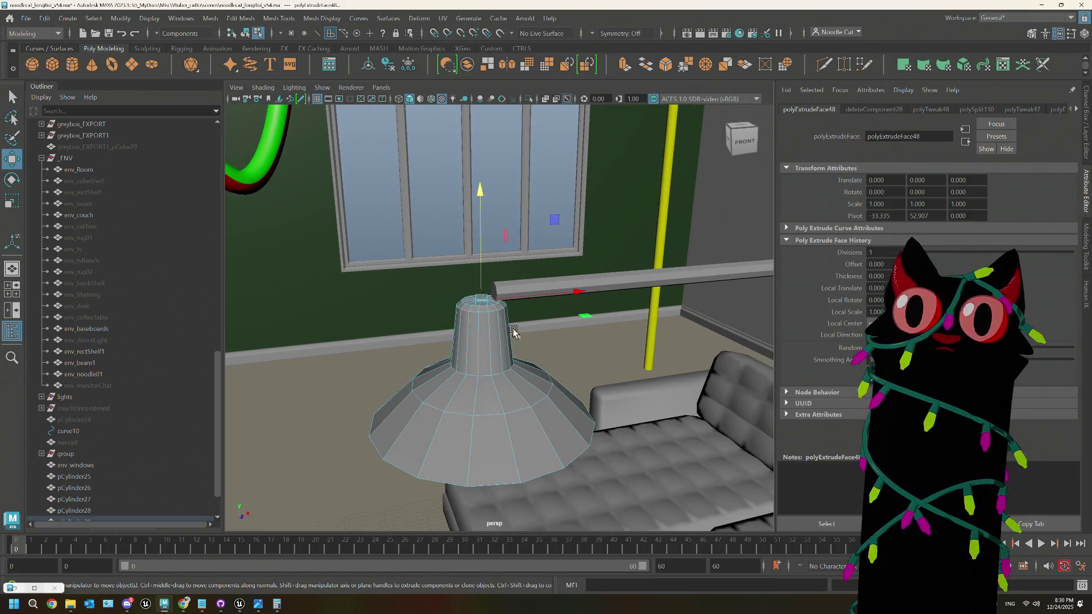
scroll(526, 353, "down", 10)
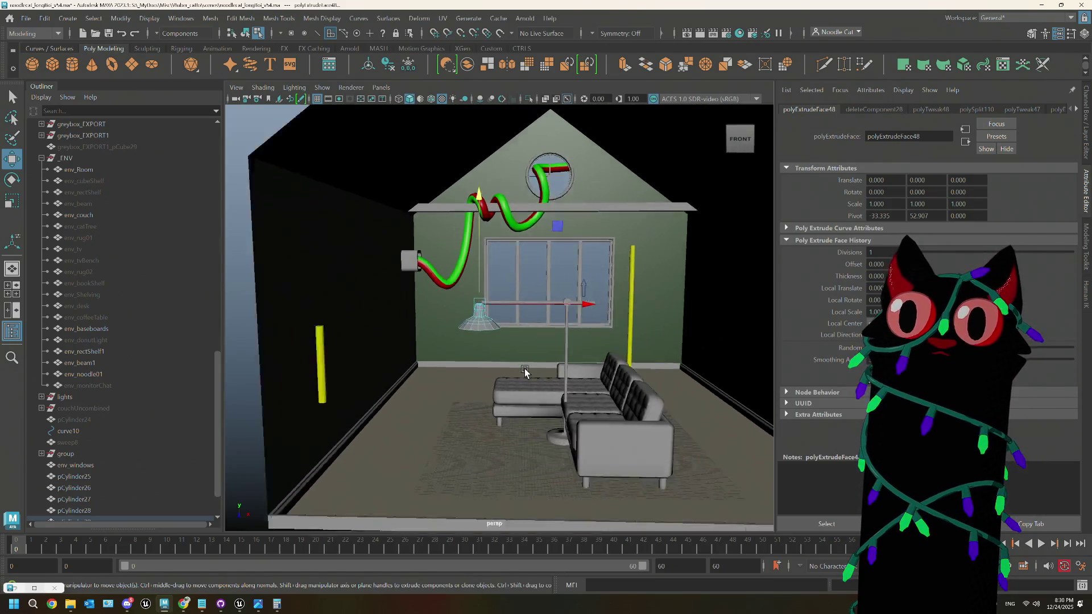
scroll(523, 364, "up", 8)
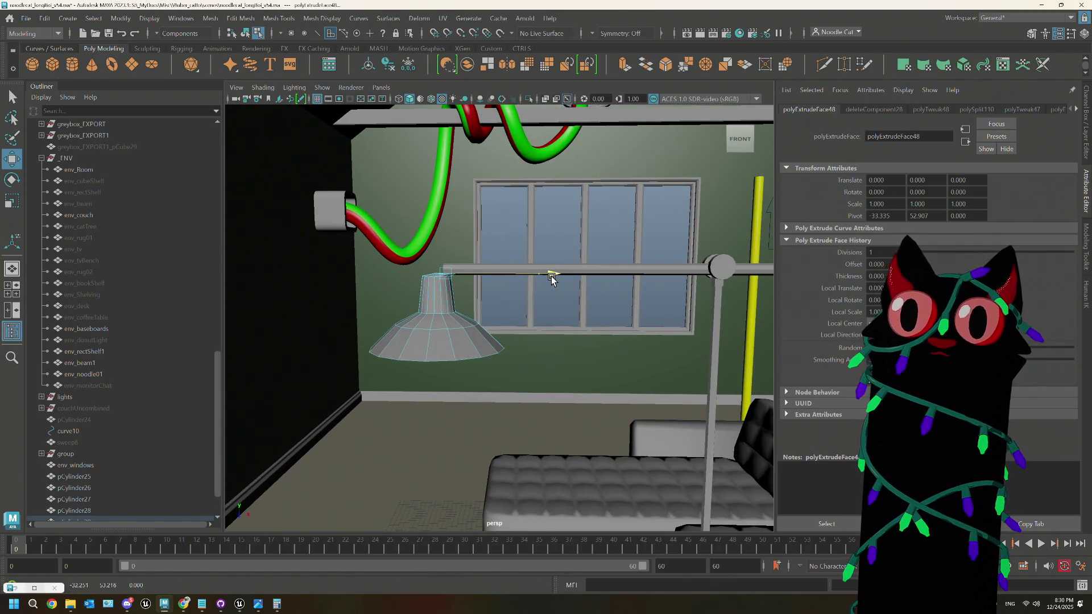
Step: Slide the whole shade along the arm, then orbit to look down at the lamp and couch
mouse_move(455, 277)
right_mouse_down()
mouse_move(515, 281)
mouse_move(513, 258)
right_mouse_up()
left_click_drag(545, 277, 553, 278)
scroll(518, 340, "down", 3)
mouse_move(517, 340)
left_mouse_down("alt")
mouse_move(569, 335)
mouse_move(607, 356)
mouse_move(635, 343)
mouse_move(578, 343)
mouse_move(559, 368)
mouse_move(572, 350)
mouse_move(520, 325)
left_mouse_up("alt")
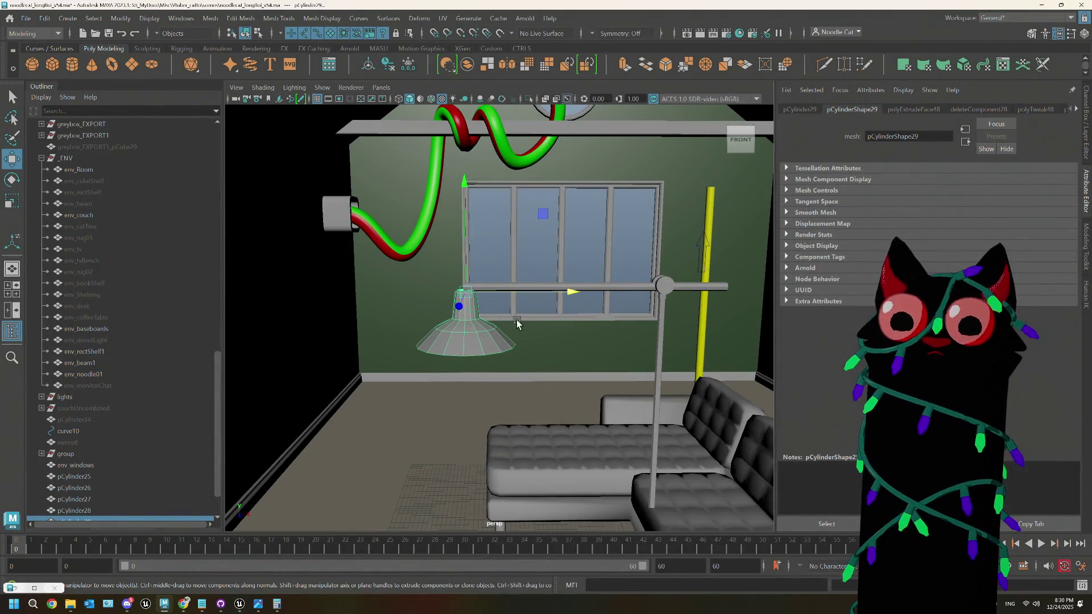
scroll(165, 368, "down", 3)
left_click_drag(595, 449, 680, 281, "alt")
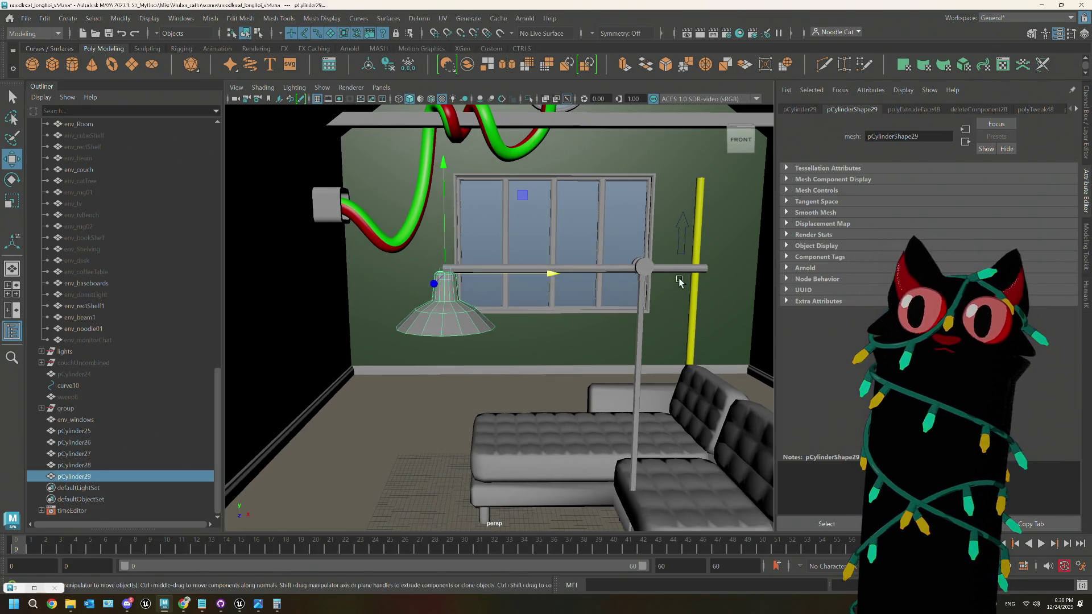
Step: Parent the lamp shade pCylinder29 under the horizontal arm pCylinder28 in the Outliner
left_click(622, 269, "shift")
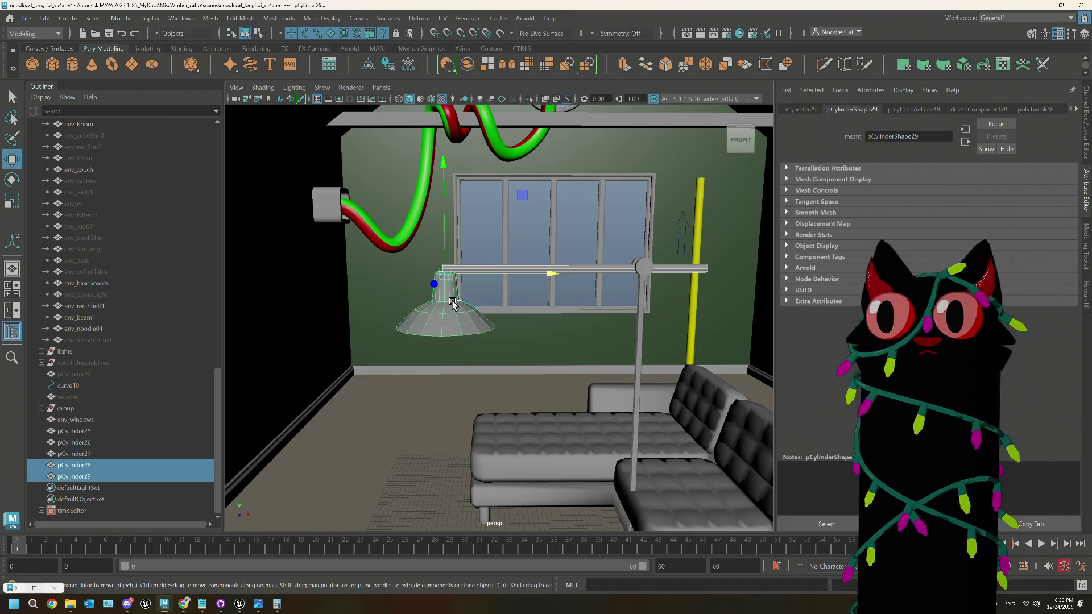
left_click(598, 270, "shift")
left_click(595, 272, "shift")
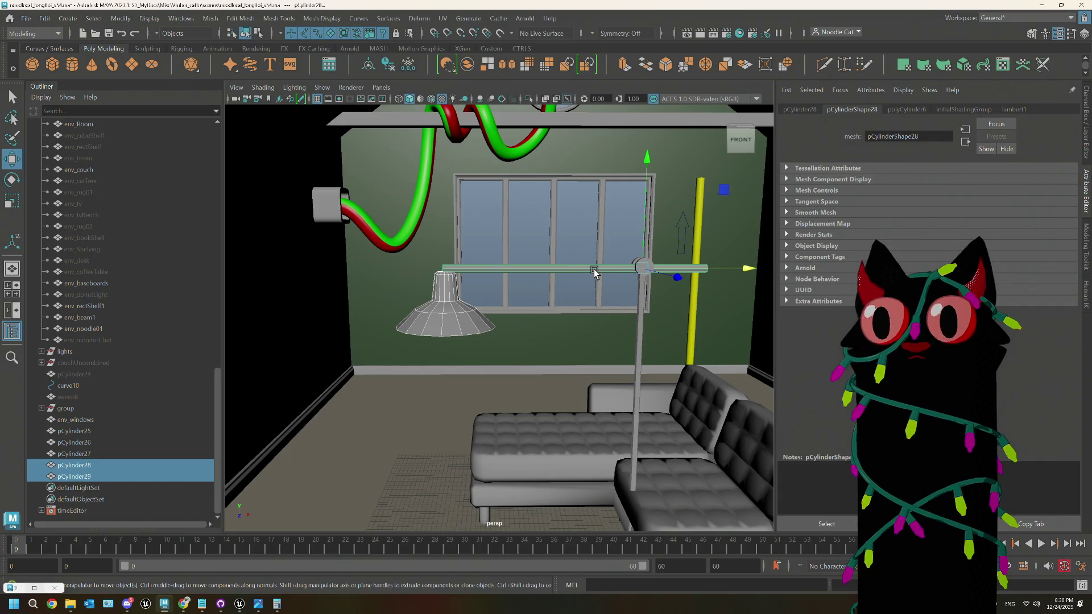
left_click(441, 309)
middle_click_drag(91, 476, 91, 465)
Step: Rotate the arm pCylinder28 to confirm the shade follows, then undo the test rotation
left_click(100, 477)
key("r")
key("e")
mouse_move(740, 216)
left_mouse_down()
mouse_move(671, 168)
mouse_move(546, 188)
mouse_move(500, 170)
left_mouse_up()
key("ctrl+z")
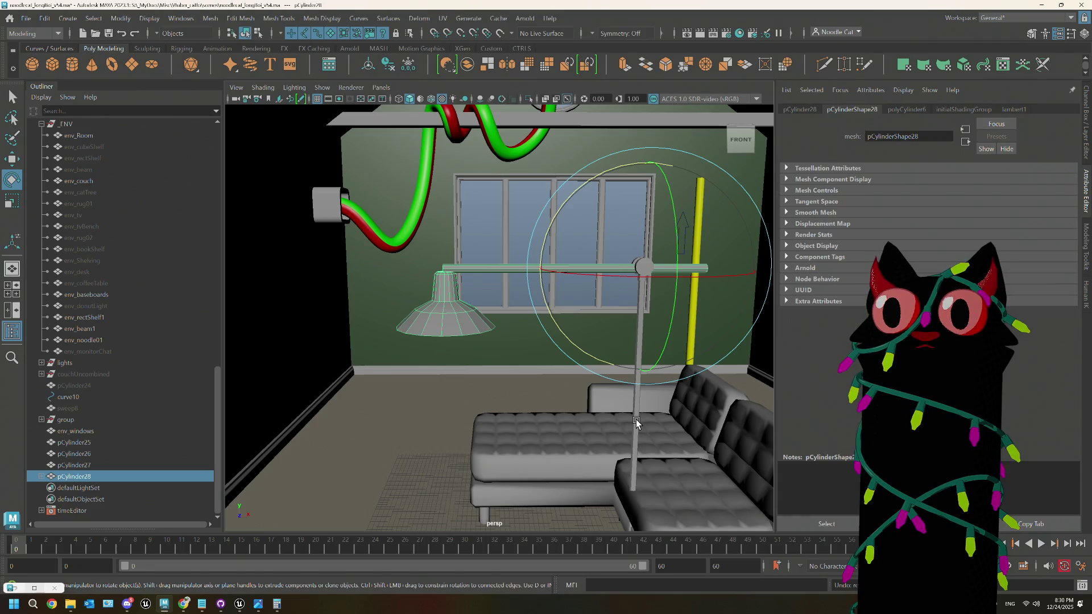
Step: Parent pCylinder26, pCylinder27 and pCylinder28 under the pole pCylinder25 with P
left_click(636, 422)
left_click(92, 477)
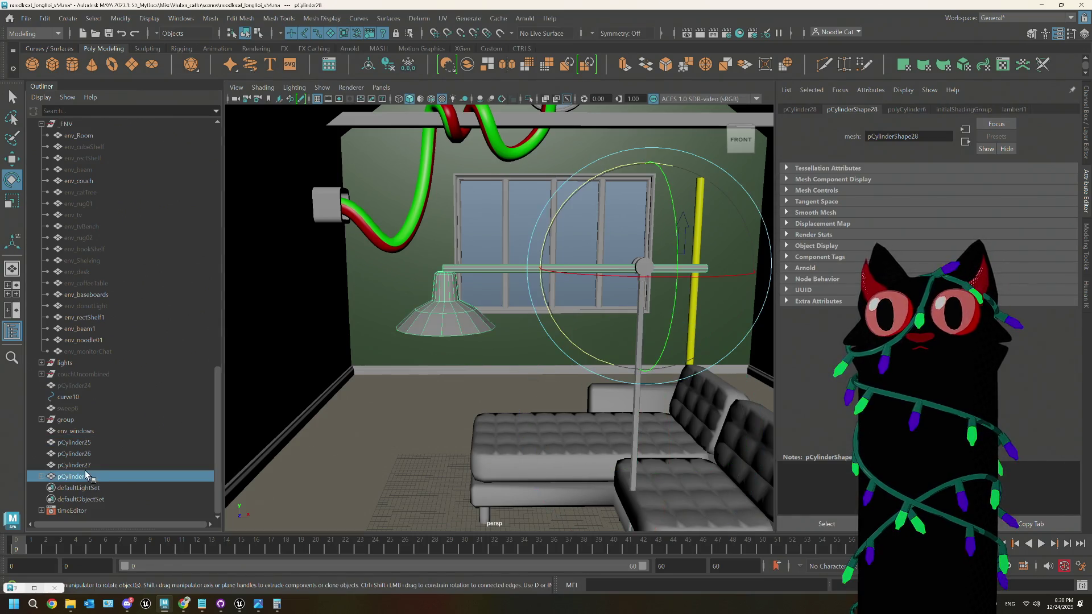
left_click(79, 466)
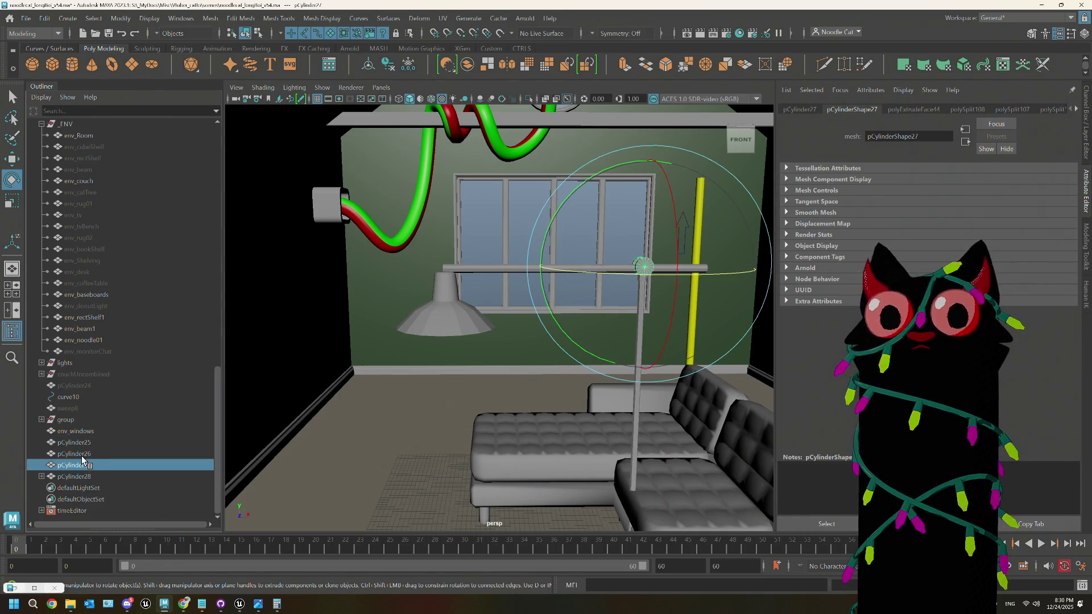
left_click(82, 456)
left_click(84, 467, "ctrl")
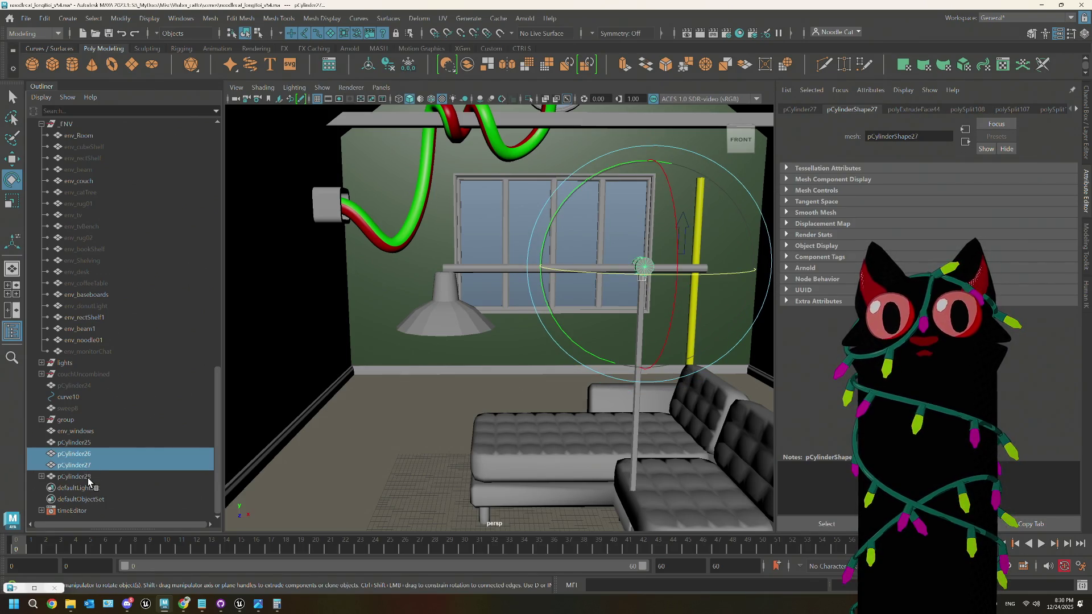
left_click(88, 481, "ctrl")
left_click(82, 443, "ctrl")
key("p")
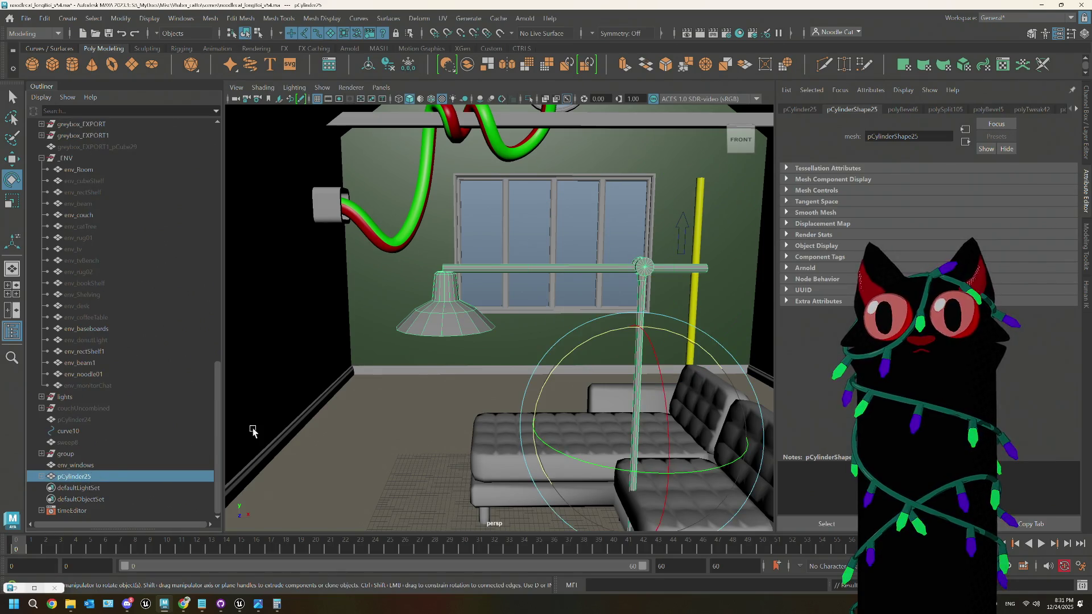
Step: Test-move the pole and test-rotate the arm to check the hierarchy, undoing both
key("w")
mouse_move(641, 439)
left_mouse_down()
mouse_move(593, 424)
mouse_move(562, 359)
left_mouse_up()
key("ctrl+z")
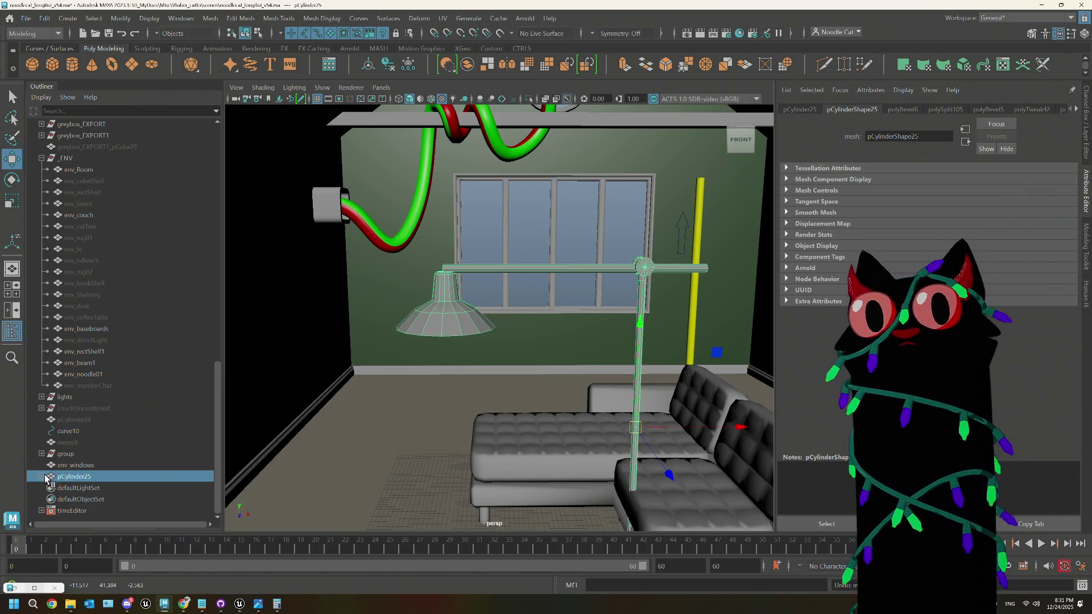
left_click(43, 477)
left_click(91, 477)
key("e")
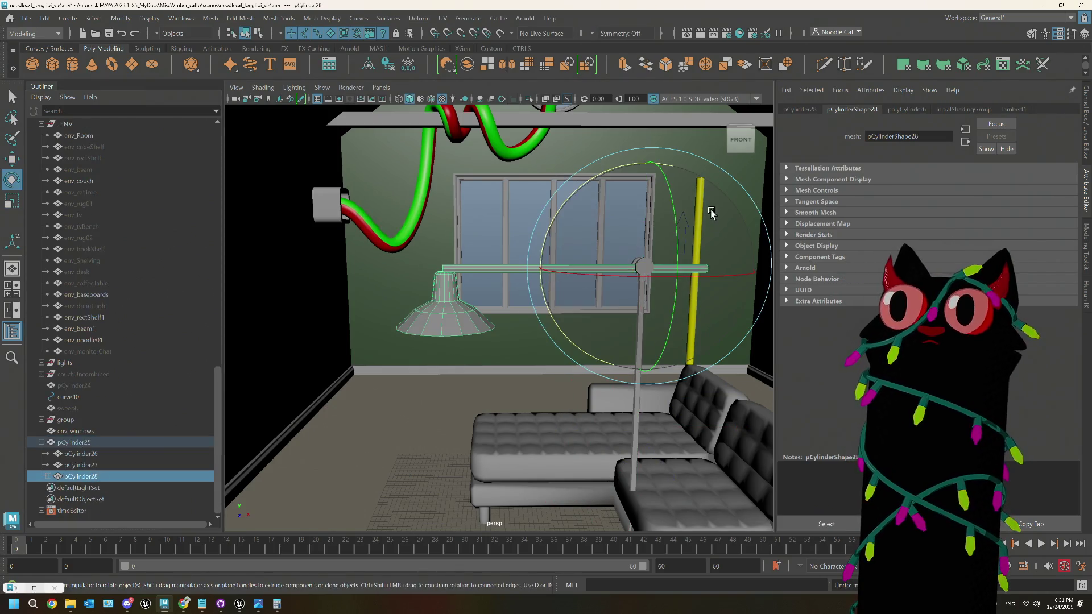
mouse_move(632, 164)
left_mouse_down()
mouse_move(660, 188)
mouse_move(707, 156)
left_mouse_up()
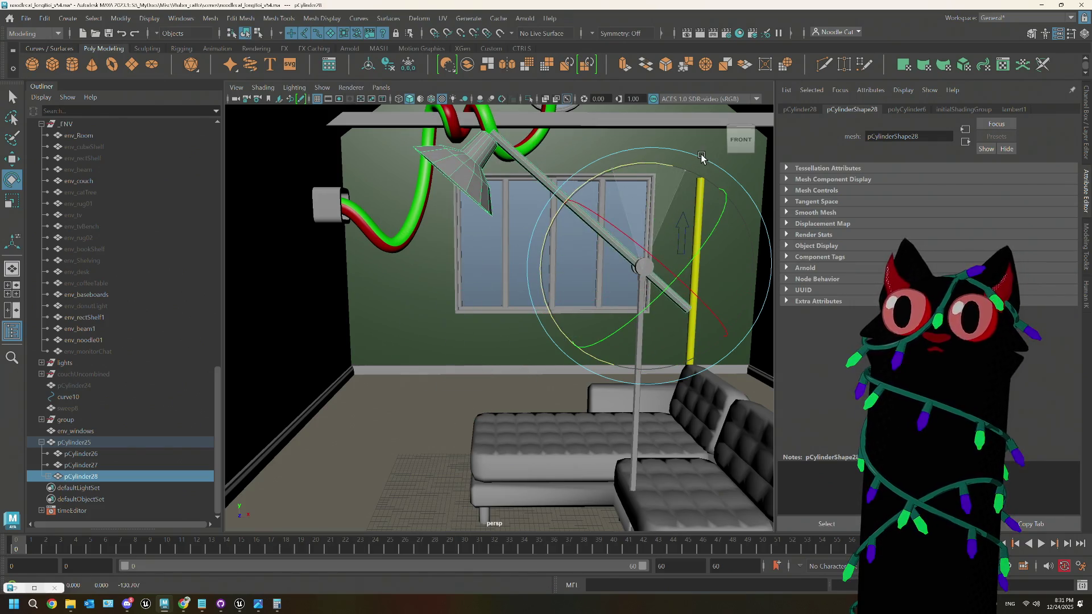
key("ctrl+z")
Step: Frame the whole lamp pCylinder25 and compare it with the IKEA lamp reference page
left_click(77, 442)
key("f")
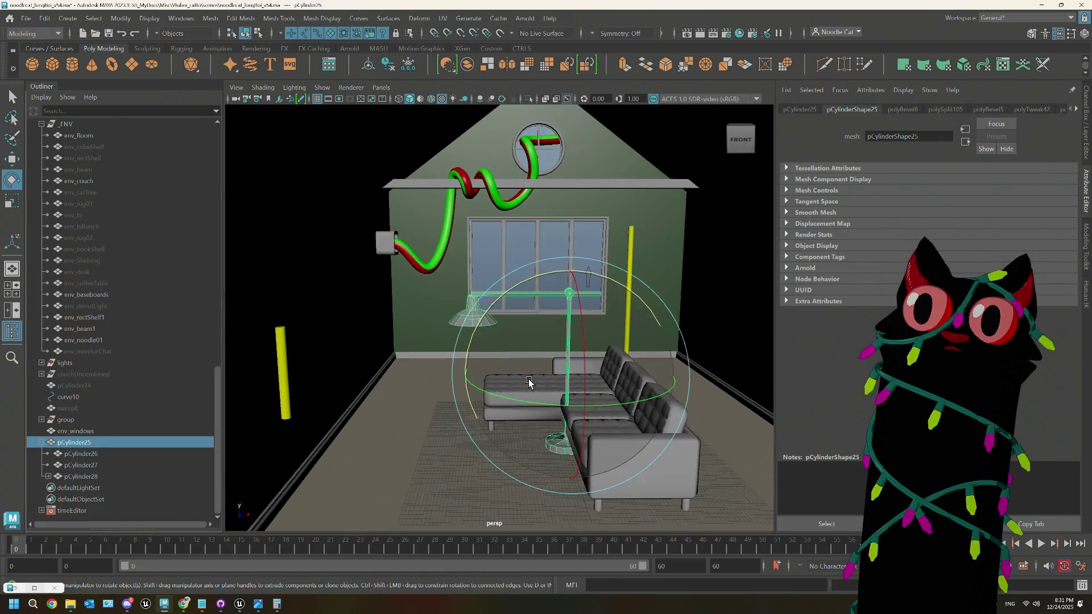
scroll(666, 408, "up", 2)
mouse_move(667, 408)
left_mouse_down("alt")
mouse_move(703, 402)
mouse_move(666, 415)
left_mouse_up("alt")
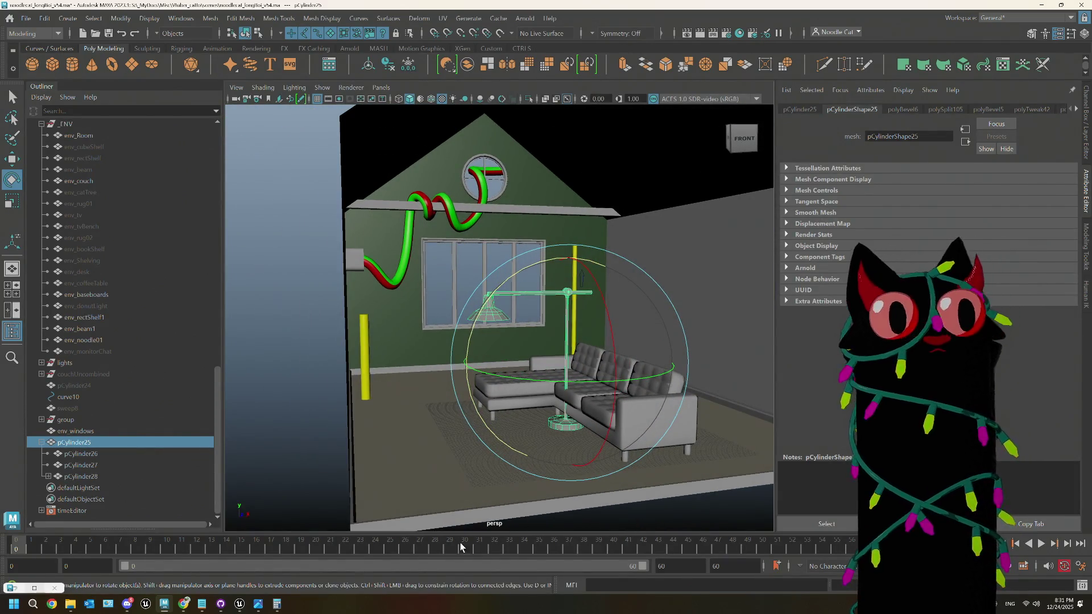
left_click(184, 604)
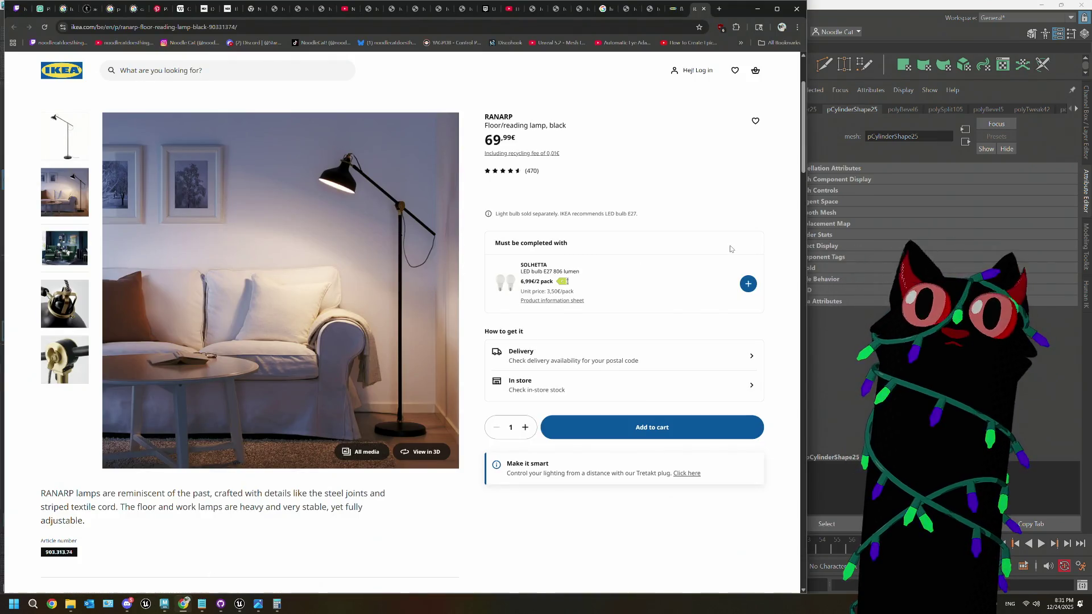
left_click(825, 9)
scroll(492, 276, "up", 5)
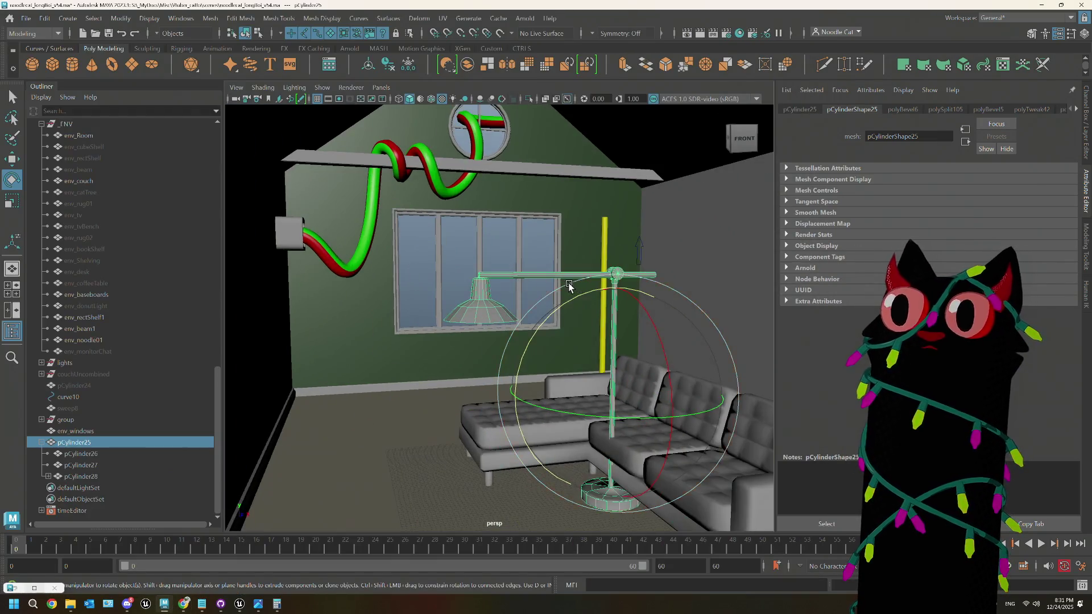
Step: Inspect the arm's vertices where it meets the shade's neck, then return to object selection
right_click(493, 276)
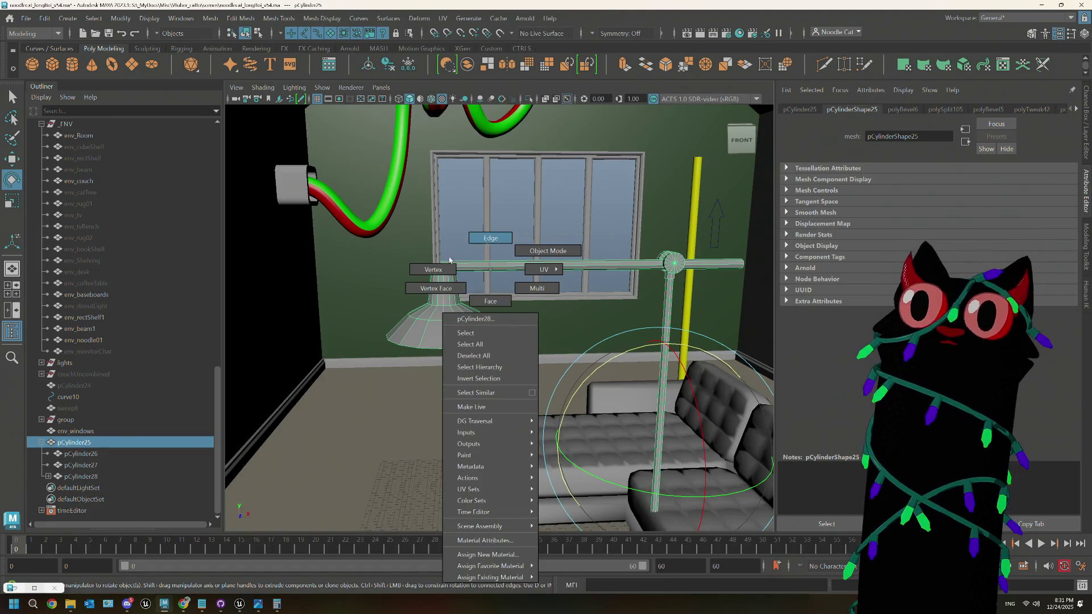
left_click(434, 269)
scroll(428, 230, "up", 4)
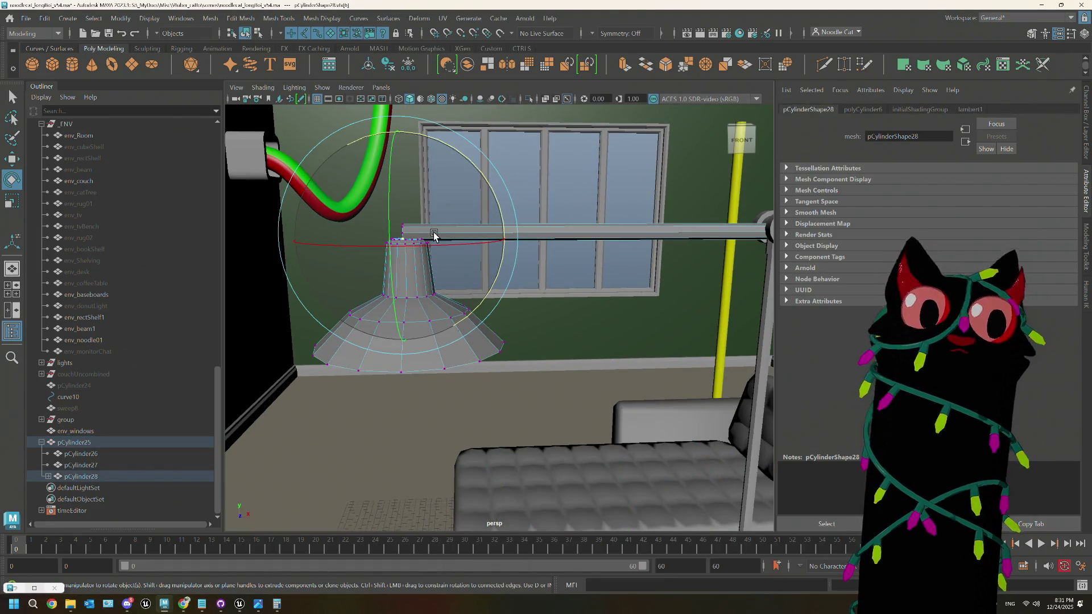
key("F8")
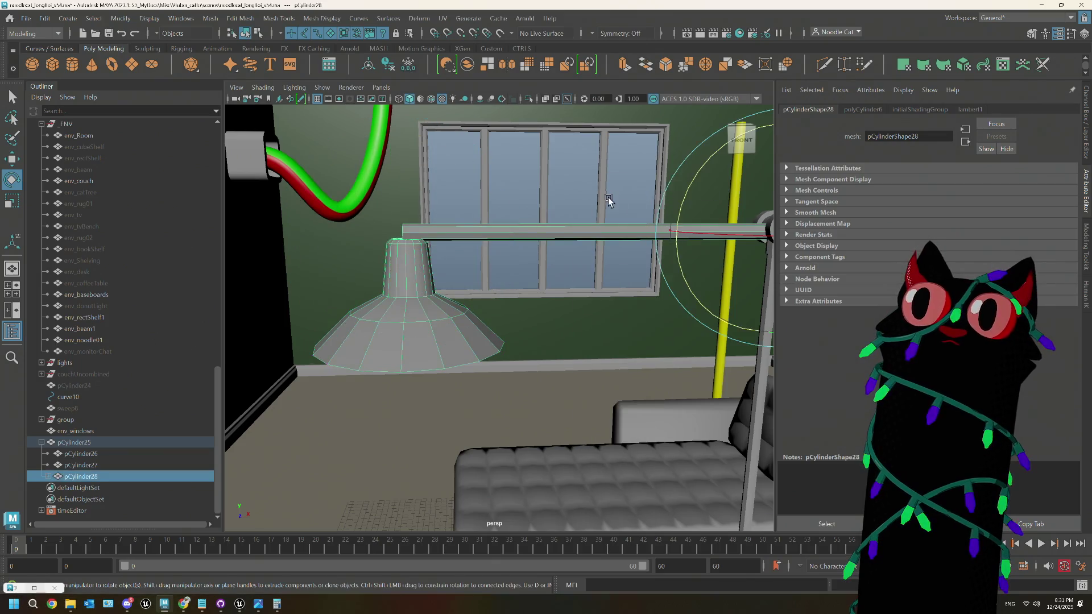
right_click(452, 239)
left_click(430, 237)
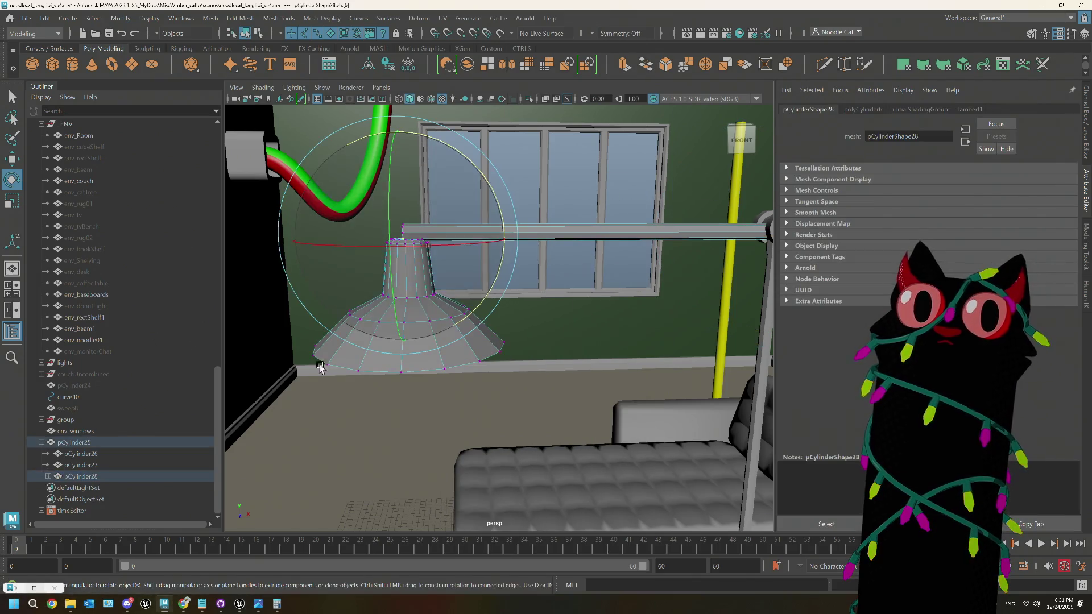
scroll(451, 236, "up", 4)
left_click_drag(451, 236, 550, 306, "alt")
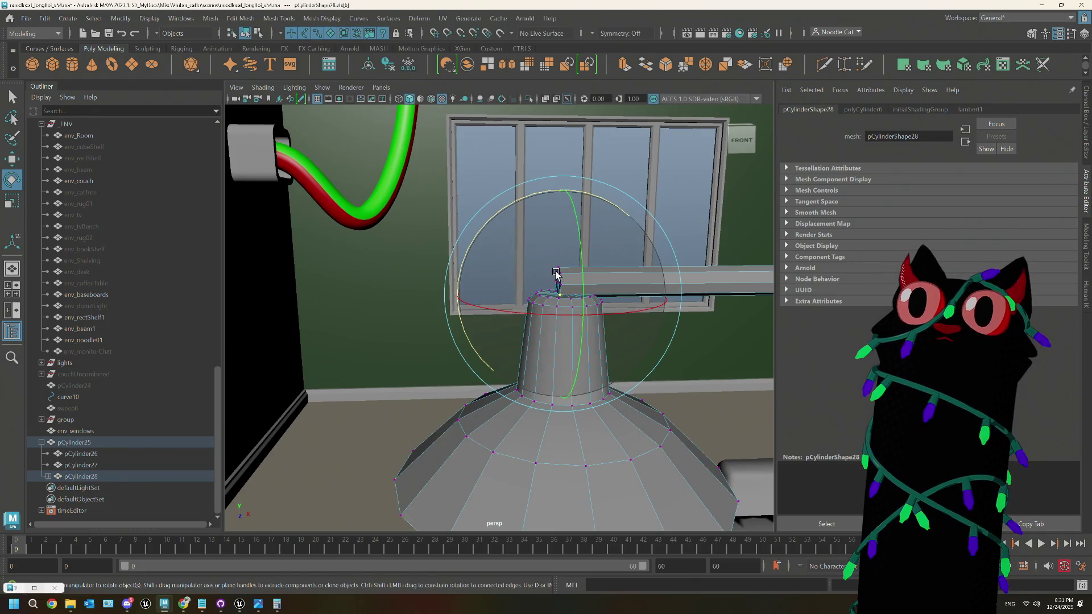
right_click_drag(556, 275, 501, 275)
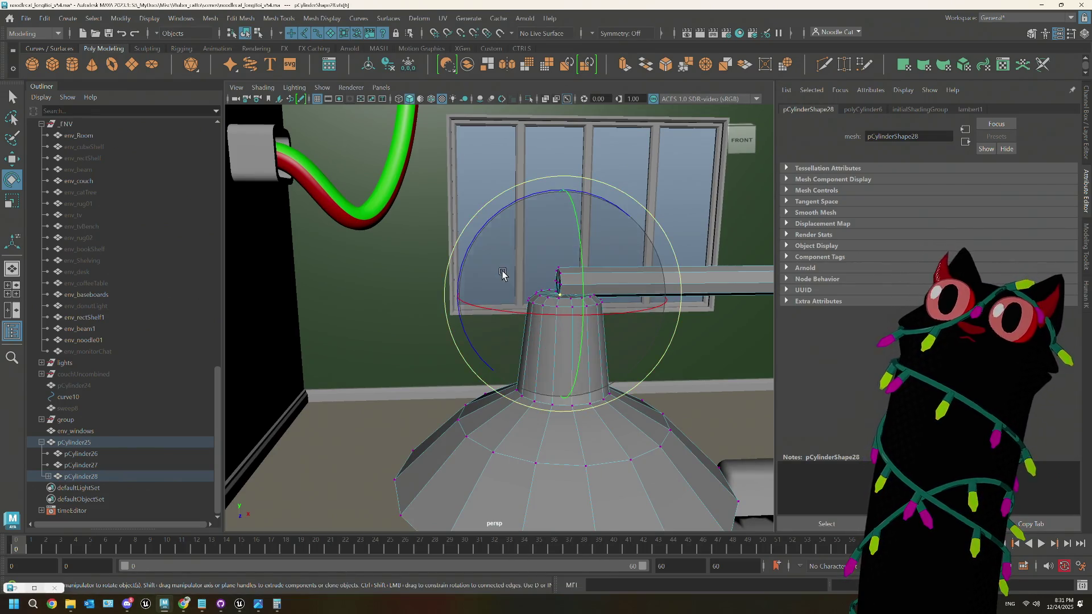
key("q")
mouse_move(560, 278)
left_mouse_down("alt")
mouse_move(574, 293)
mouse_move(559, 297)
mouse_move(587, 298)
left_mouse_up("alt")
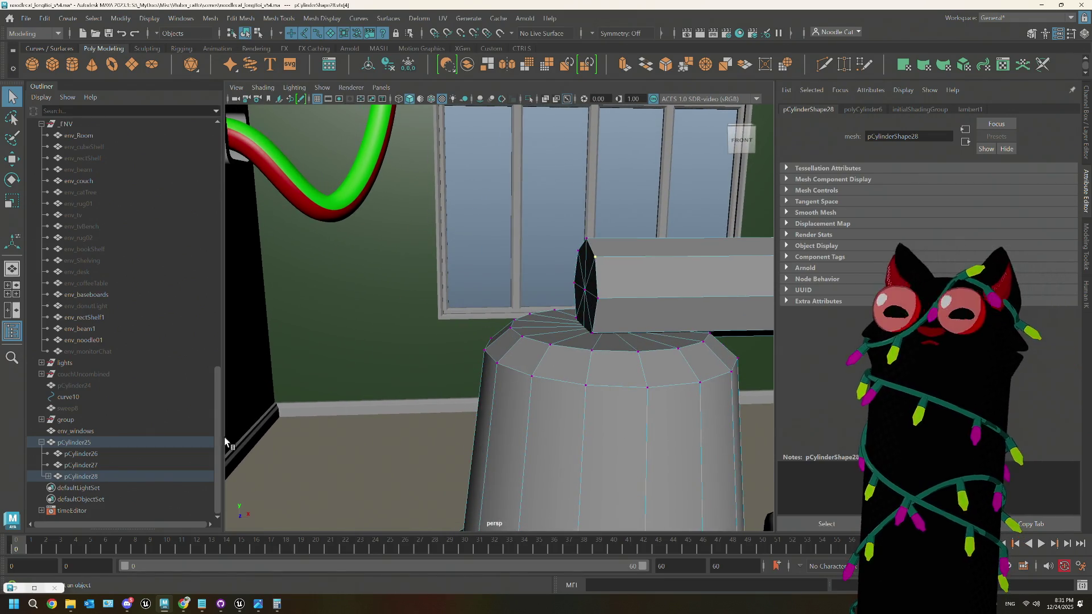
Step: Expand pCylinder28 in the Outliner and select the nested shade pCylinder29
left_click(47, 478)
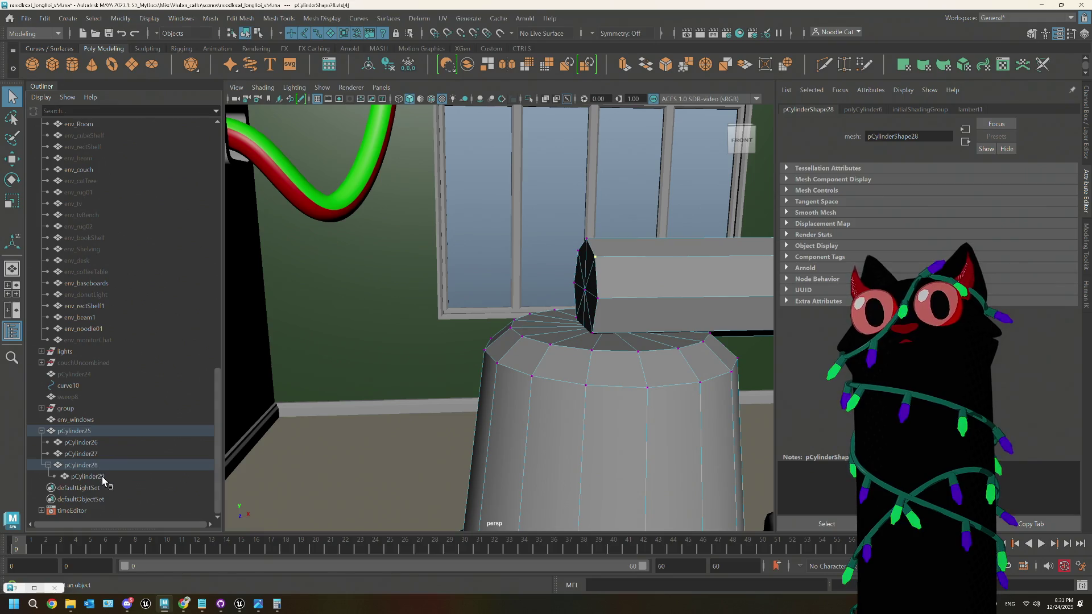
left_click(103, 475)
left_click_drag(575, 348, 613, 367, "alt")
key("w")
right_click_drag(549, 371, 541, 296, "alt")
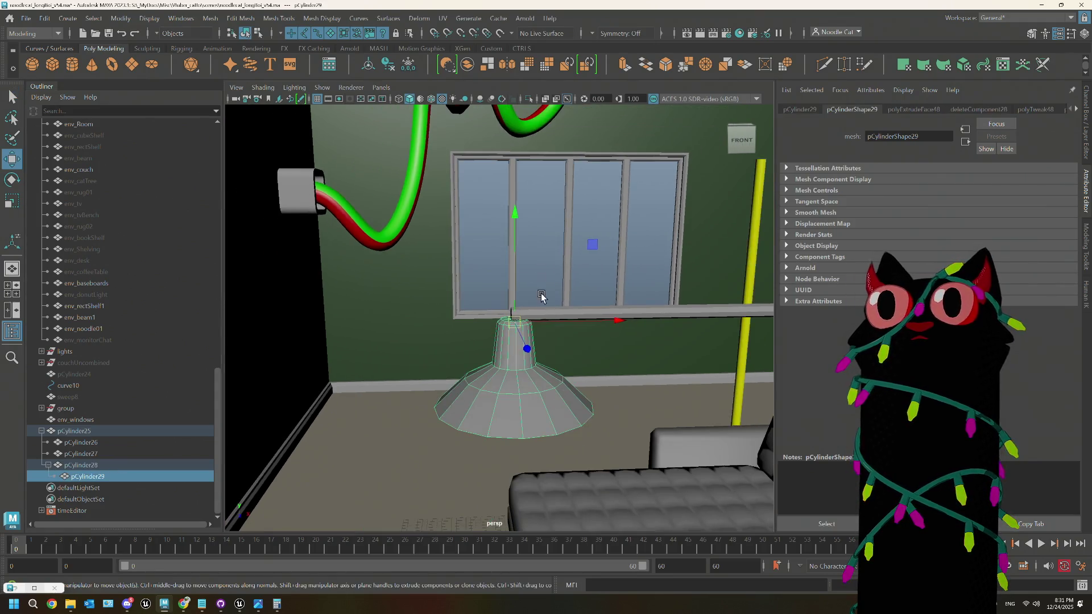
mouse_move(520, 216)
right_mouse_down("alt")
mouse_move(563, 300)
mouse_move(565, 279)
mouse_move(526, 280)
right_mouse_up("alt")
left_click(563, 300)
mouse_move(526, 281)
left_mouse_down("alt")
mouse_move(556, 309)
mouse_move(505, 221)
left_mouse_up("alt")
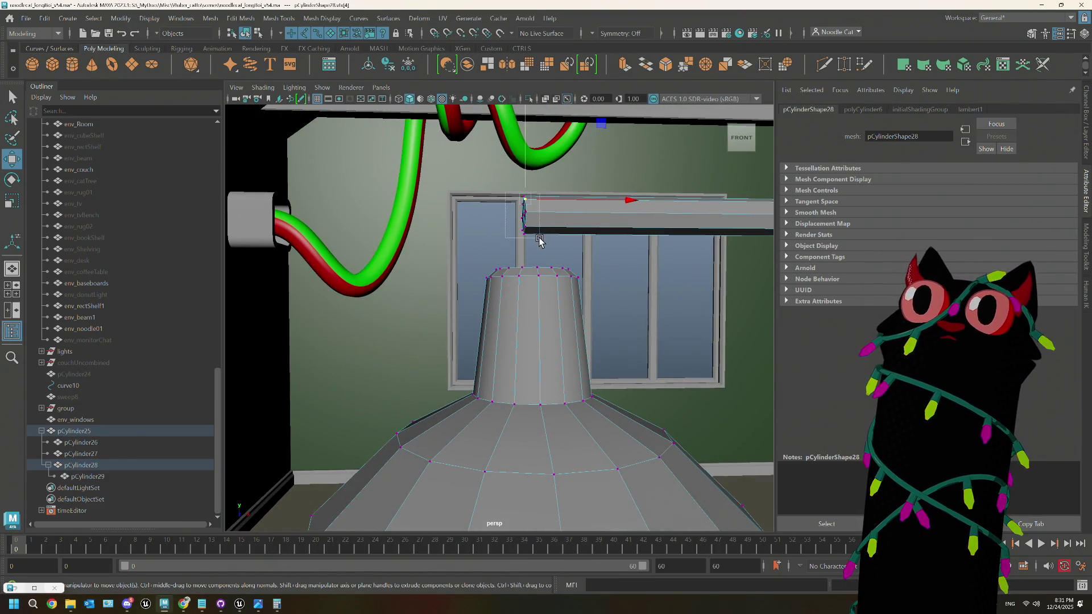
scroll(546, 248, "down", 6)
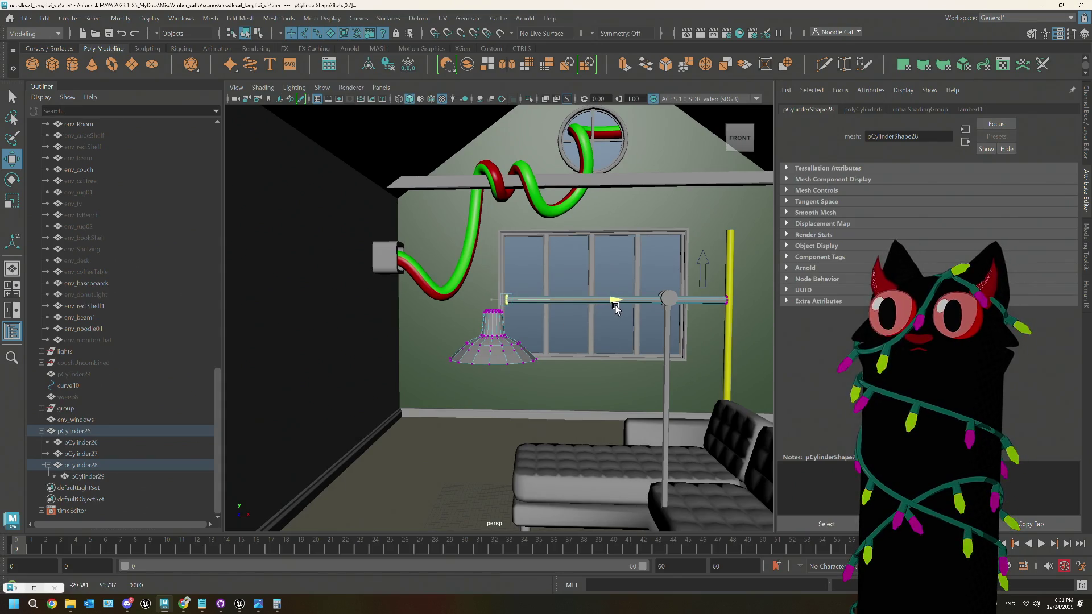
left_click(88, 477)
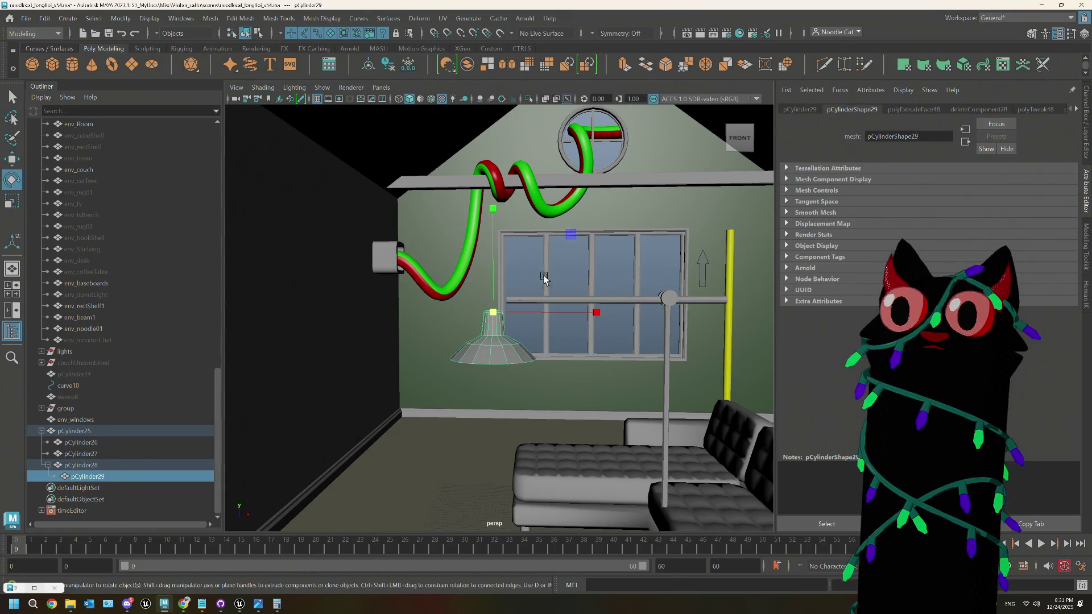
key("e")
left_click_drag(555, 230, 584, 262)
key("ctrl+z")
right_click(612, 252)
left_click(623, 268)
left_click(475, 354)
mouse_move(570, 266)
left_mouse_down()
mouse_move(583, 259)
mouse_move(604, 296)
mouse_move(447, 228)
mouse_move(449, 251)
mouse_move(626, 267)
mouse_move(498, 221)
left_mouse_up()
key("ctrl+z")
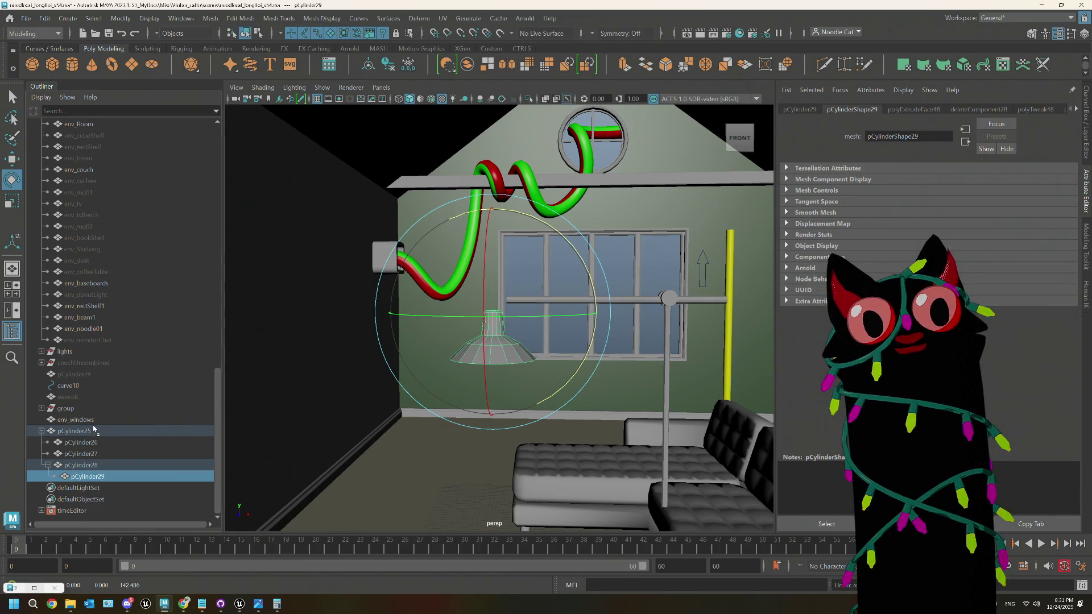
middle_click_drag(94, 429, 94, 428)
left_click_drag(586, 259, 616, 330)
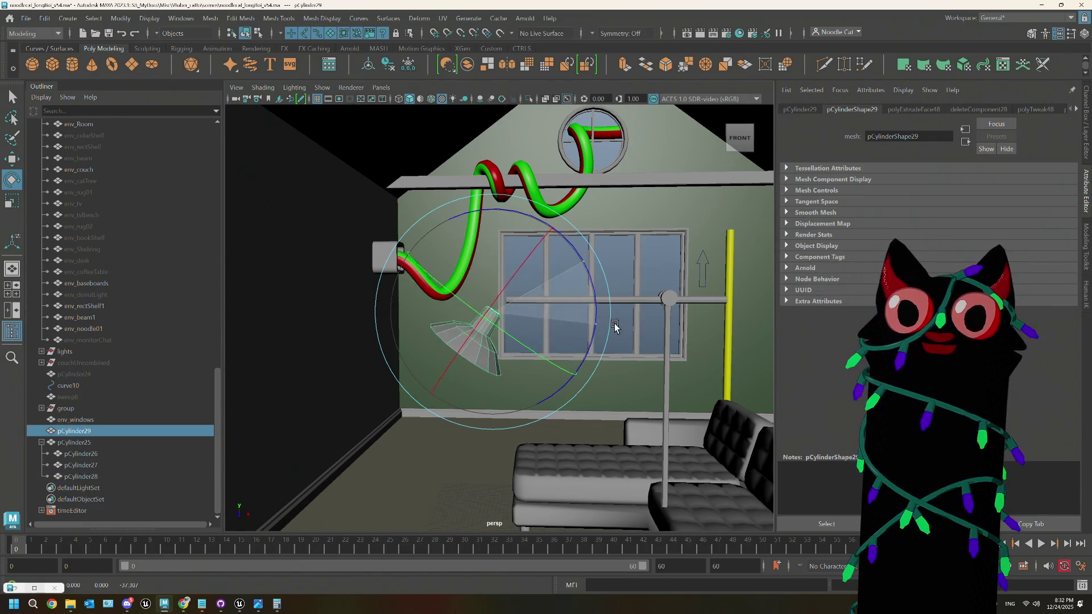
key("ctrl+z")
key("ctrl+z")
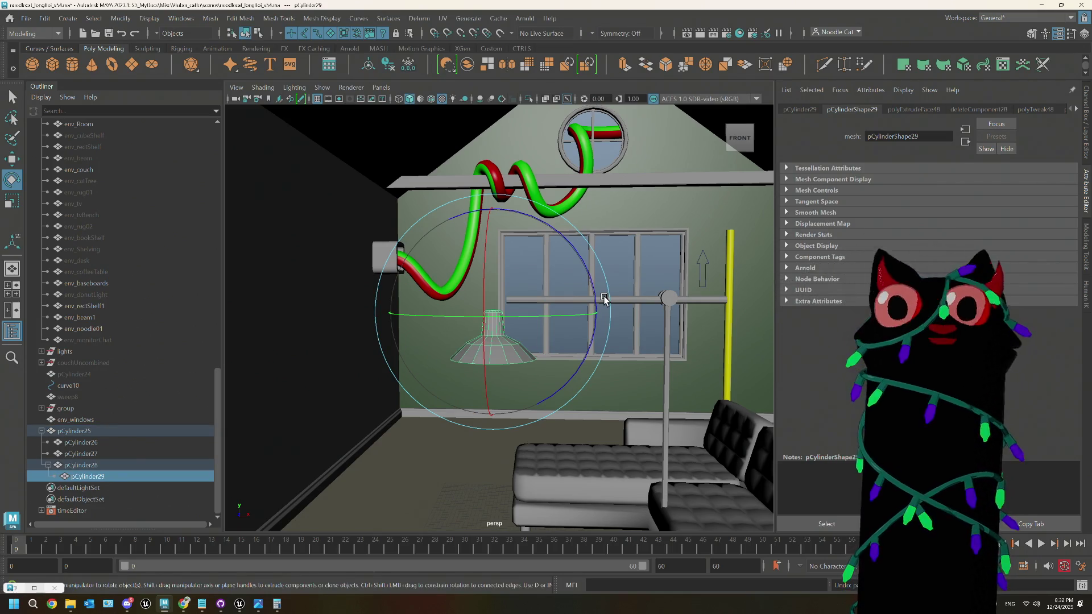
mouse_move(592, 280)
left_mouse_down()
mouse_move(456, 465)
mouse_move(272, 329)
mouse_move(461, 383)
left_mouse_up()
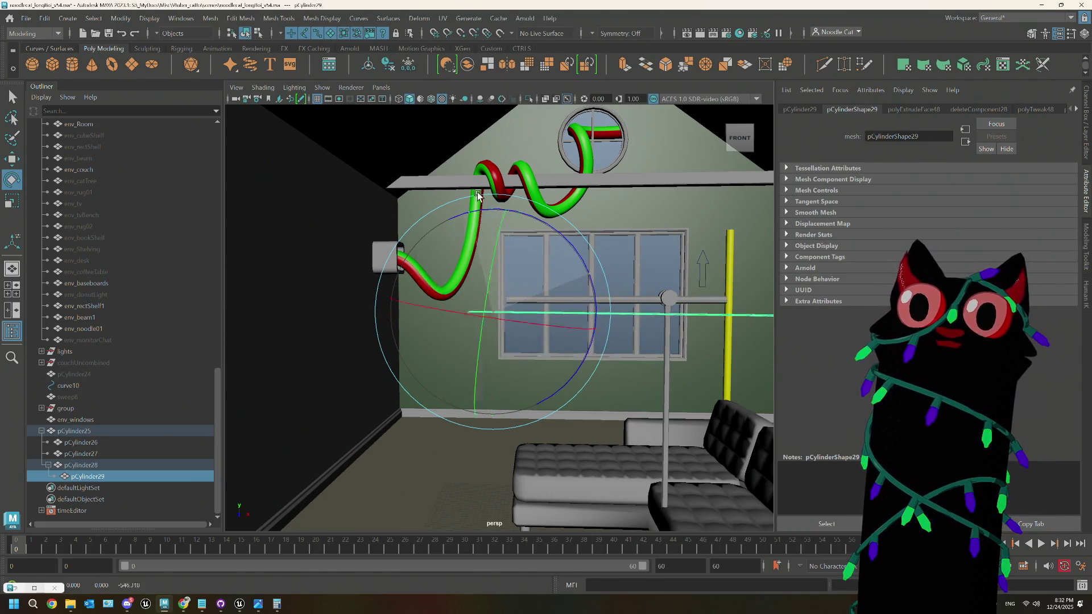
key("ctrl+z")
mouse_move(536, 391)
left_mouse_down("alt")
mouse_move(516, 414)
mouse_move(560, 357)
mouse_move(479, 359)
mouse_move(539, 276)
mouse_move(492, 374)
left_mouse_up("alt")
left_click(70, 432)
scroll(557, 384, "down", 3)
scroll(560, 357, "up", 5)
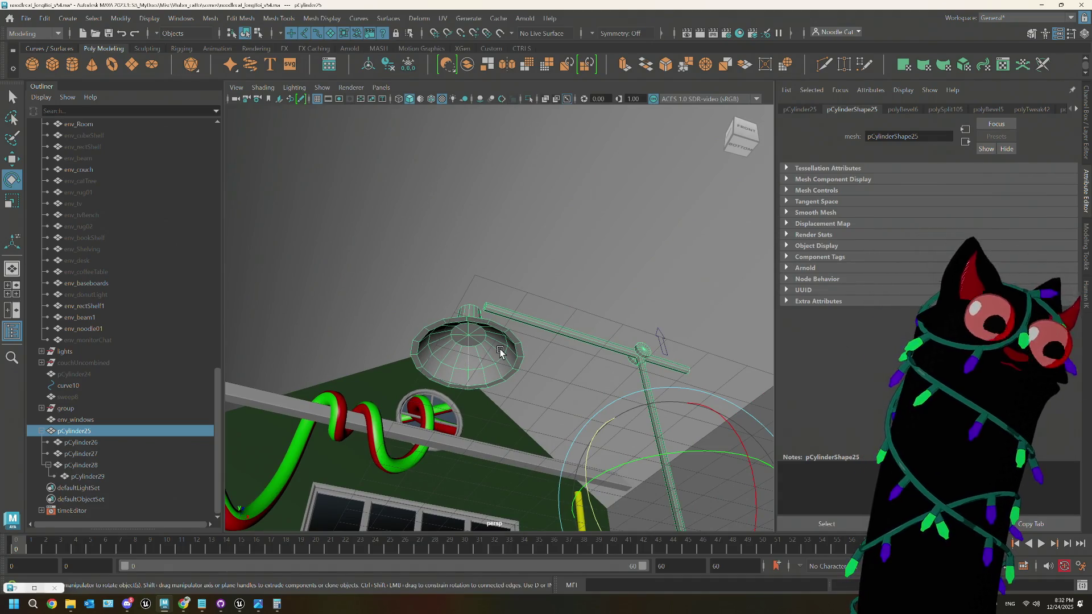
scroll(500, 351, "up", 2)
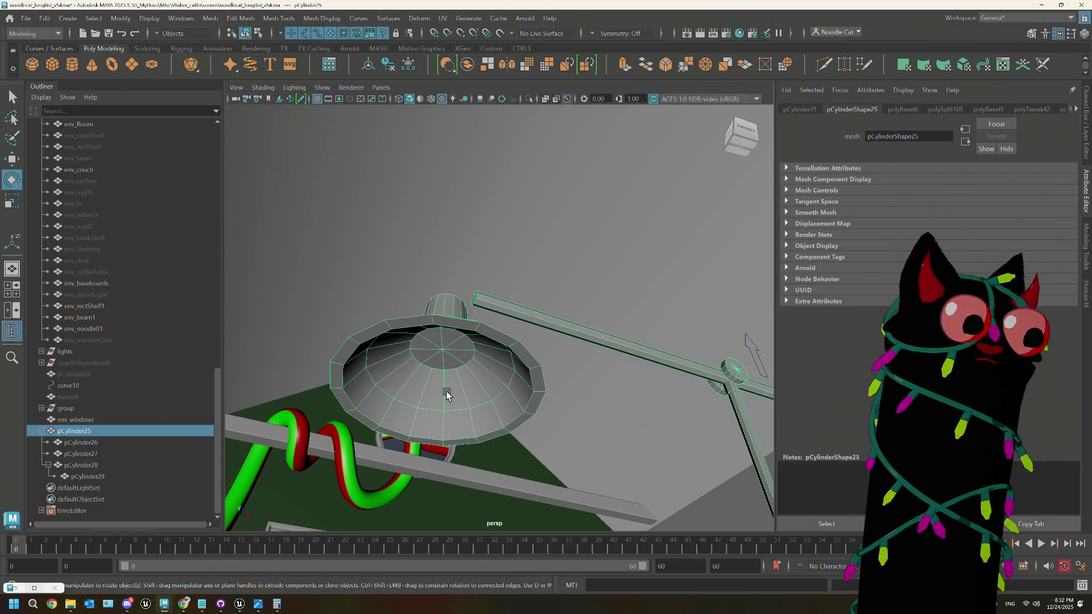
scroll(450, 392, "down", 5)
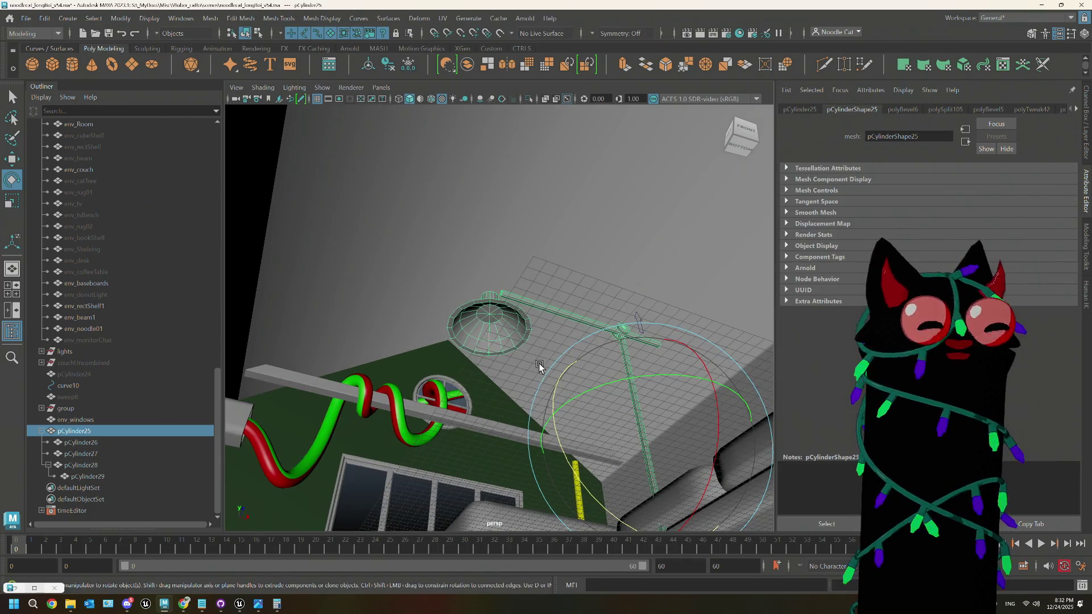
mouse_move(489, 375)
left_mouse_down("alt")
mouse_move(553, 405)
mouse_move(631, 392)
left_mouse_up("alt")
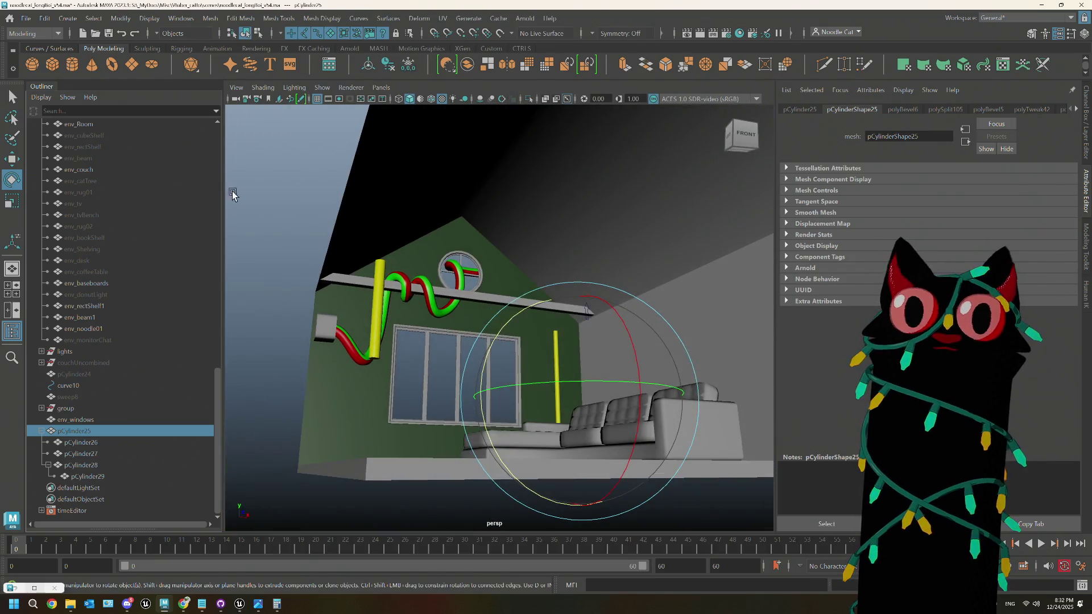
Step: Create a polygon cube and round it with a single Mesh > Smooth
left_click(58, 64)
key("f")
scroll(586, 408, "down", 3)
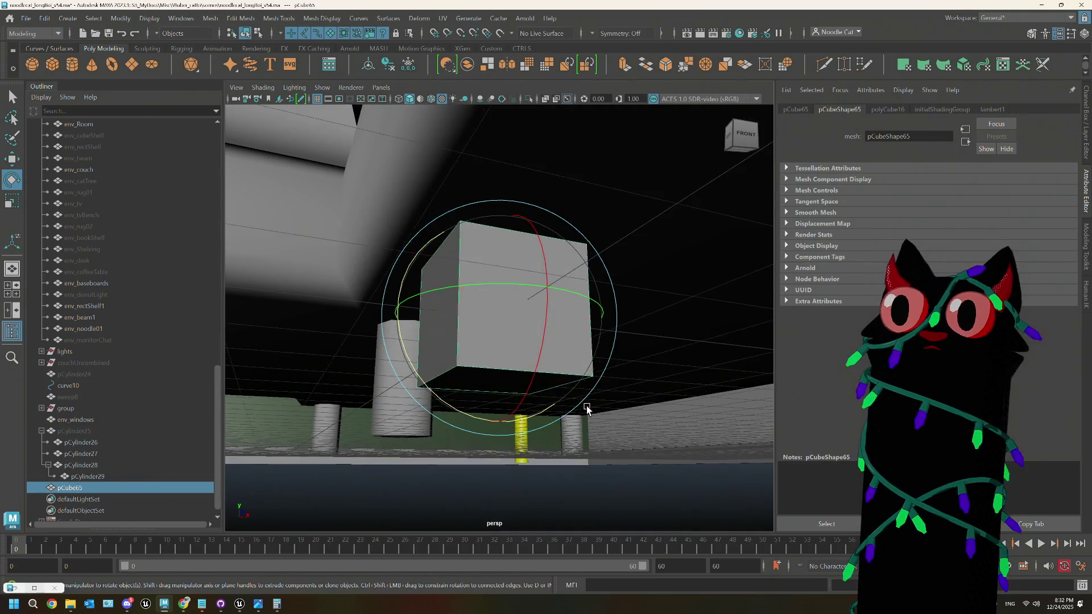
left_click(216, 20)
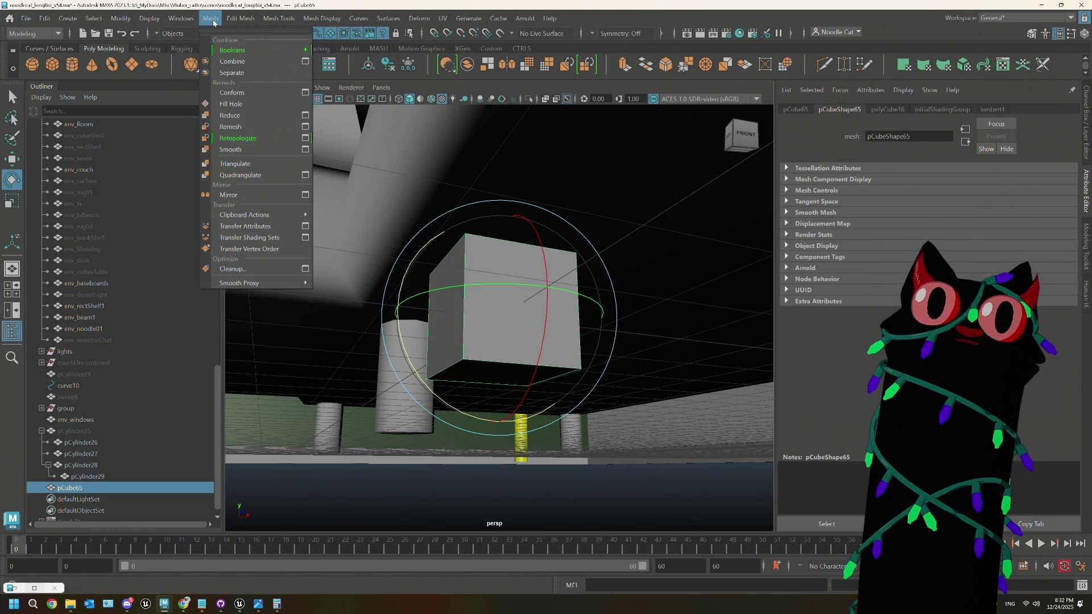
left_click(233, 150)
key("g")
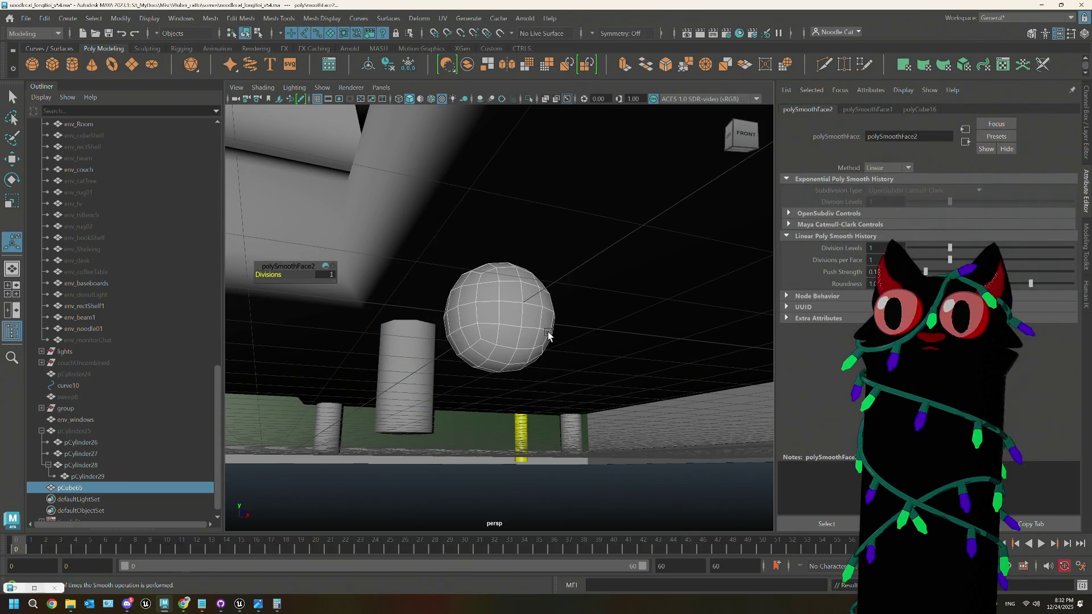
key("ctrl+z")
Step: Extrude the cube's bottom face, pulling it down and scaling it narrower
right_click_drag(514, 282, 515, 310)
left_click_drag(509, 353, 512, 344, "alt")
left_click(481, 358)
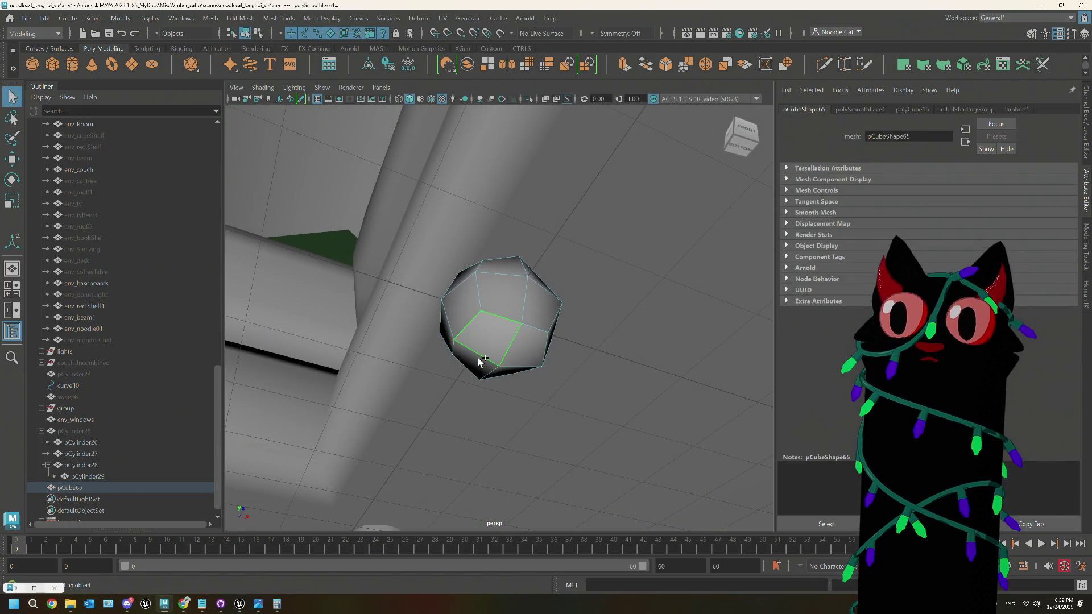
left_click(505, 364)
left_click_drag(512, 361, 493, 381, "alt")
key("ctrl+e")
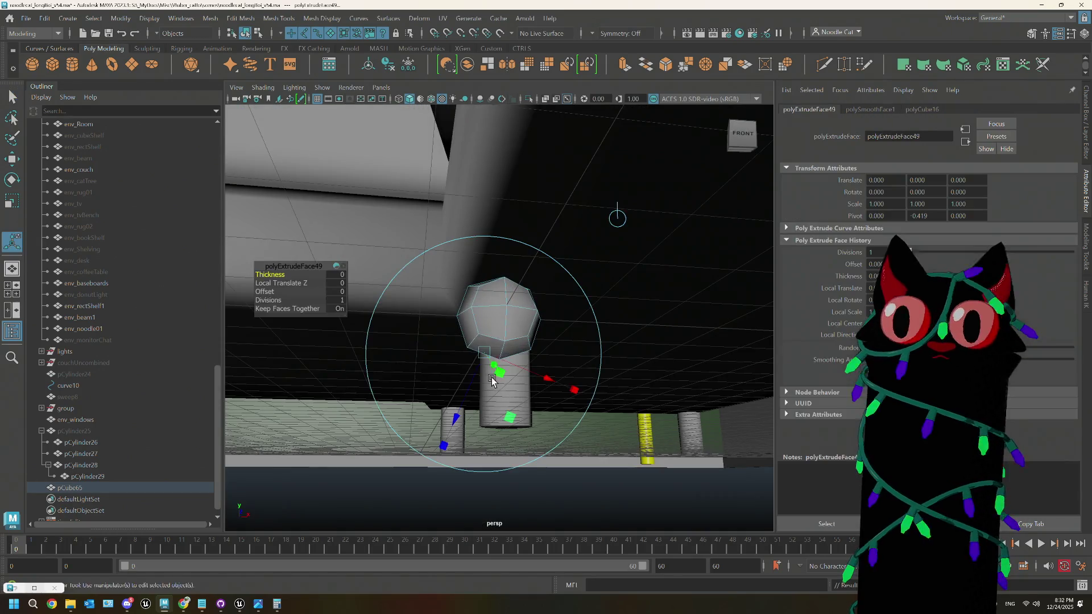
key("w")
left_click_drag(498, 261, 500, 295)
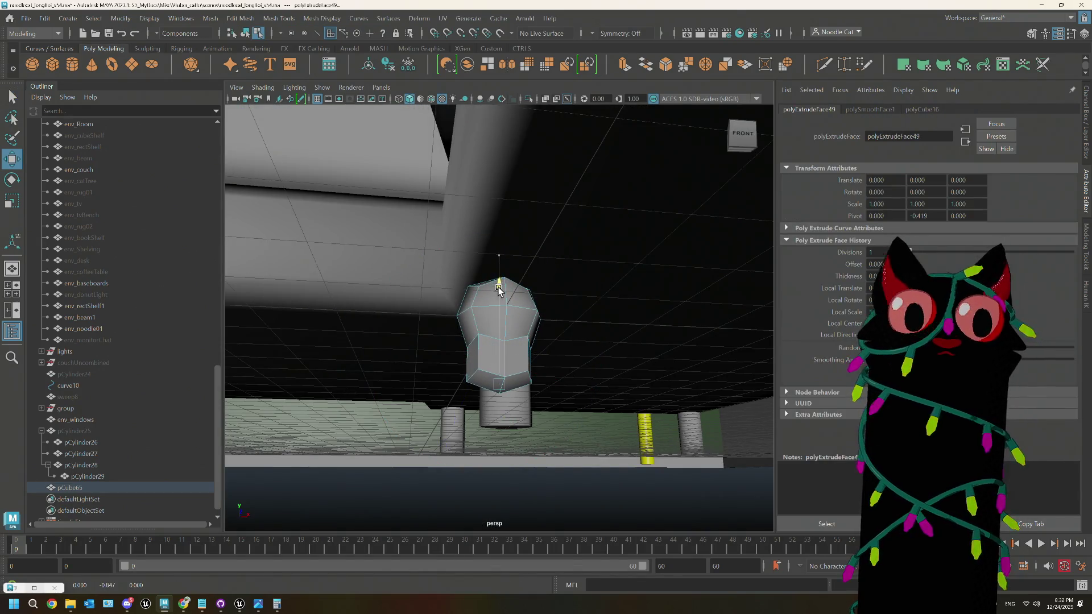
key("r")
left_click_drag(497, 385, 485, 388)
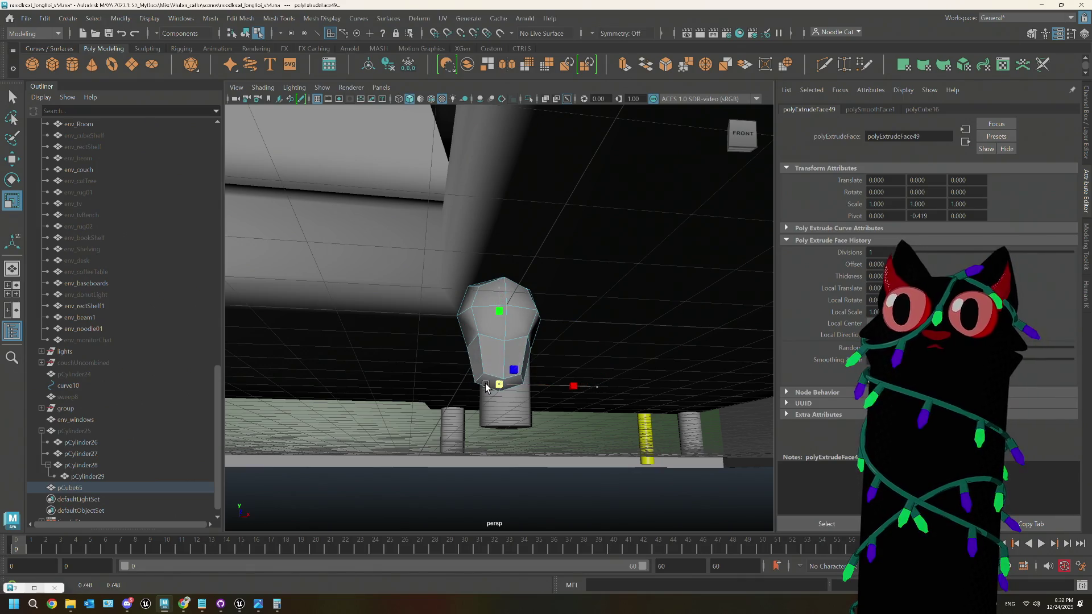
Step: Extrude the bottom face a second time and move it further down
key("ctrl+e")
key("w")
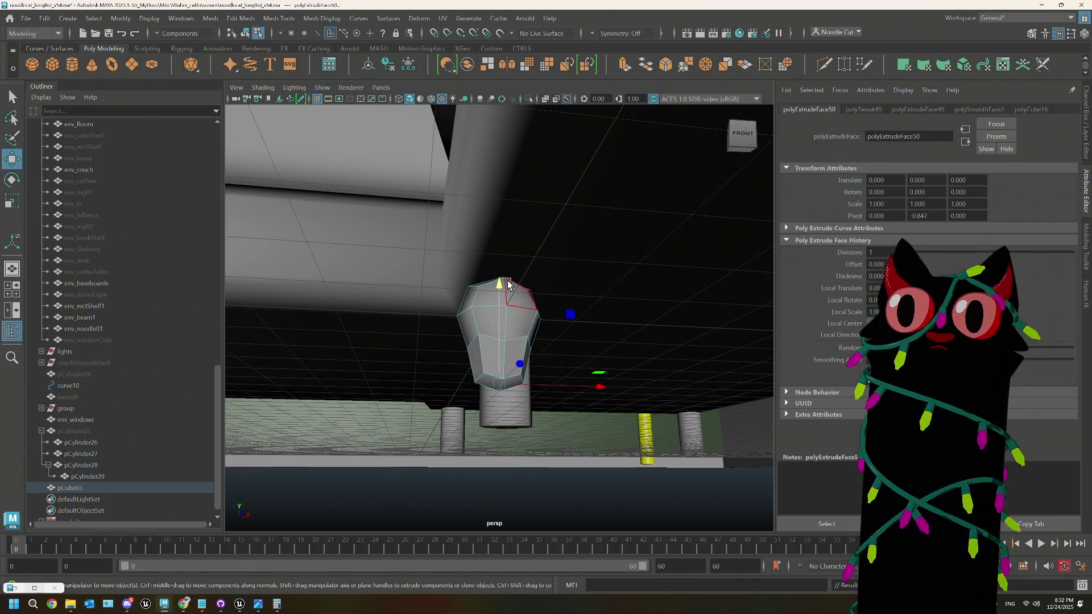
left_click_drag(499, 288, 515, 382)
key("r")
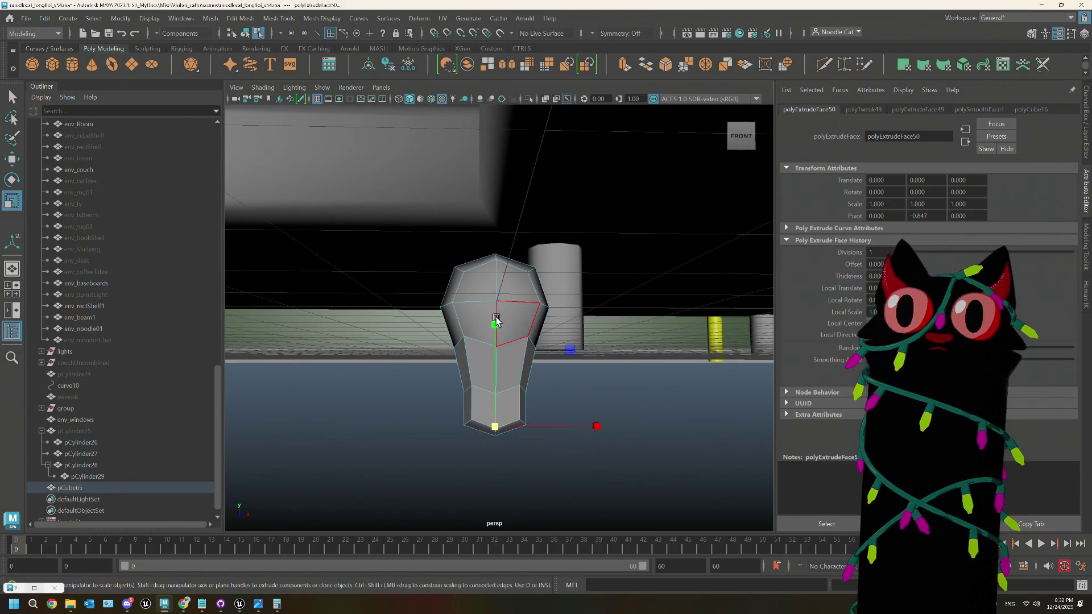
left_click_drag(519, 391, 515, 391, "alt")
Step: Scale an edge loop near the bottom inward to pinch a narrow neck
right_click_drag(517, 278, 523, 252)
left_click(490, 391)
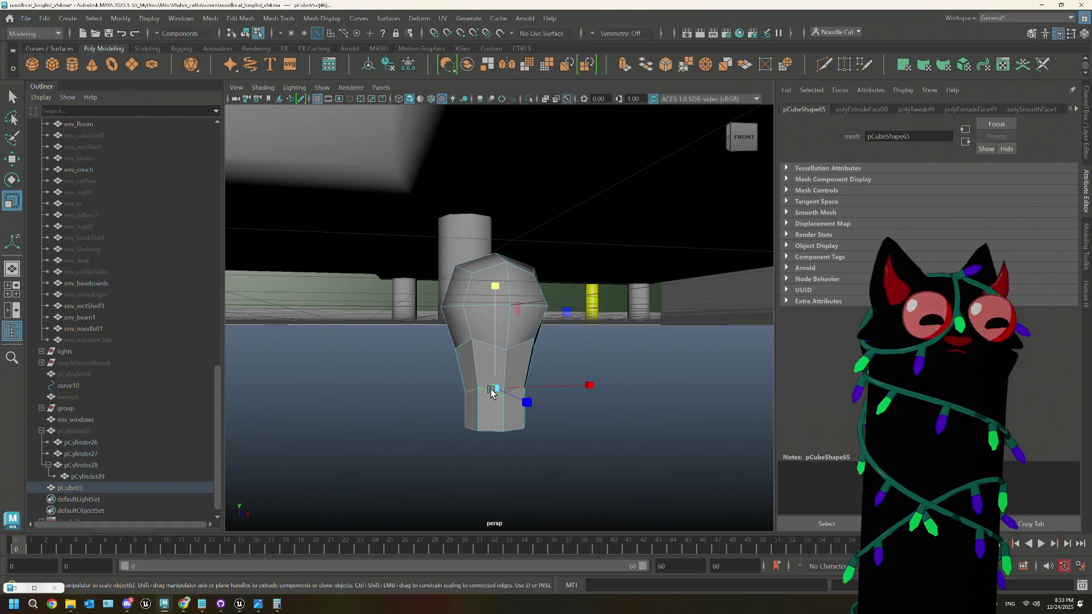
left_click_drag(501, 391, 529, 393)
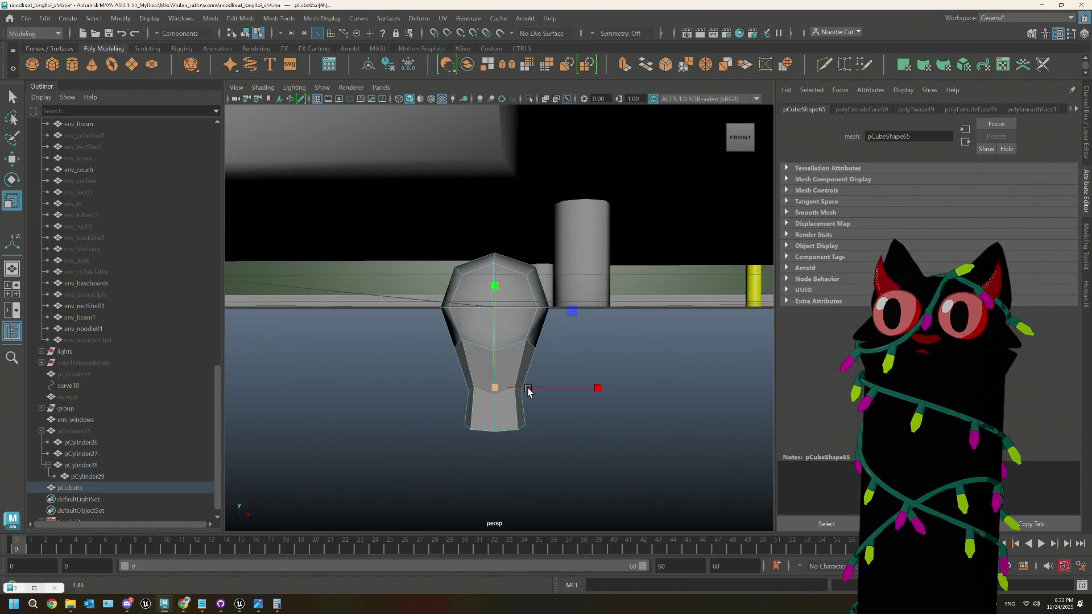
right_click_drag(499, 278, 591, 260)
mouse_move(552, 322)
left_mouse_down("alt")
mouse_move(647, 310)
mouse_move(539, 339)
mouse_move(534, 316)
mouse_move(437, 229)
left_mouse_up("alt")
Step: Smooth the bulb mesh, zoom out to the room, and undo a stray smooth on the lamp
key("3")
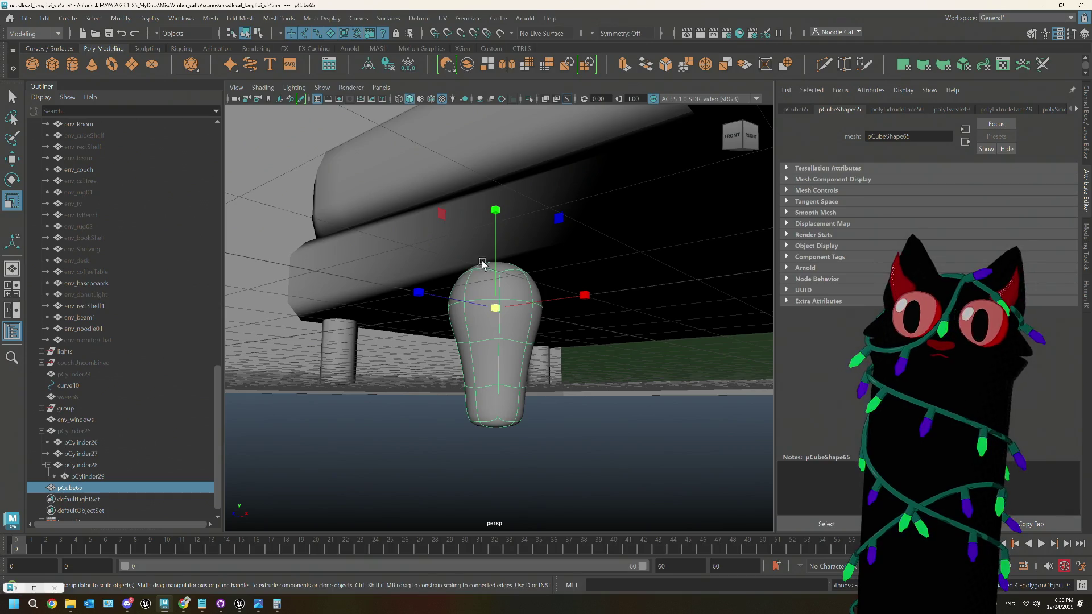
key("1")
left_click(210, 18)
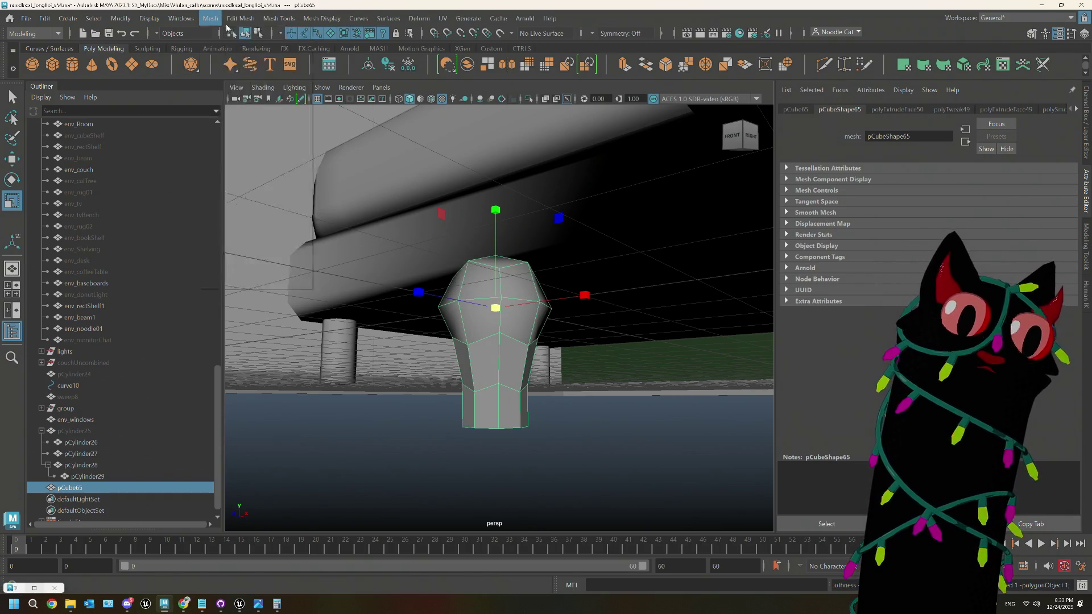
left_click(231, 149)
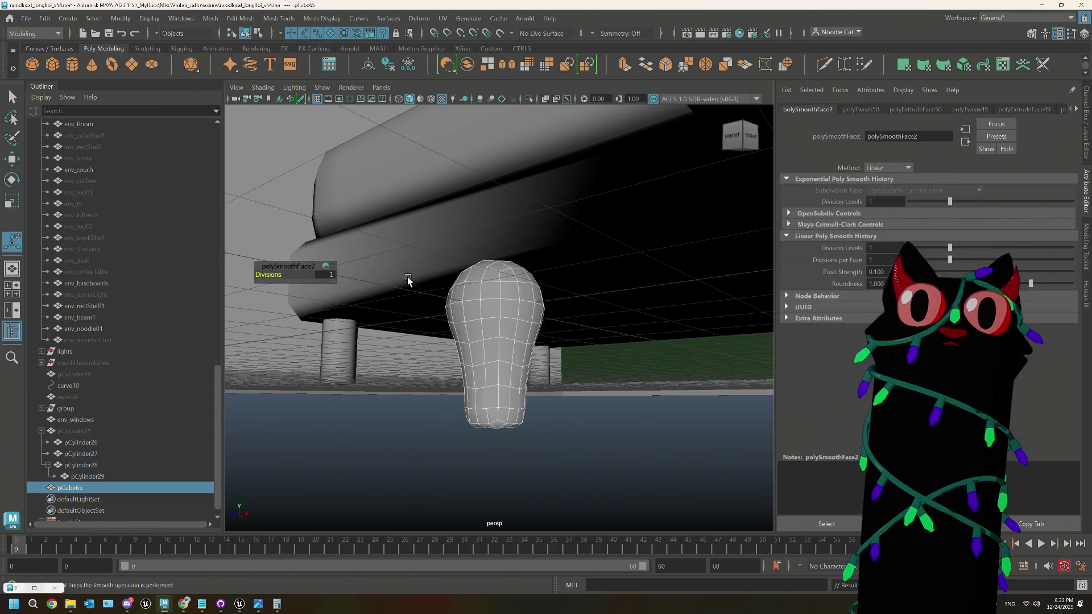
right_click_drag(487, 347, 548, 265)
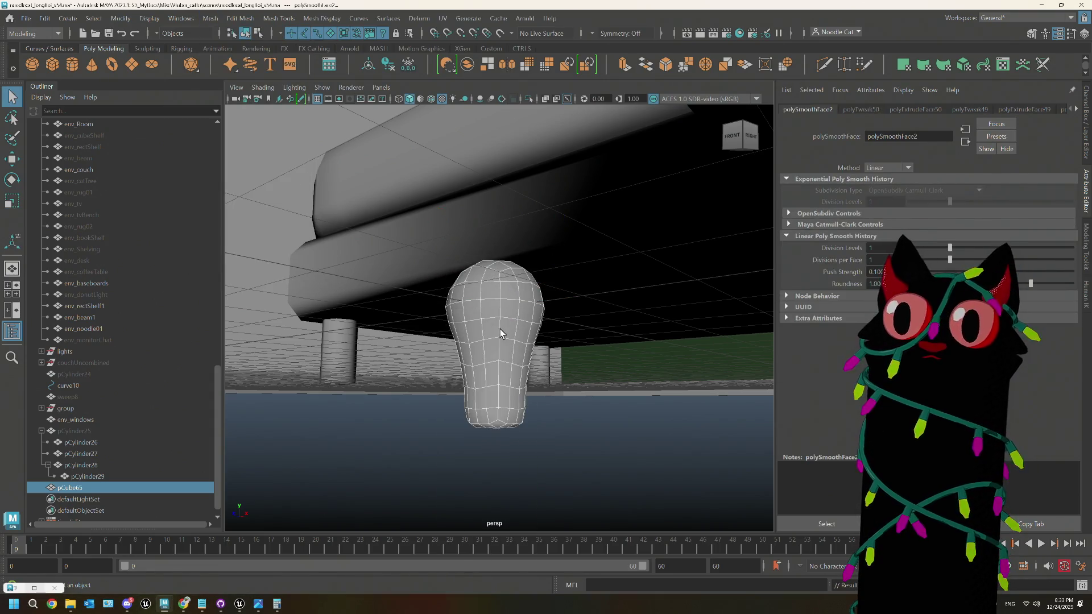
left_click_drag(548, 266, 546, 373, "alt")
right_click_drag(546, 373, 493, 366, "alt")
left_click_drag(493, 360, 421, 370, "alt")
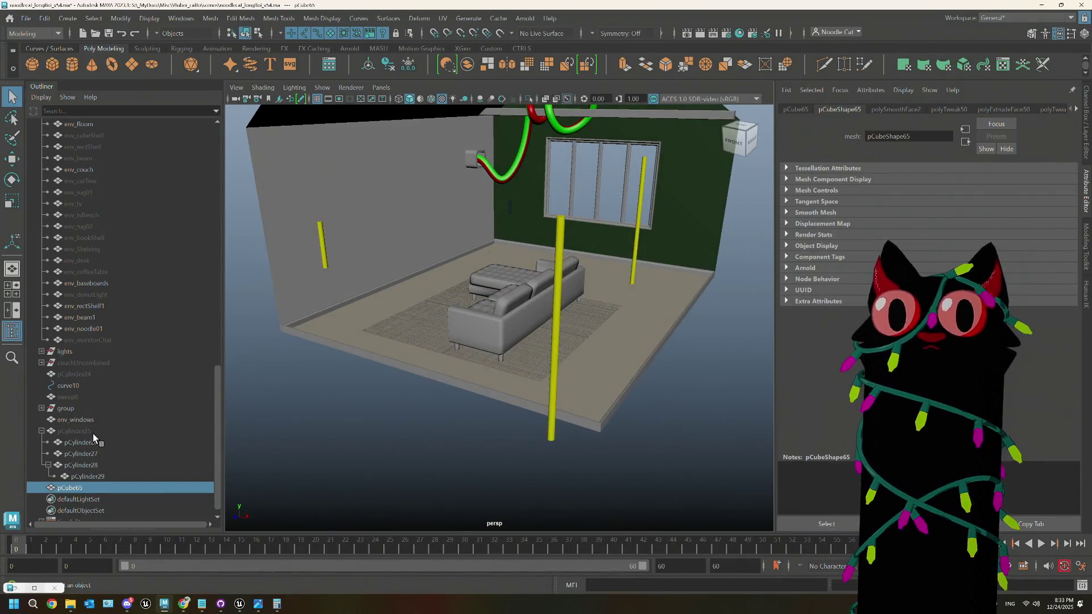
left_click(74, 431)
key("ctrl+alt+s")
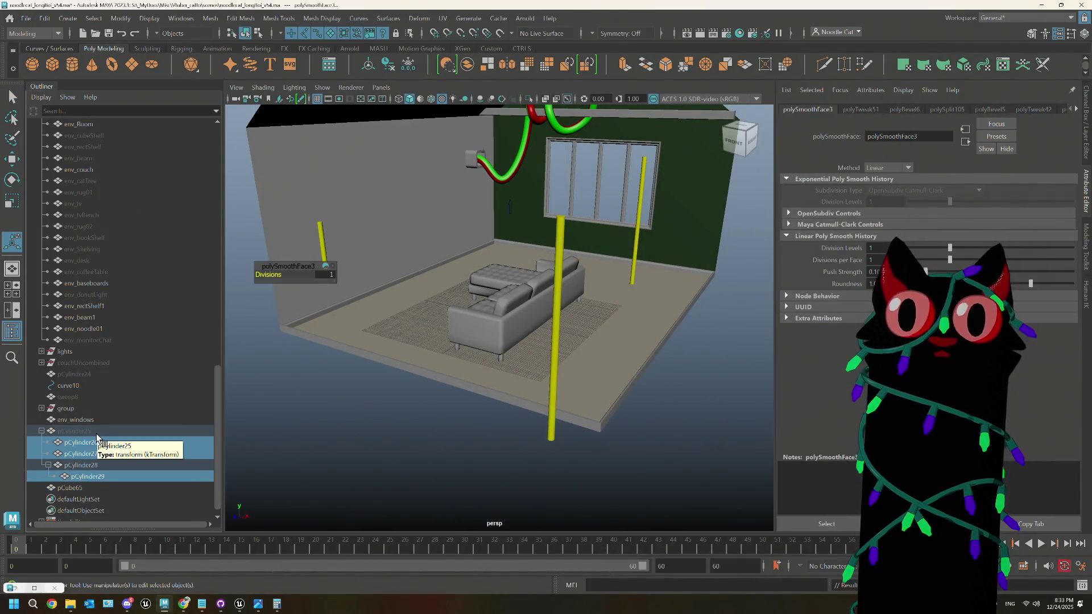
key("ctrl+z")
key("ctrl+z")
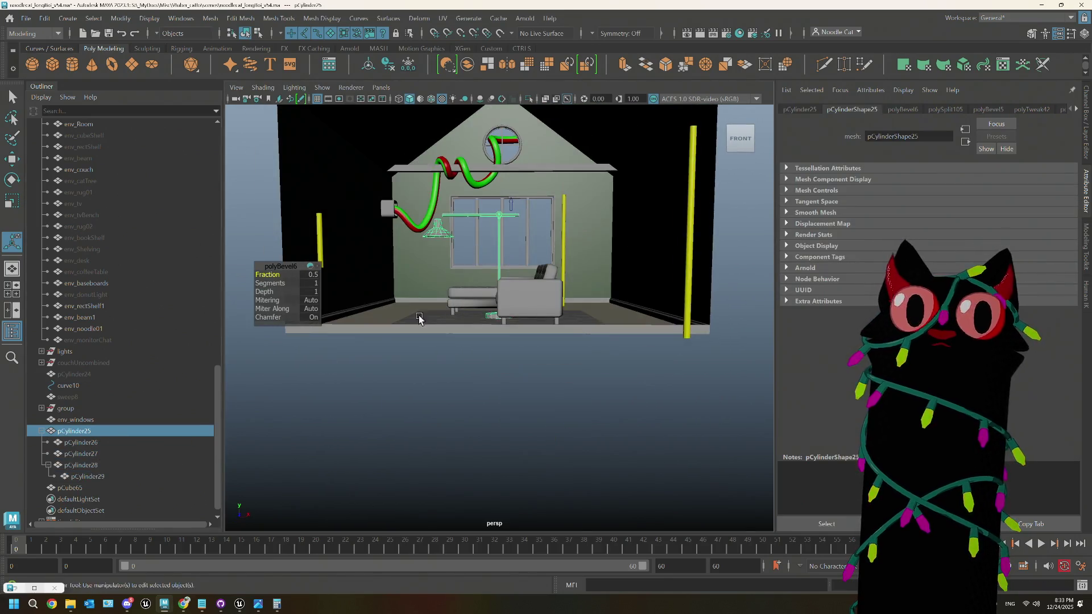
scroll(125, 447, "down", 1)
Step: Move the bulb pCube65 up beneath the lamp shade
left_click(81, 479)
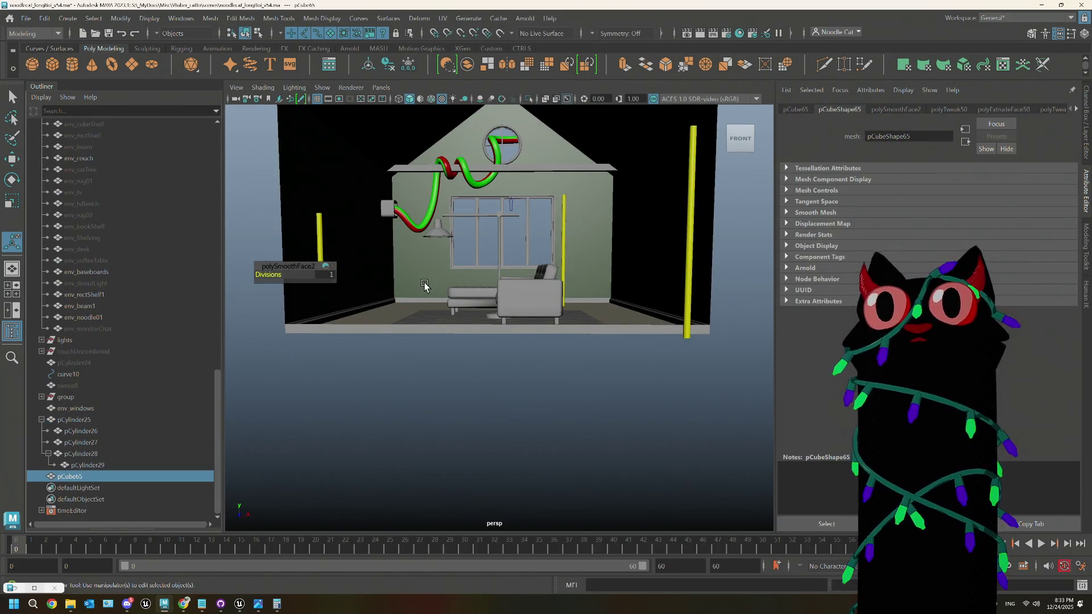
key("w")
left_click_drag(519, 176, 517, 170)
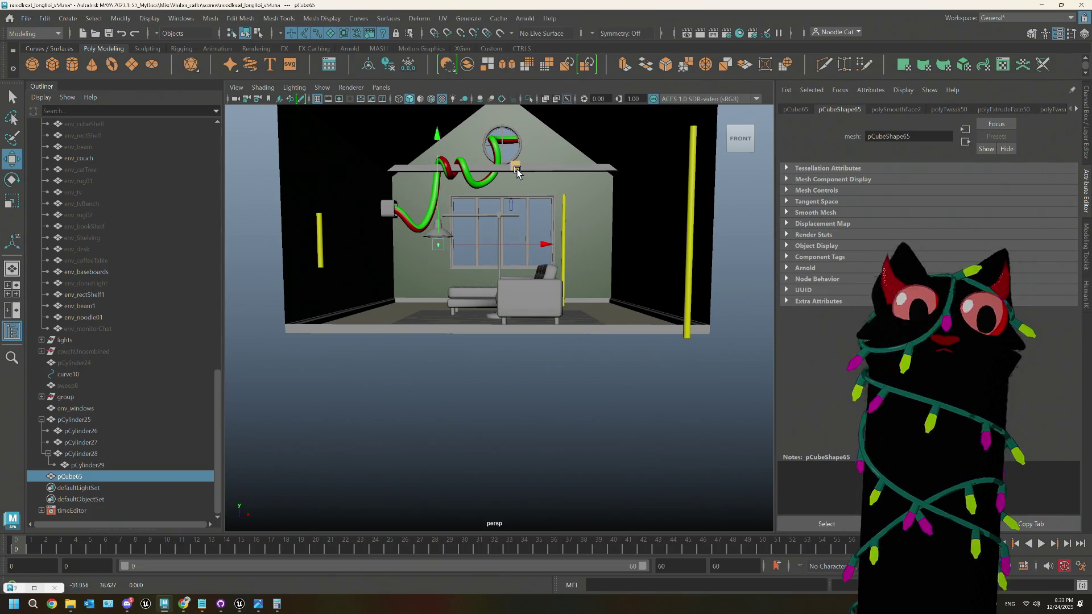
key("f")
scroll(532, 251, "down", 3)
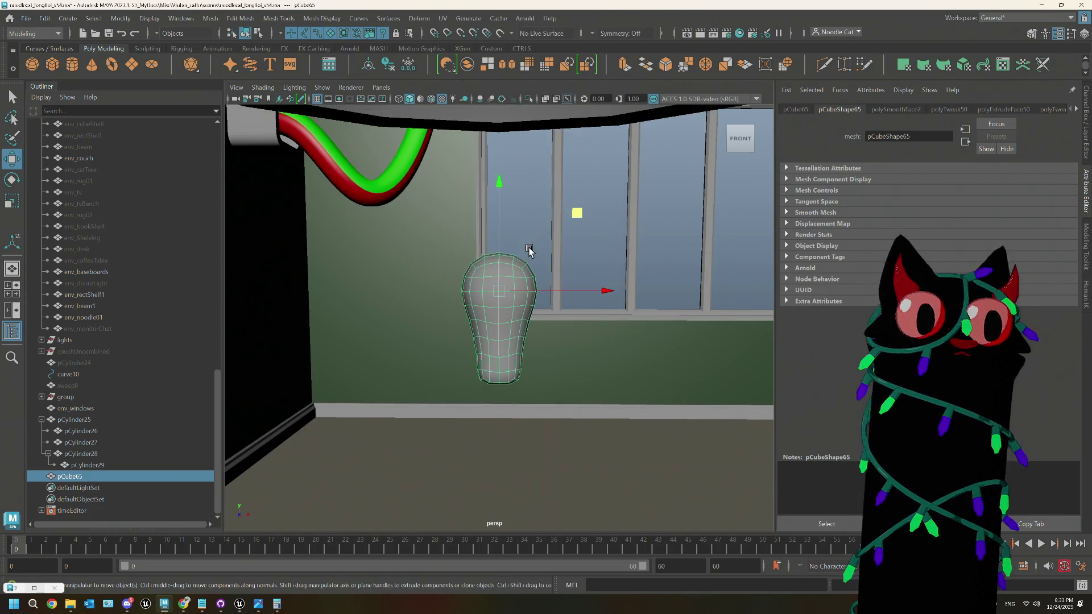
Step: Flip the bulb 180° upside down and scale it up to fit under the shade
key("e")
mouse_move(589, 241)
left_mouse_down()
mouse_move(597, 264)
mouse_move(565, 358)
mouse_move(585, 312)
left_mouse_up()
scroll(585, 311, "down", 8)
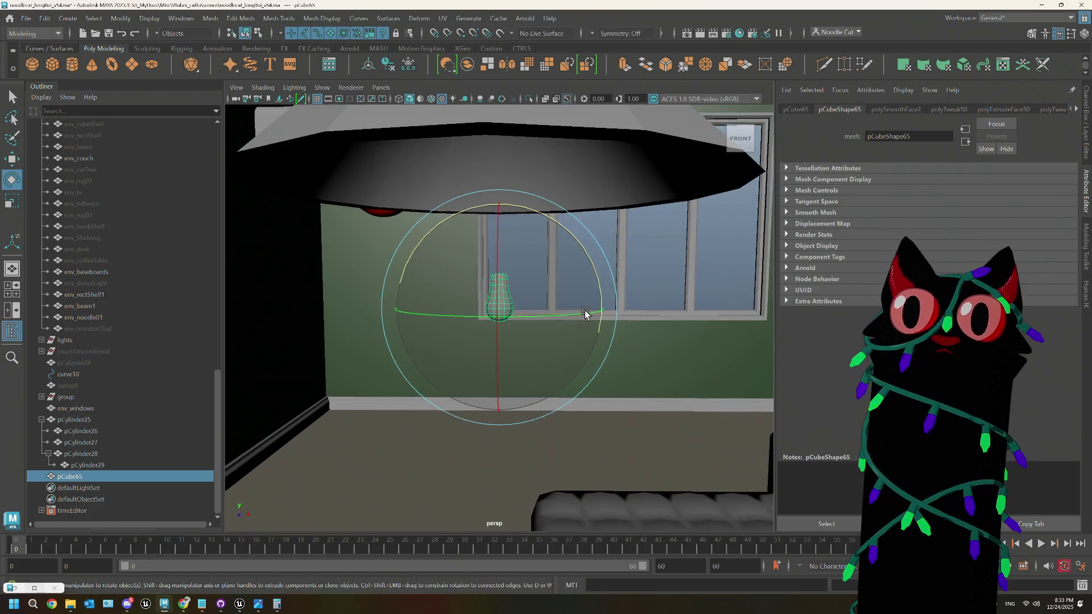
key("r")
left_click_drag(504, 312, 539, 313)
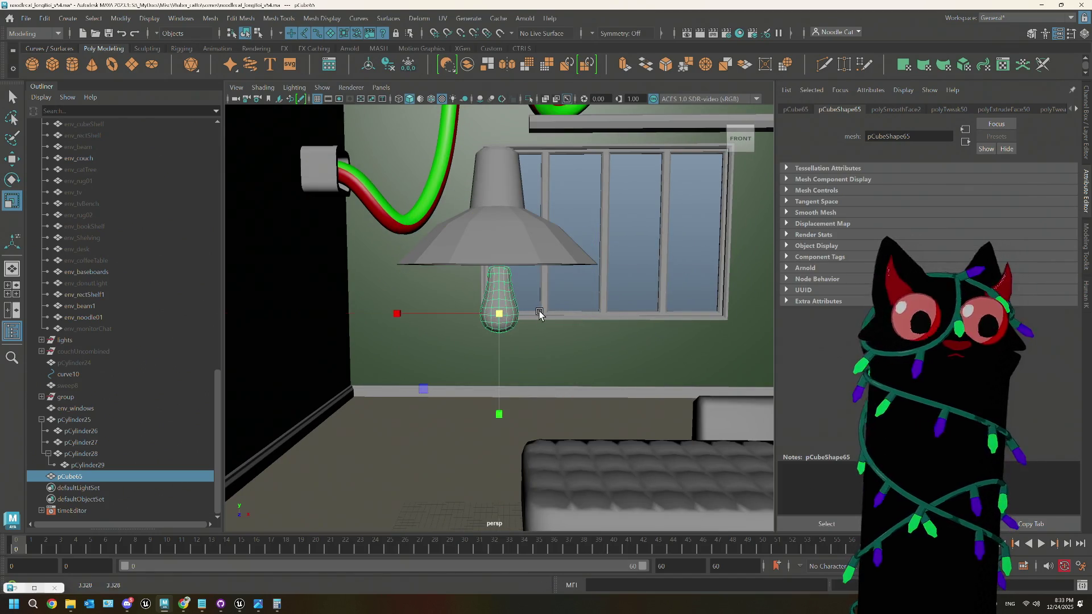
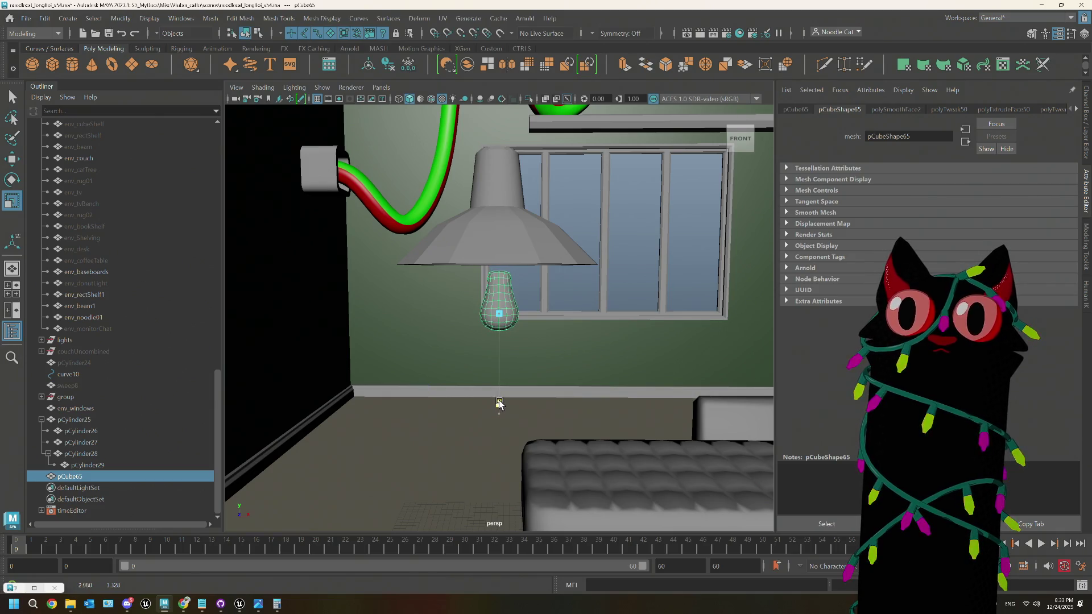
Step: Lift bulb pCube65 up into the hanging lamp shade, checking its fit from below
key("w")
mouse_move(502, 216)
left_mouse_down()
mouse_move(502, 201)
mouse_move(522, 223)
mouse_move(502, 245)
left_mouse_up()
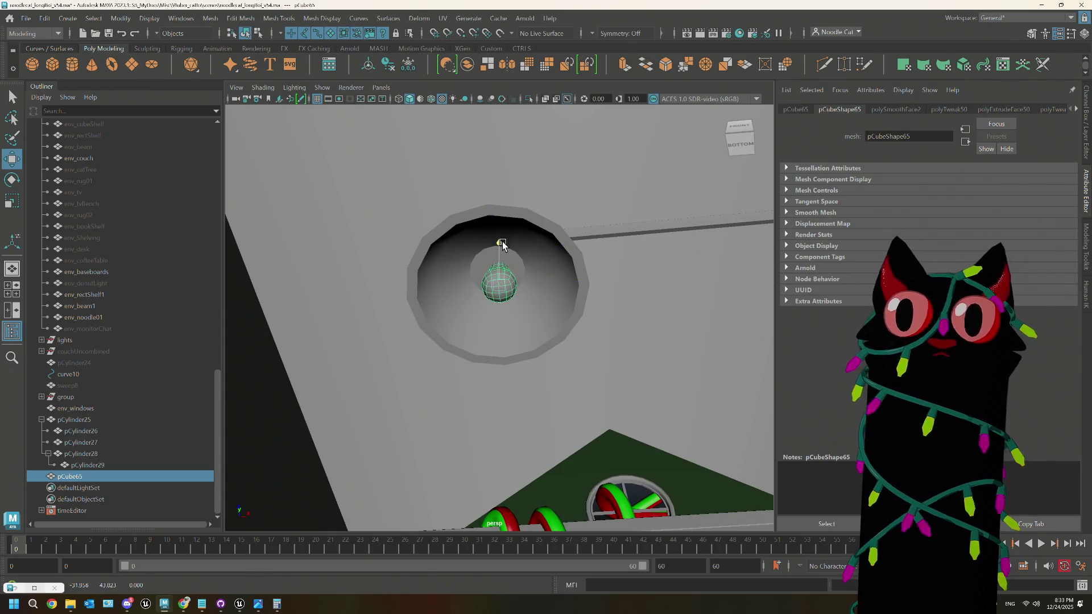
key("r")
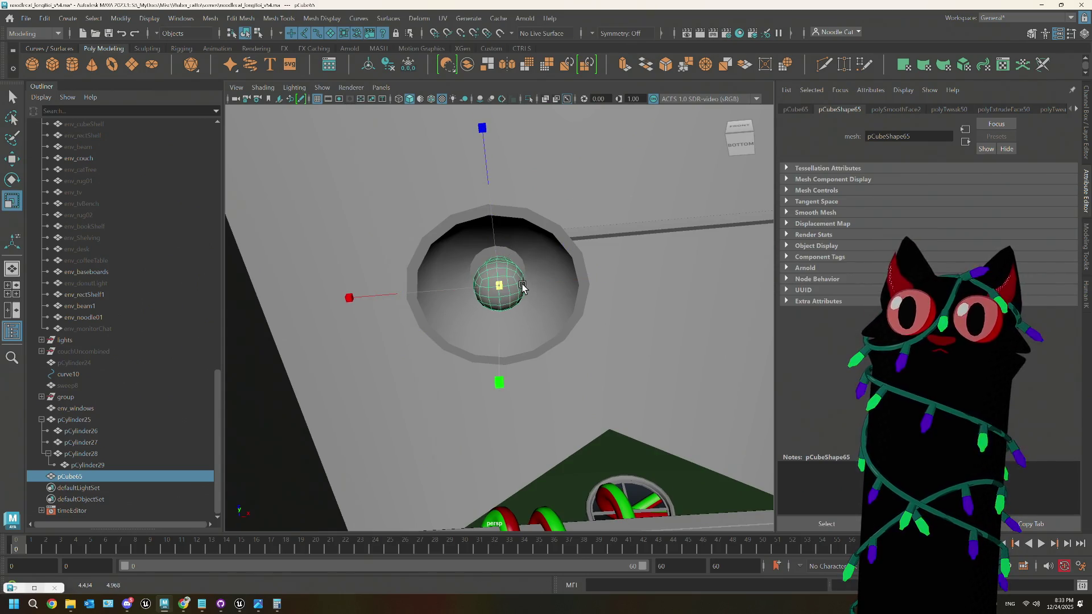
key("w")
mouse_move(548, 329)
left_mouse_down("alt")
mouse_move(527, 343)
mouse_move(622, 341)
mouse_move(500, 179)
left_mouse_up("alt")
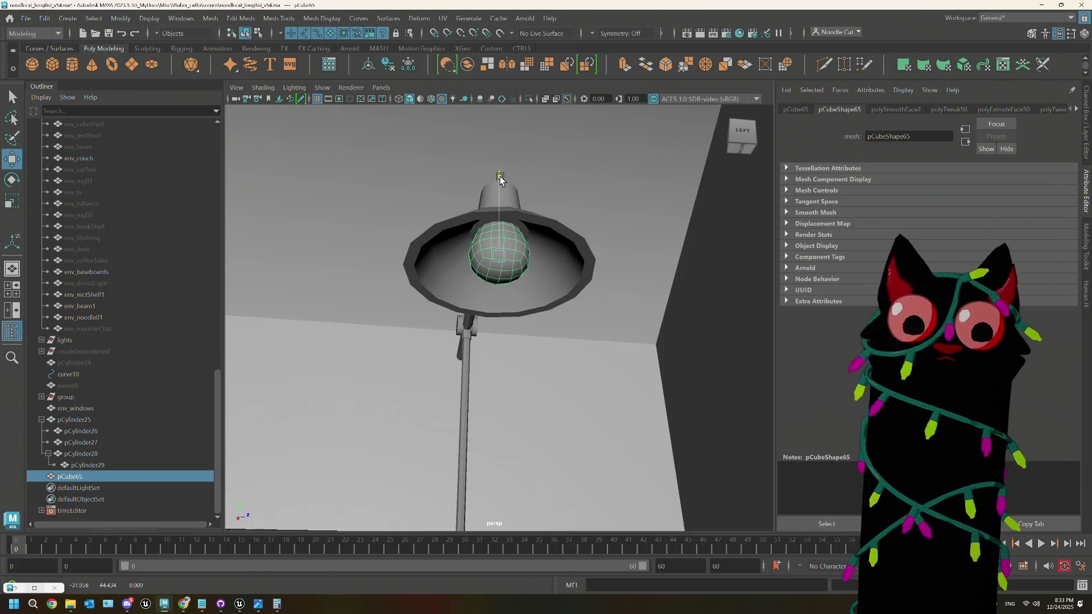
key("r")
mouse_move(618, 229)
left_mouse_down("alt")
mouse_move(583, 222)
mouse_move(595, 221)
mouse_move(567, 264)
mouse_move(546, 259)
mouse_move(578, 262)
left_mouse_up("alt")
right_click(578, 263)
Step: Parent the bulb pCube65 under lamp shade pCylinder29 and rotate the shade
middle_click_drag(91, 478, 113, 468)
left_click(91, 477)
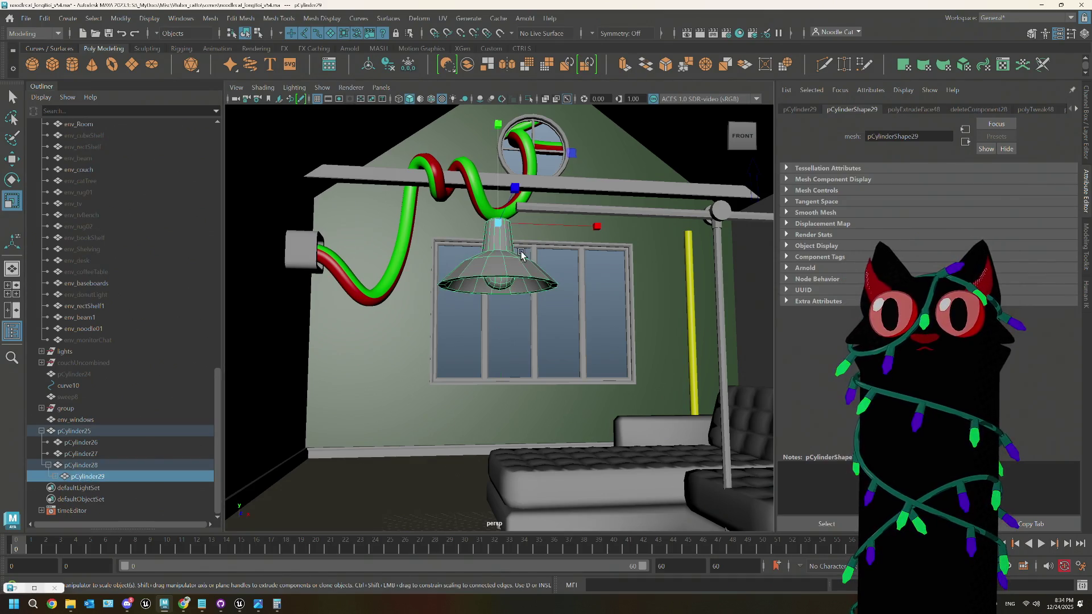
key("e")
left_click(455, 312)
left_click(508, 301)
left_click_drag(532, 313, 503, 318)
Step: Re-nest arm pCylinder28 under pCylinder25 and unparent shade pCylinder29 to the top level
left_click(85, 466)
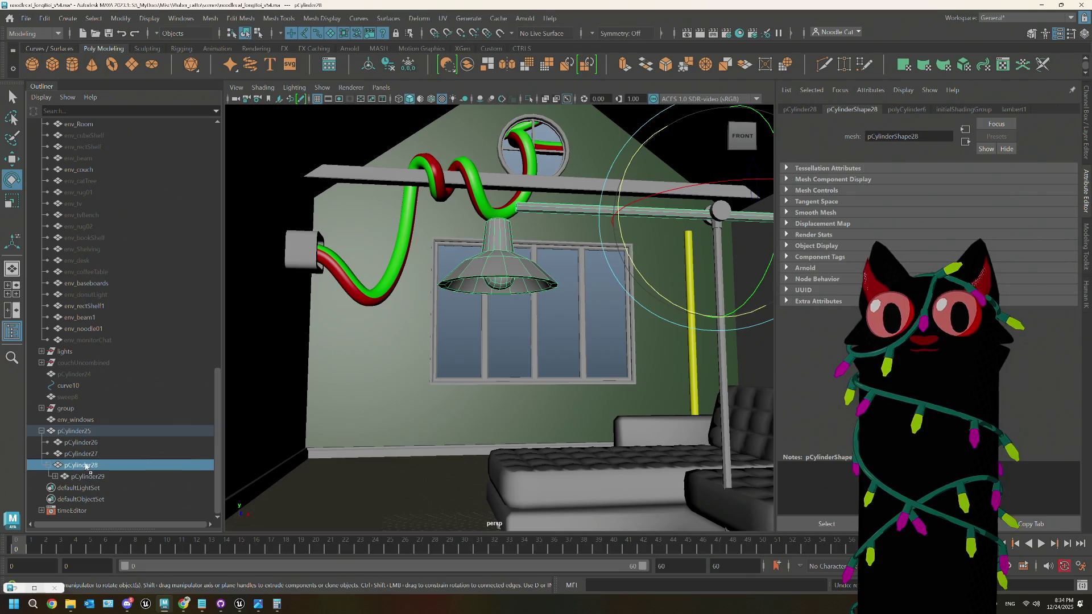
key("shift+p")
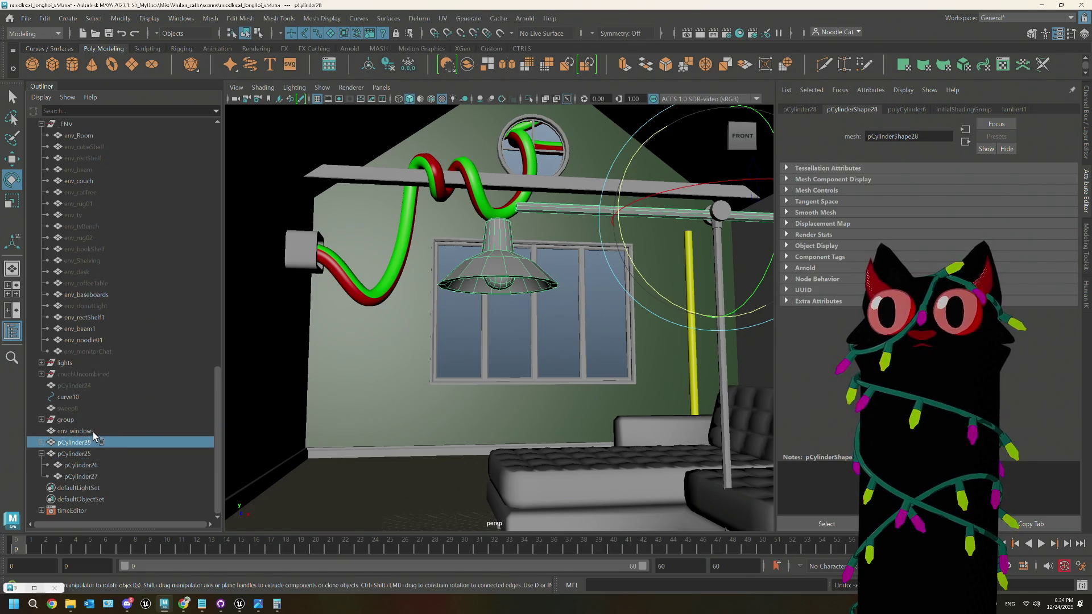
middle_click_drag(90, 442, 85, 454)
left_click(49, 476)
left_click(97, 488)
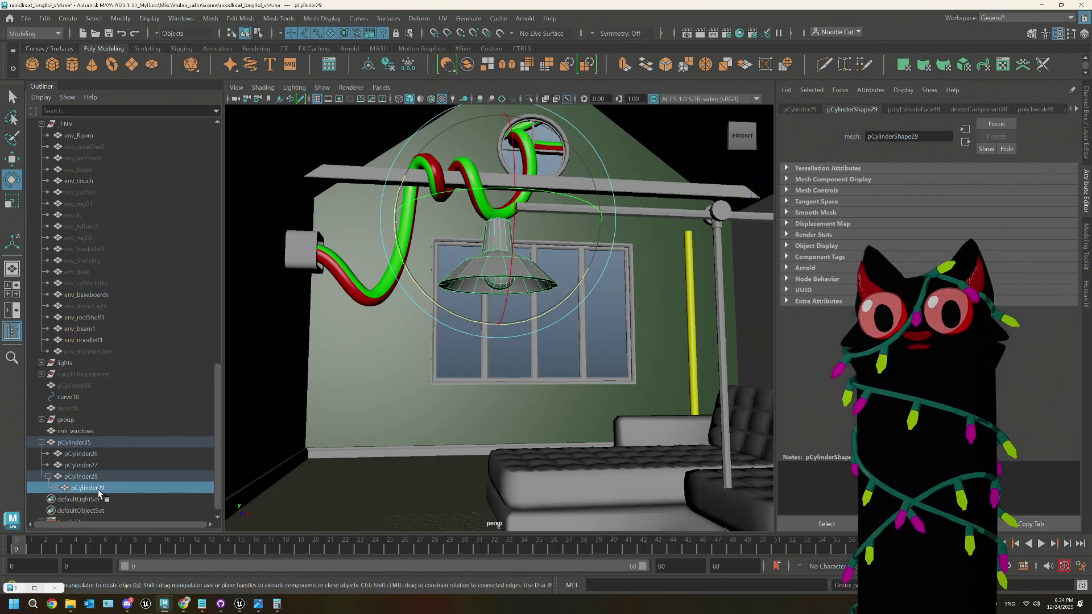
key("shift+p")
middle_click_drag(476, 322, 289, 286)
key("ctrl+z")
Step: Parent shade pCylinder29 under arm pCylinder28 in the Outliner
left_click_drag(324, 287, 553, 392, "alt")
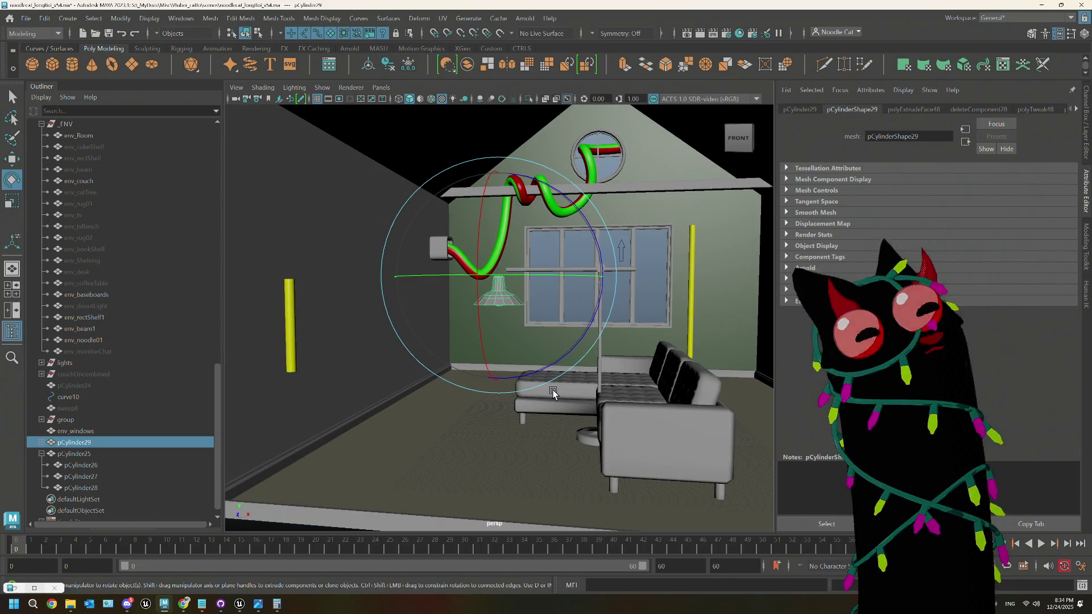
left_click_drag(605, 371, 582, 375, "alt")
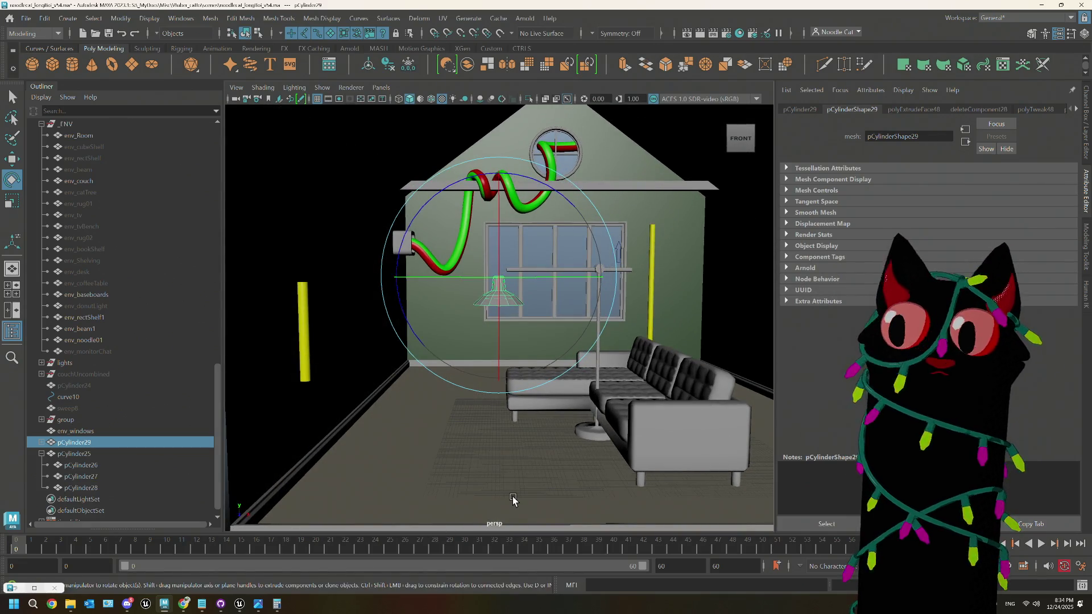
mouse_move(514, 500)
left_mouse_down("alt")
mouse_move(556, 429)
mouse_move(556, 449)
left_mouse_up("alt")
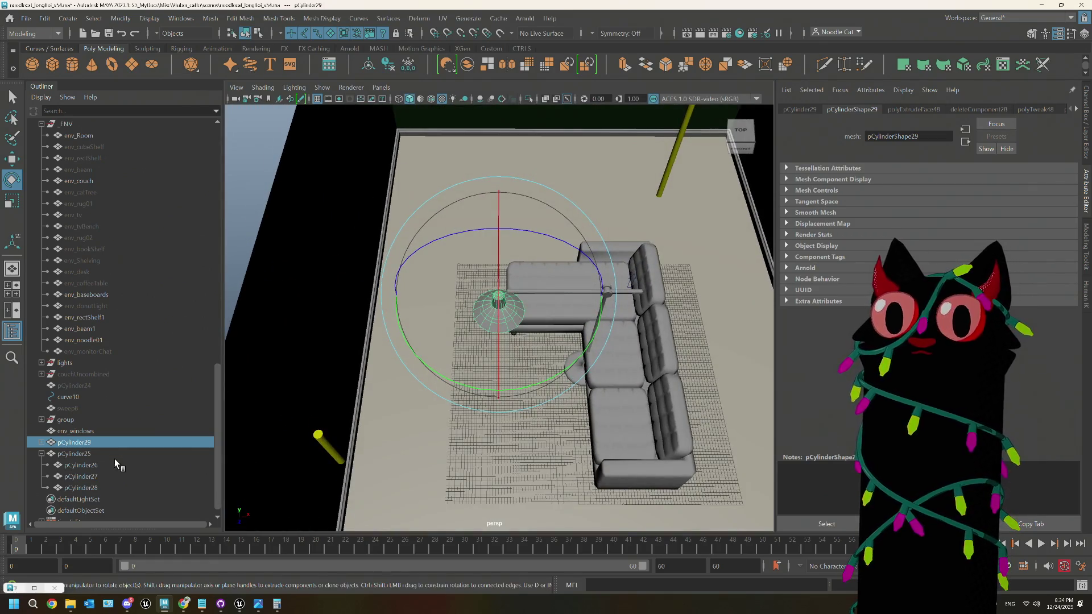
middle_click_drag(59, 455, 80, 478)
Step: Select the whole lamp pCylinder25 and move it over beside the couch
left_click_drag(485, 419, 560, 360, "alt")
left_click(563, 357)
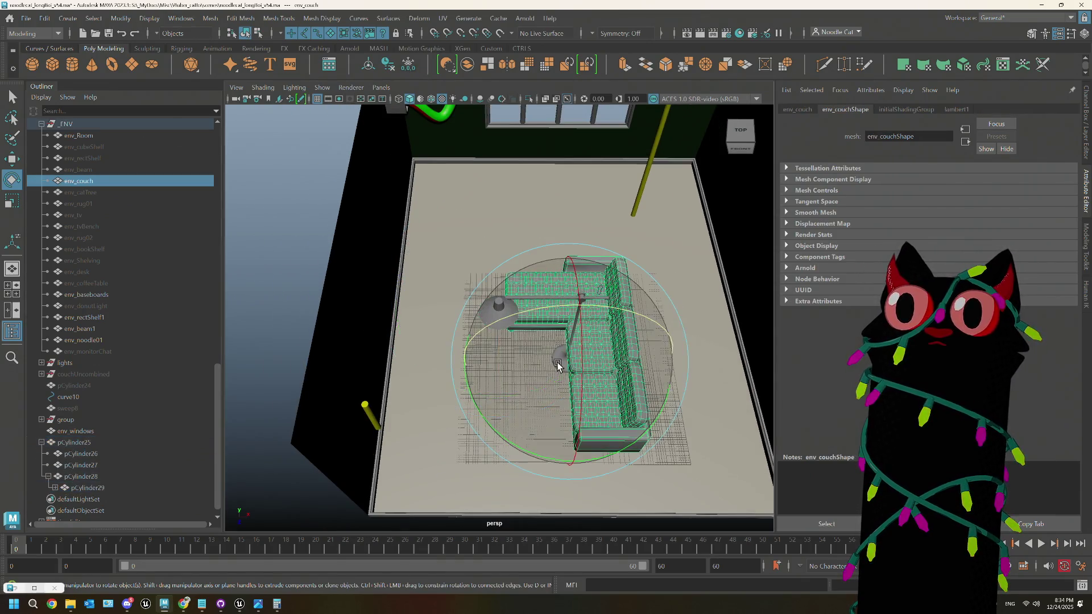
left_click(349, 451)
left_click(294, 274)
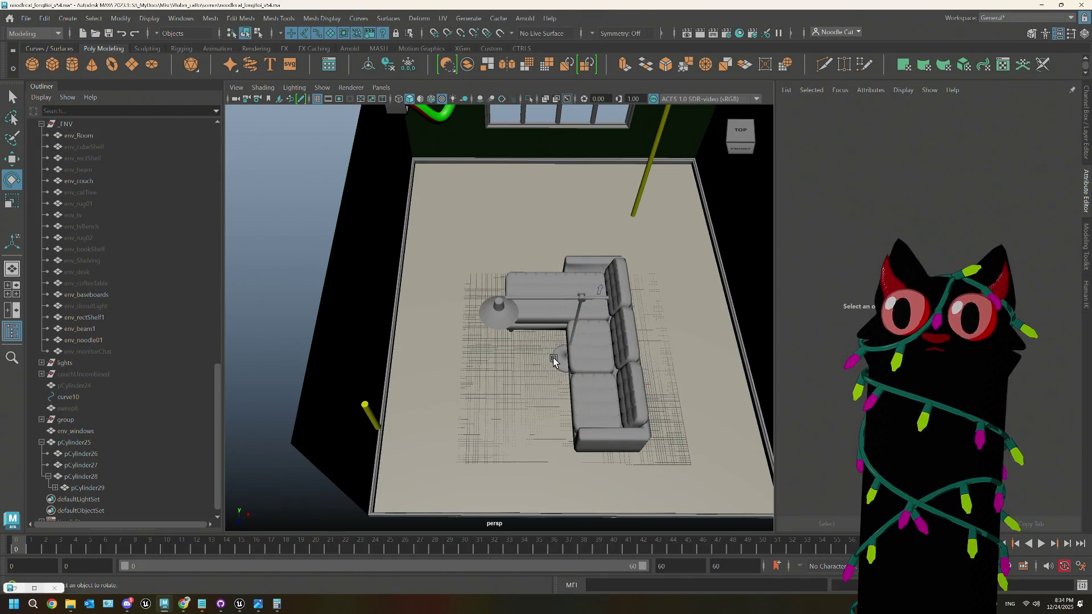
left_click(554, 360)
key("w")
mouse_move(662, 410)
middle_mouse_down()
mouse_move(719, 324)
mouse_move(726, 340)
middle_mouse_up()
Step: Frame the lamp and rotate arm pCylinder28 upward
key("f")
mouse_move(581, 391)
left_mouse_down("alt")
mouse_move(501, 374)
mouse_move(484, 413)
mouse_move(558, 391)
mouse_move(567, 370)
mouse_move(535, 389)
mouse_move(564, 375)
mouse_move(546, 344)
mouse_move(581, 339)
mouse_move(540, 405)
mouse_move(500, 366)
left_mouse_up("alt")
key("e")
left_click(96, 476)
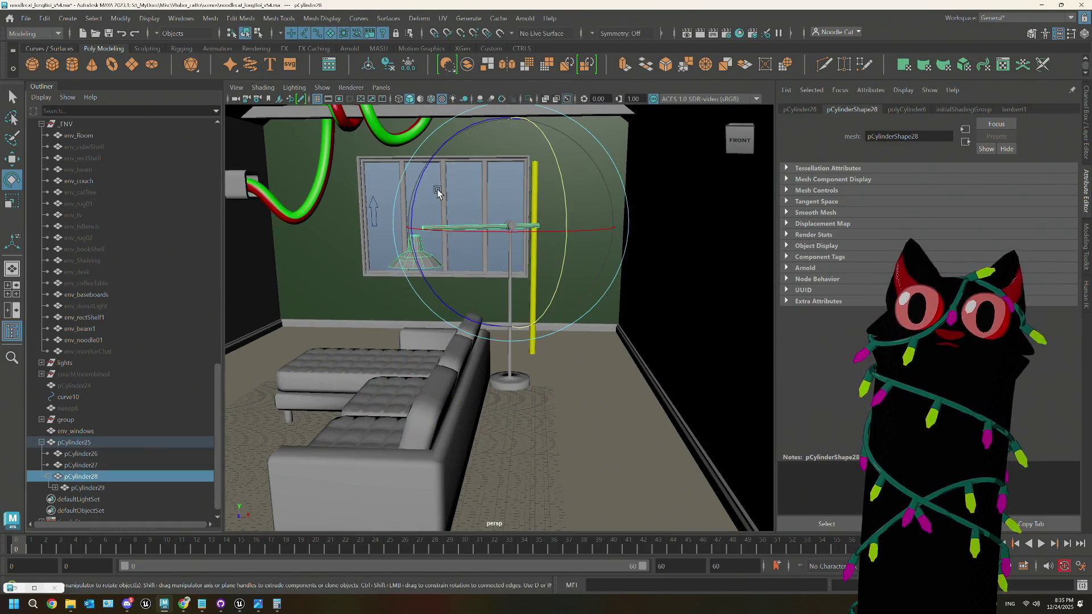
left_click_drag(420, 182, 450, 146)
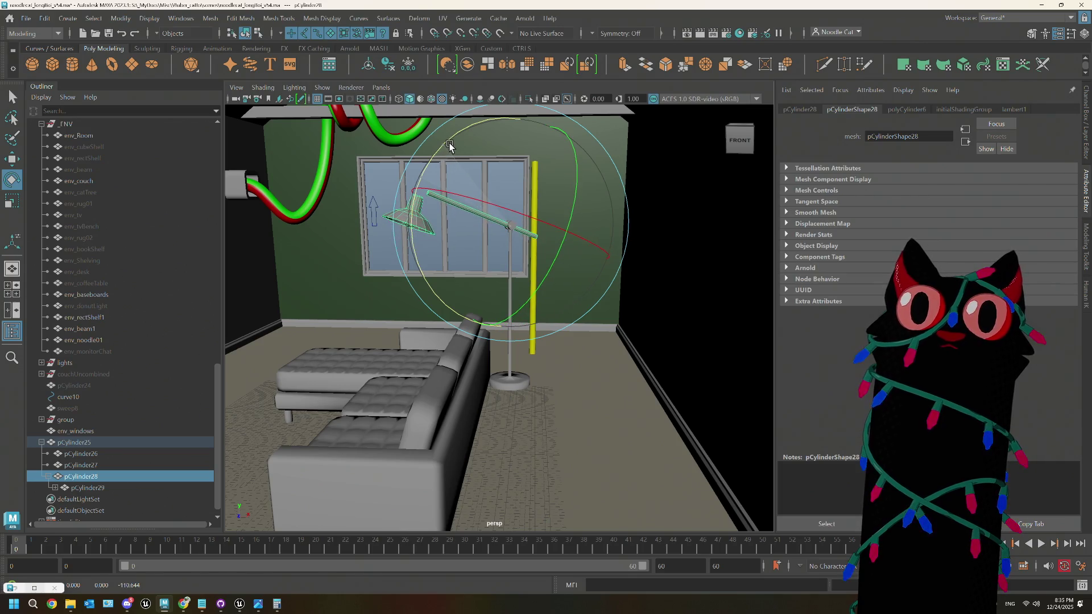
Step: Pull shade pCylinder29 out of the arm's hierarchy and tilt it downward
left_click(100, 489)
left_click_drag(333, 257, 327, 290)
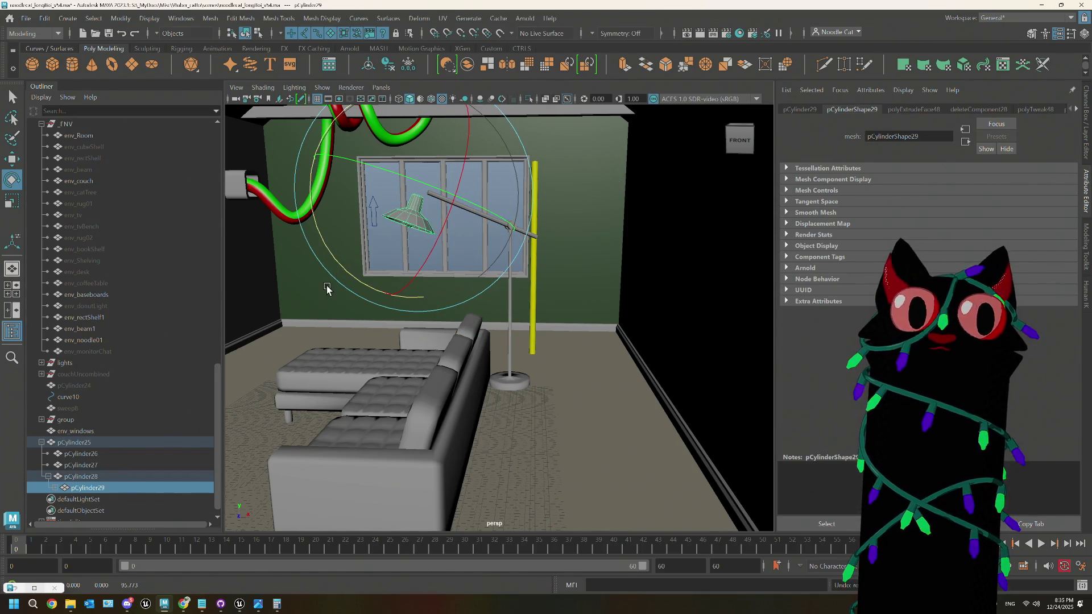
middle_click_drag(97, 441, 97, 443)
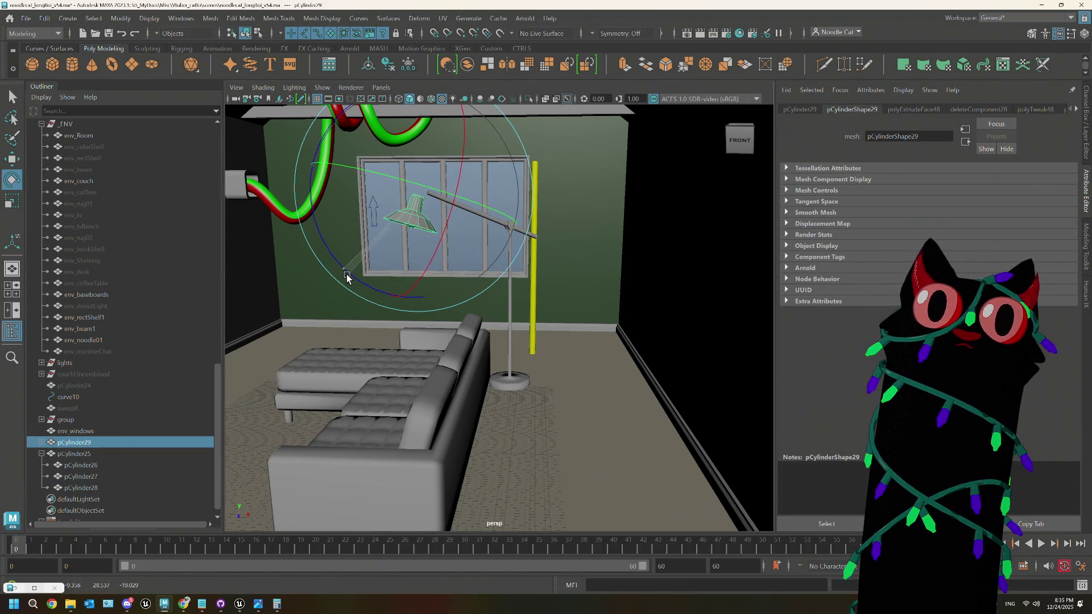
left_click_drag(347, 277, 393, 298)
Step: Reselect shade pCylinder29 with the Move tool and bring up Move Tool settings
scroll(393, 298, "down", 5)
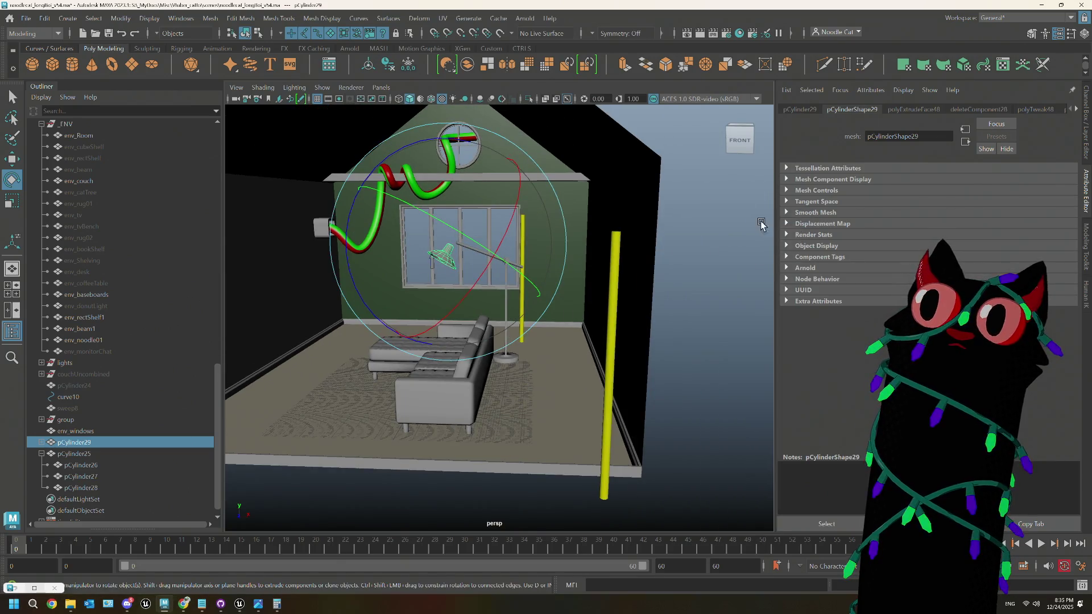
left_click(472, 329)
scroll(473, 329, "up", 3)
left_click_drag(472, 329, 443, 281, "alt")
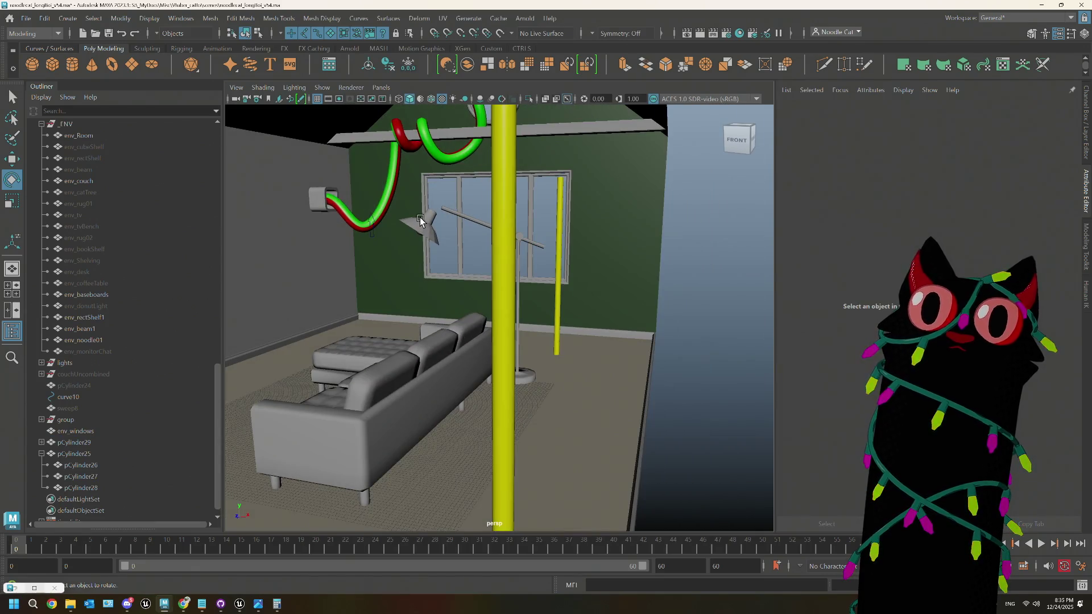
left_click(436, 233)
key("w")
mouse_move(485, 195)
left_mouse_down("alt")
mouse_move(385, 255)
mouse_move(488, 244)
mouse_move(425, 358)
left_mouse_up("alt")
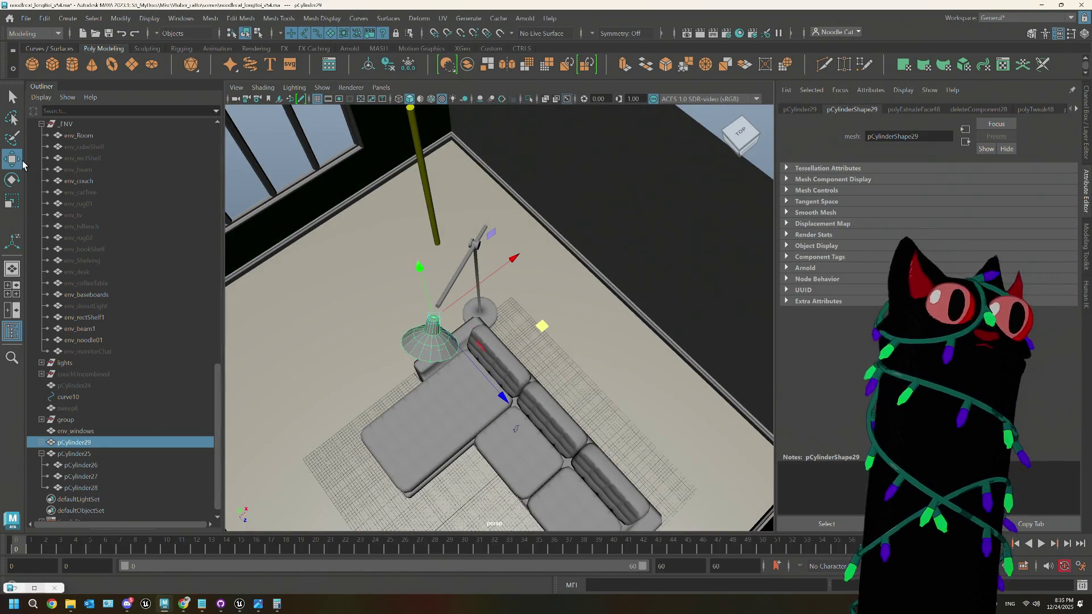
double_click(19, 164)
Step: Set Move Axis Orientation to Object and nudge the lampshade along its own axis
left_click(145, 102)
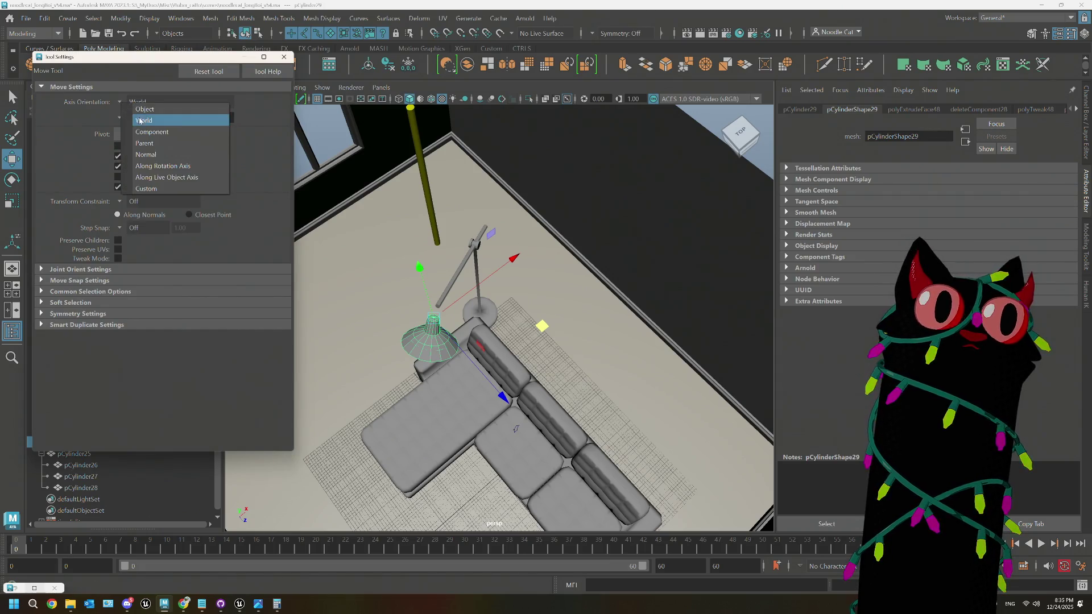
left_click(146, 109)
middle_click_drag(464, 283, 470, 270)
mouse_move(470, 270)
left_mouse_down("alt")
mouse_move(439, 296)
mouse_move(566, 268)
left_mouse_up("alt")
key("f")
left_click_drag(624, 233, 588, 185, "alt")
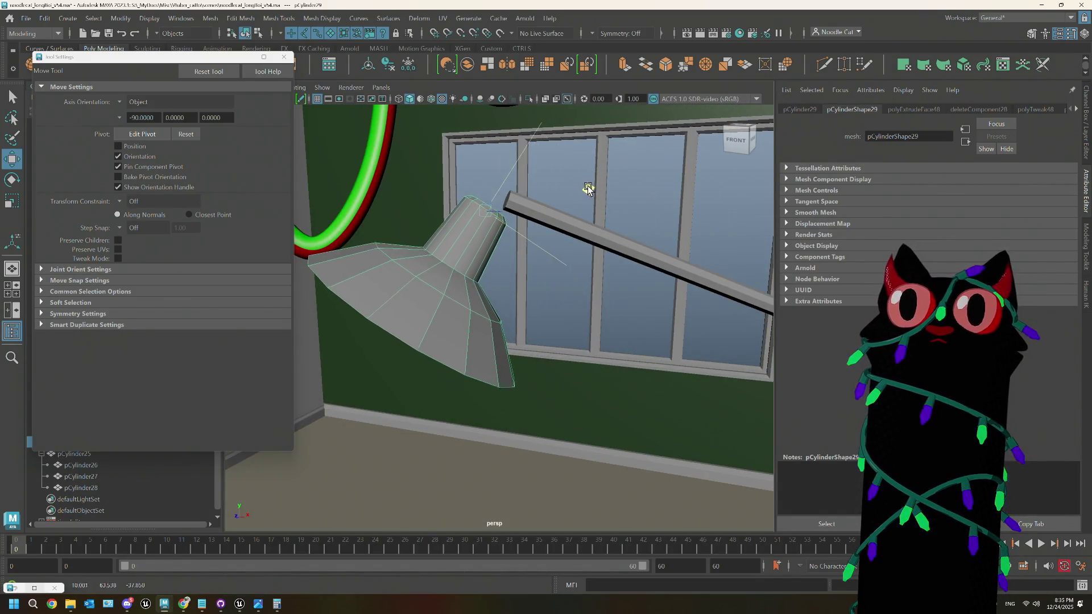
right_click_drag(587, 186, 536, 276, "alt")
scroll(536, 275, "down", 5)
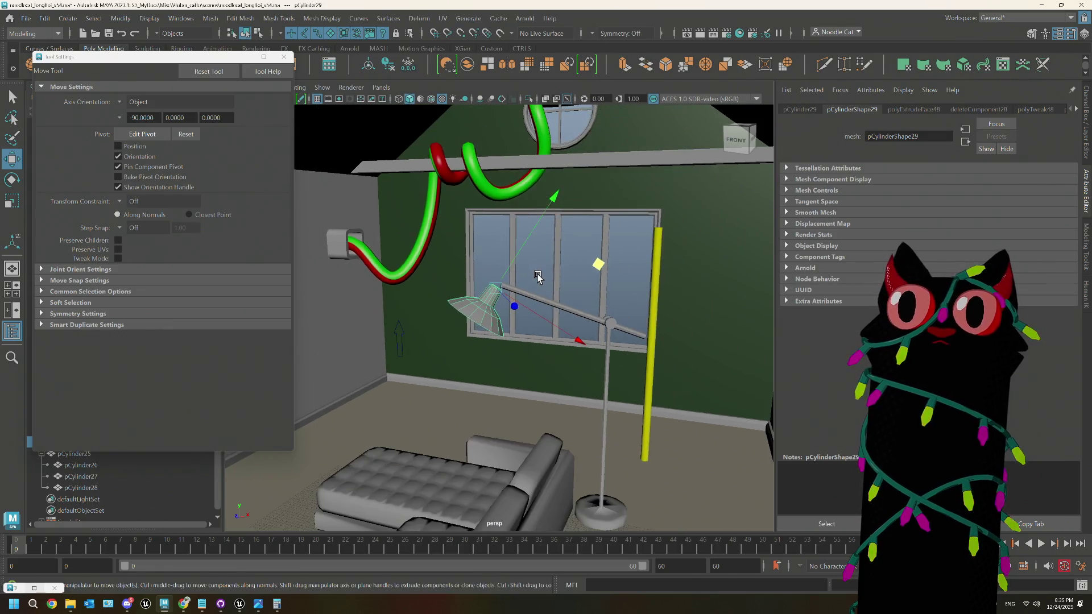
left_click(580, 253)
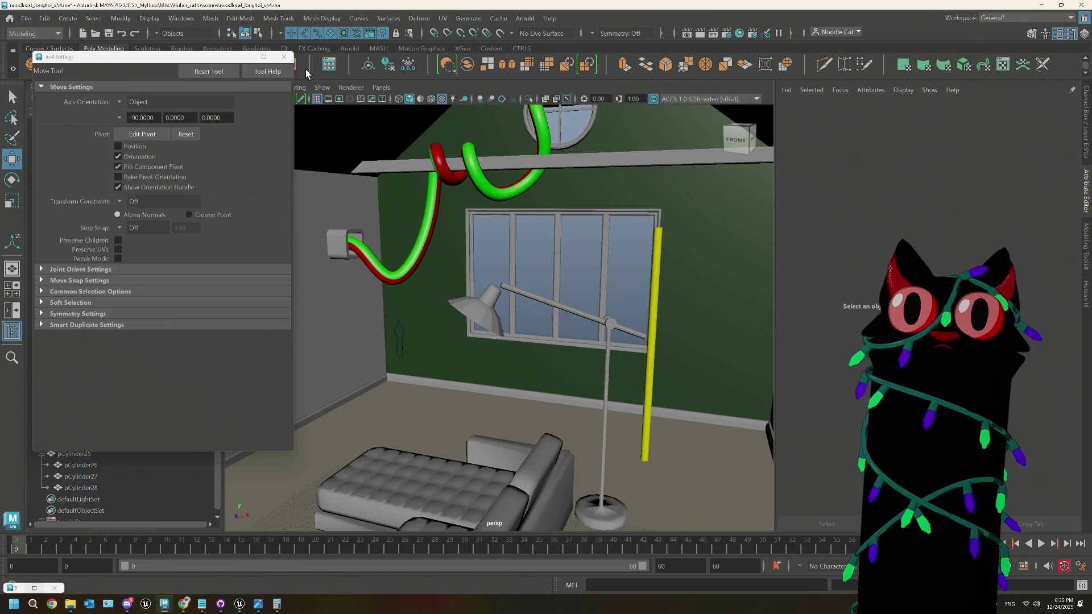
Step: Close Tool Settings and compare the lamp head with the IKEA RANARP reference page
left_click(284, 57)
scroll(529, 263, "down", 5)
mouse_move(563, 265)
left_mouse_down("alt")
mouse_move(561, 339)
mouse_move(580, 339)
mouse_move(537, 336)
mouse_move(578, 317)
mouse_move(673, 324)
mouse_move(599, 337)
mouse_move(341, 520)
left_mouse_up("alt")
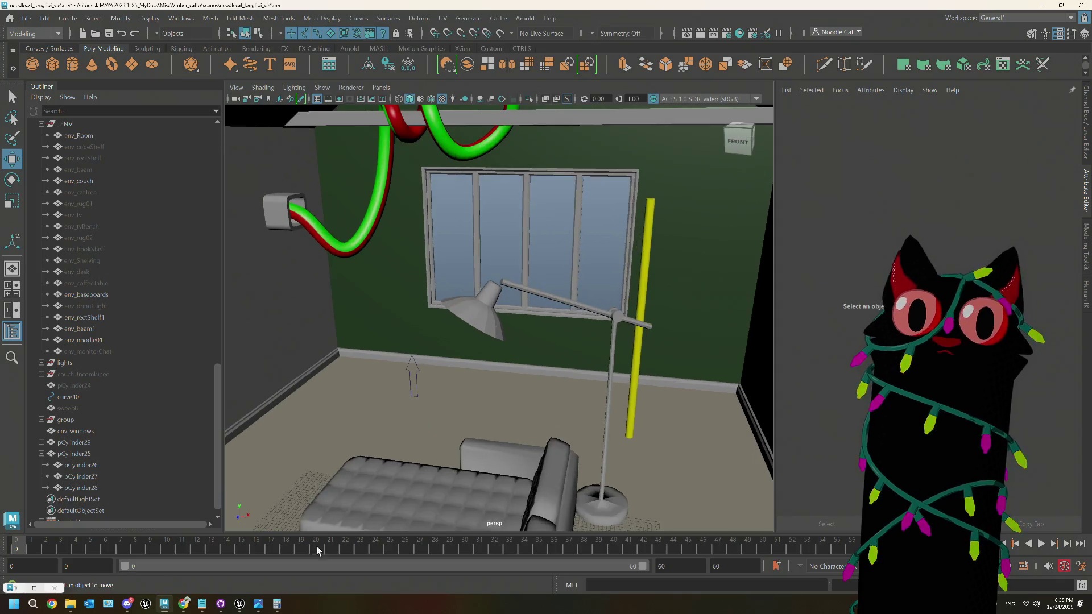
left_click(187, 606)
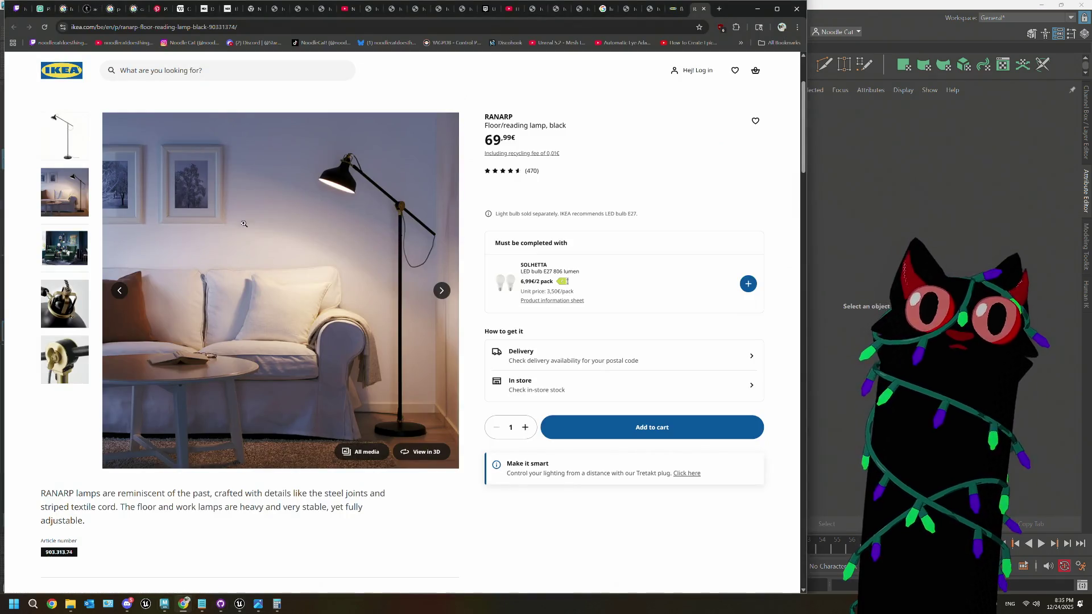
left_click(67, 302)
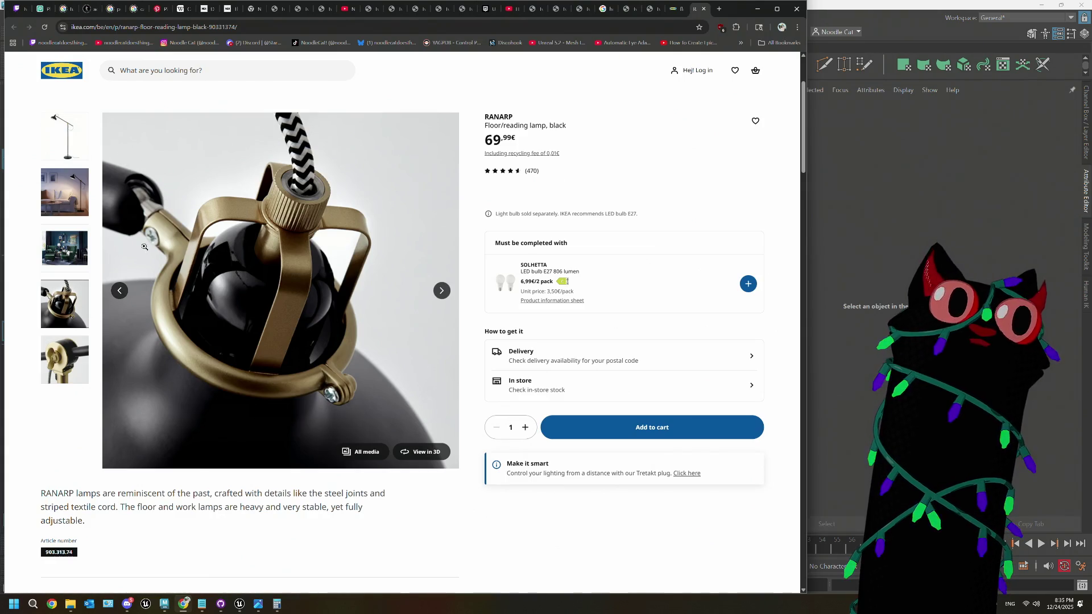
left_click(825, 17)
scroll(521, 258, "up", 5)
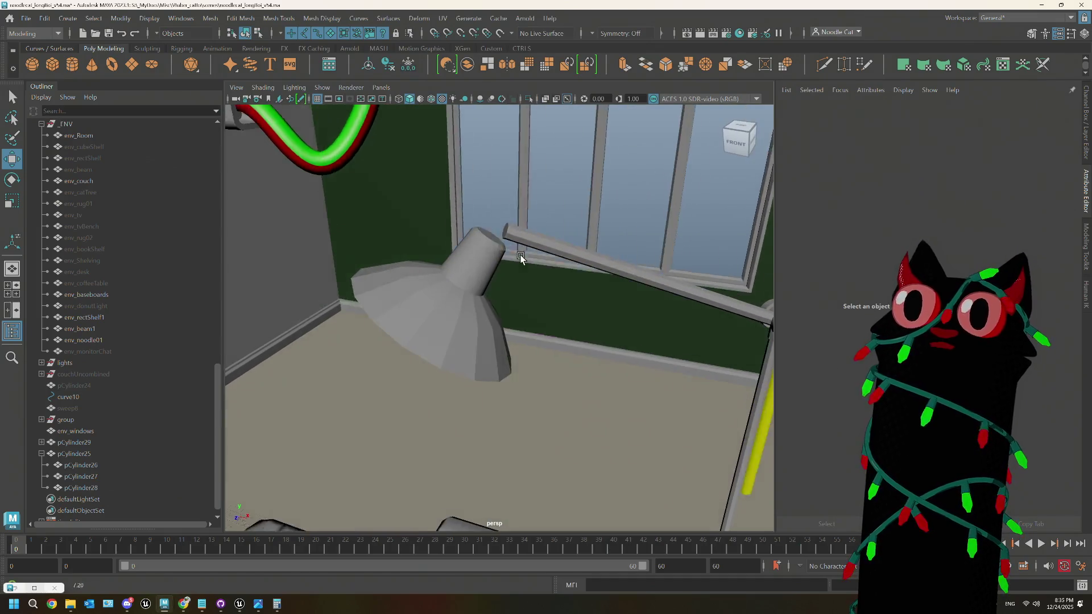
Step: Select the lamp's arm beam pCylinder28 and duplicate it with Ctrl+D
scroll(518, 256, "up", 6)
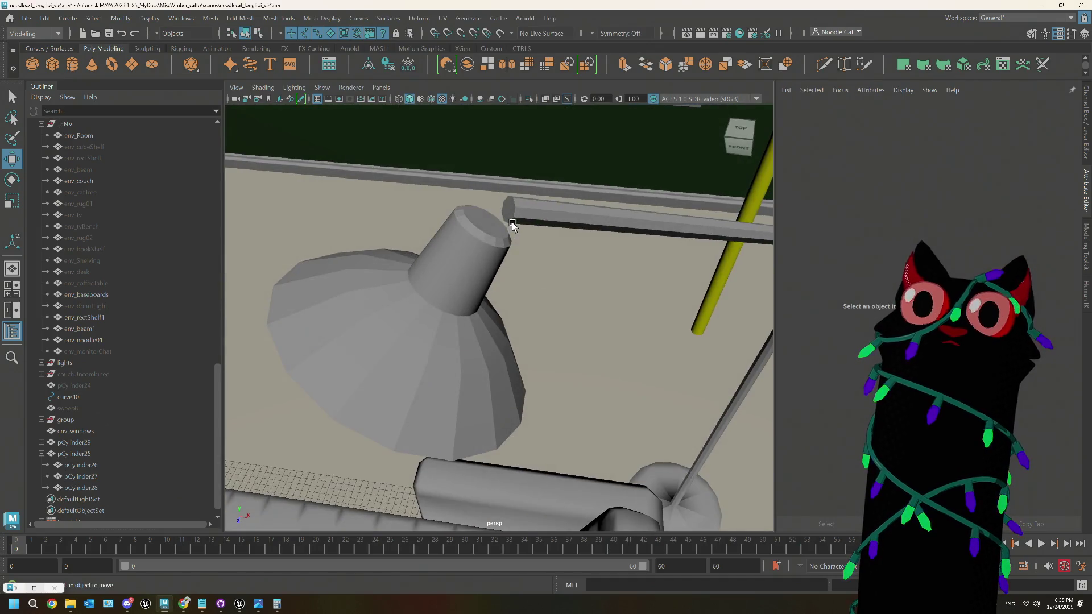
scroll(512, 225, "up", 2)
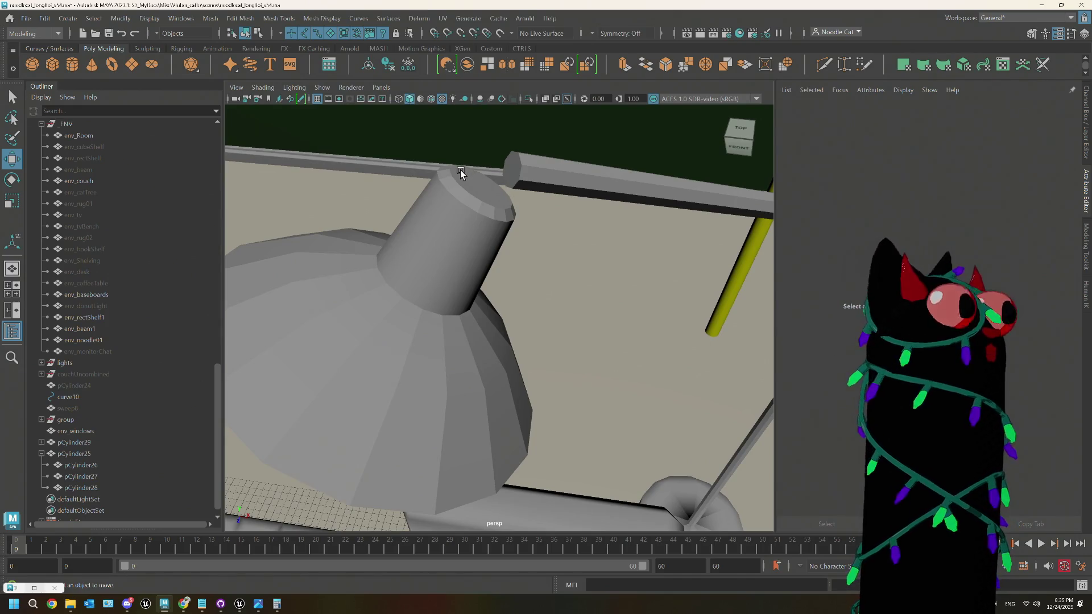
left_click(515, 169)
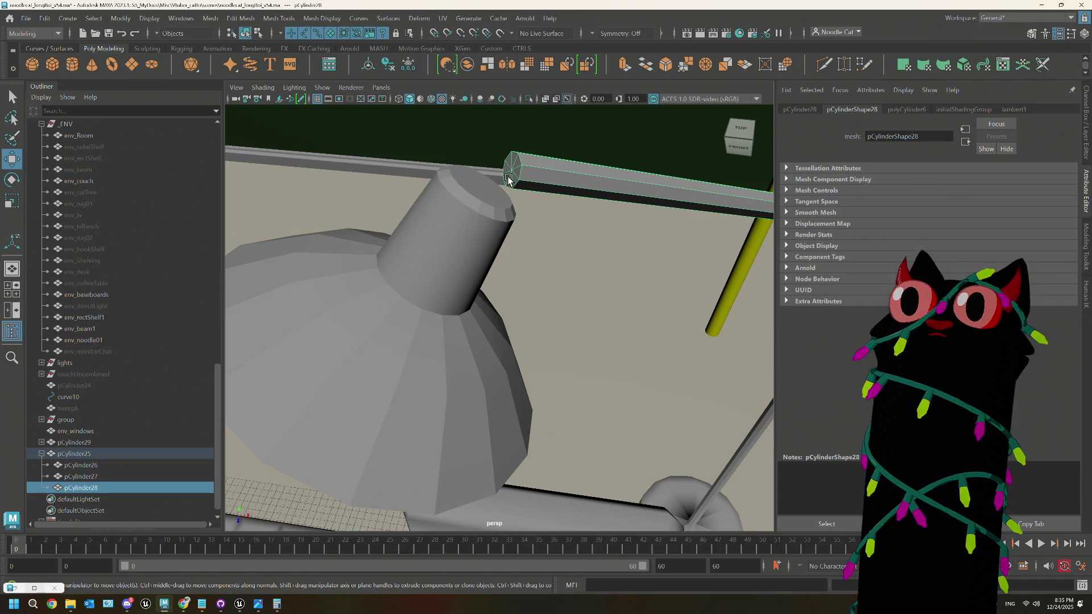
left_click(487, 197)
mouse_move(487, 196)
left_mouse_down("alt")
mouse_move(500, 229)
mouse_move(493, 201)
left_mouse_up("alt")
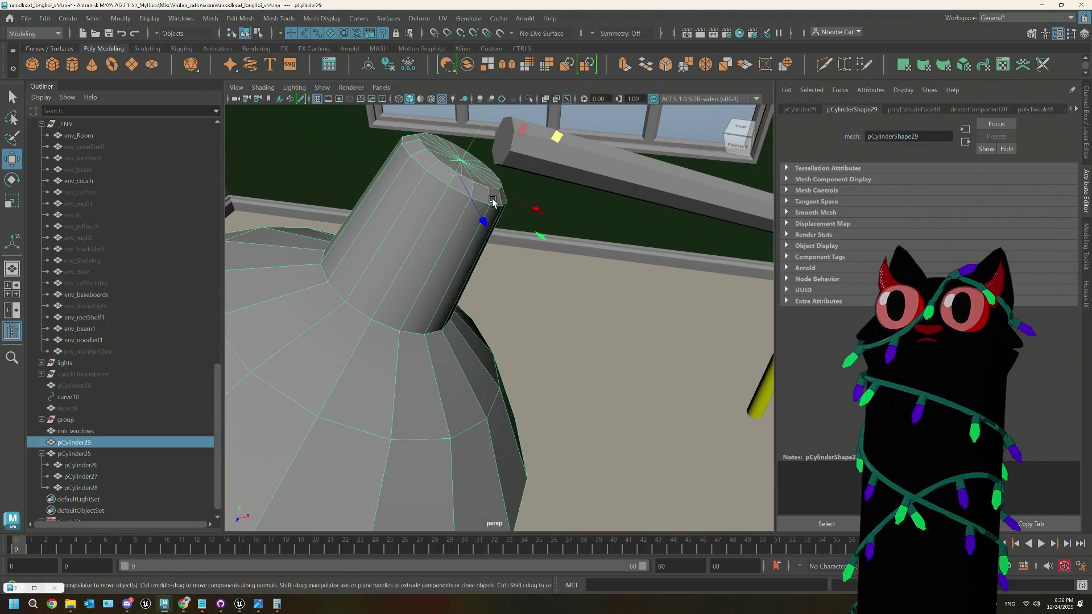
left_click(519, 174)
scroll(585, 203, "down", 5)
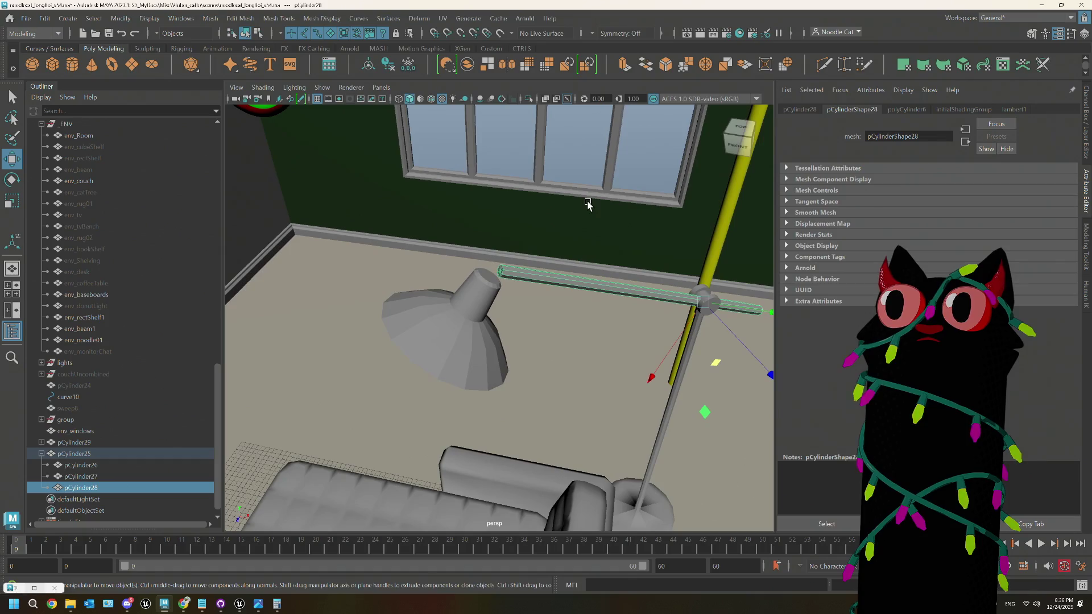
key("ctrl+d")
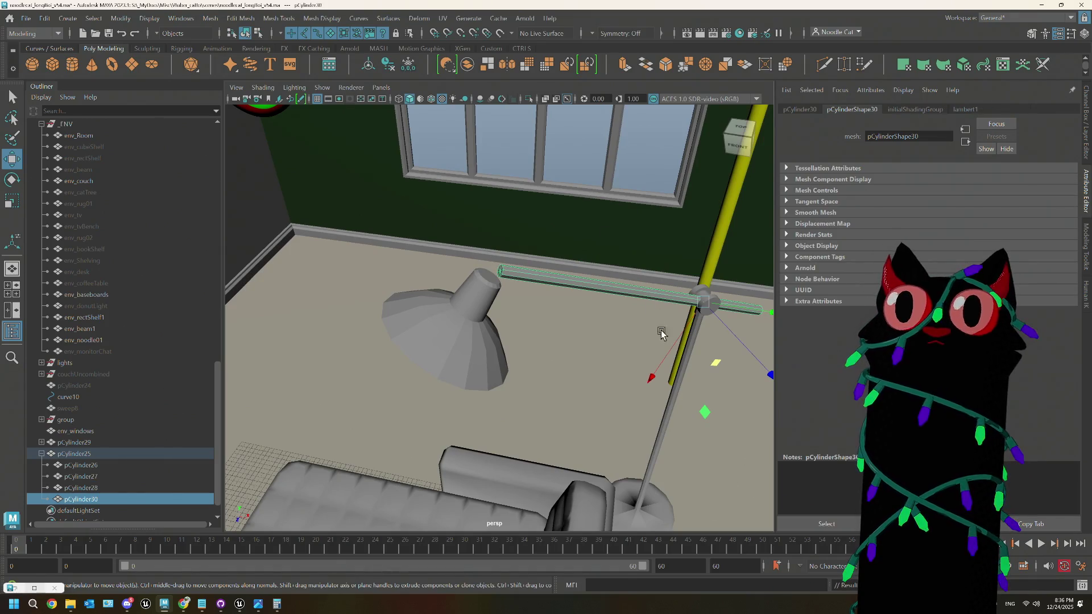
Step: Shorten the duplicated beam and slide it along the arm toward the shade
key("r")
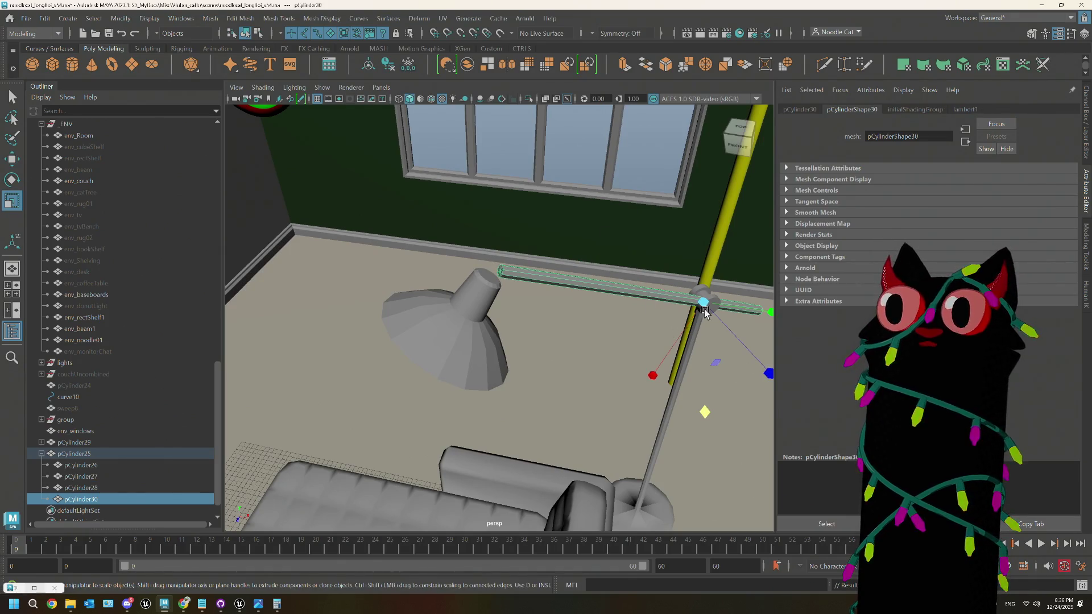
left_click_drag(769, 313, 702, 308)
key("w")
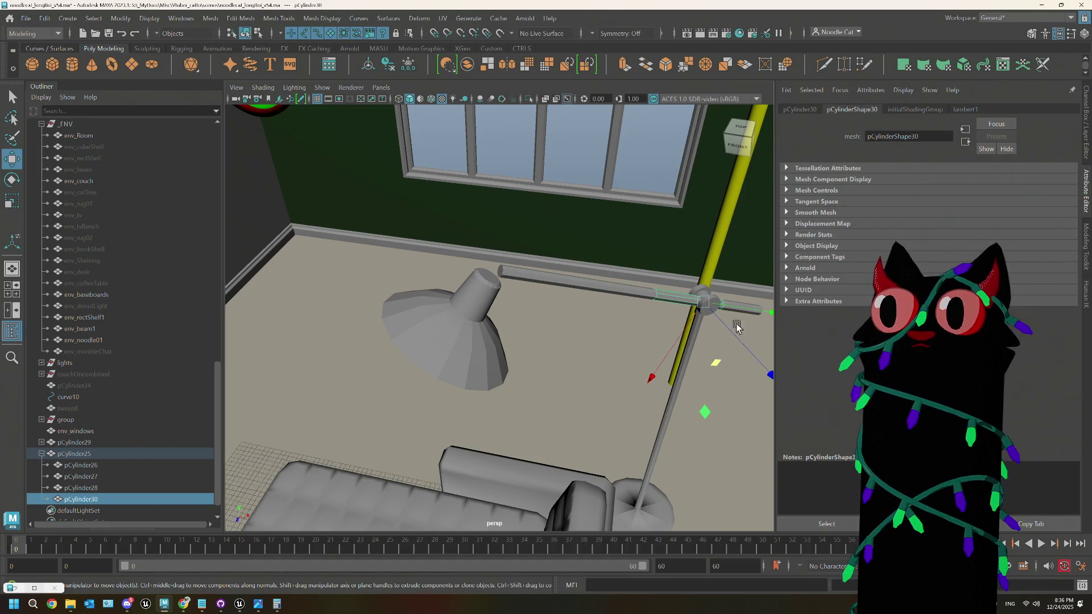
left_click_drag(768, 314, 489, 281)
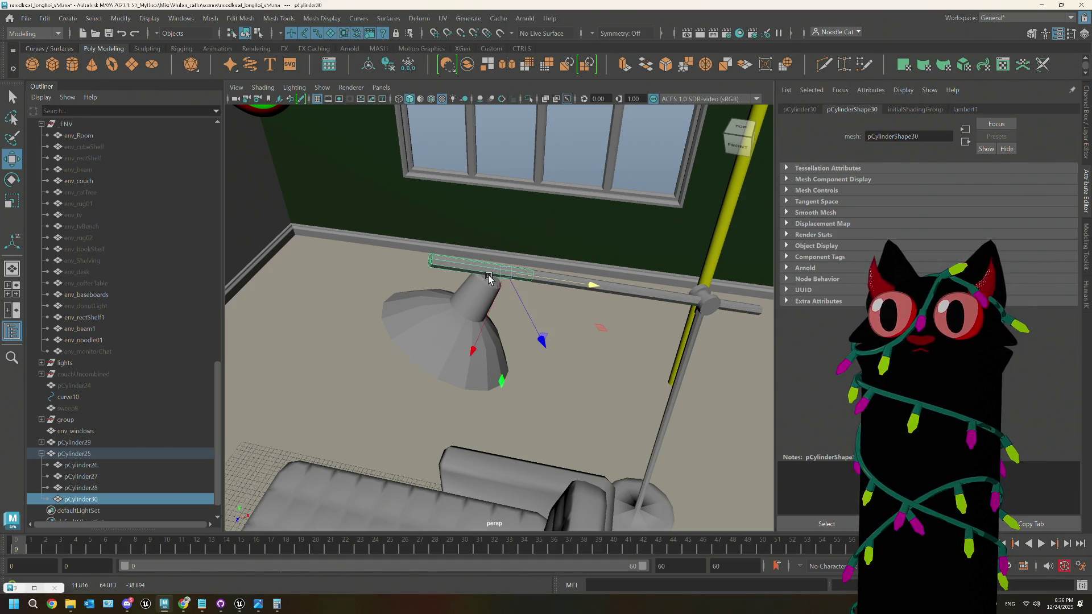
scroll(490, 262, "up", 5)
scroll(490, 262, "up", 2)
scroll(512, 245, "down", 2)
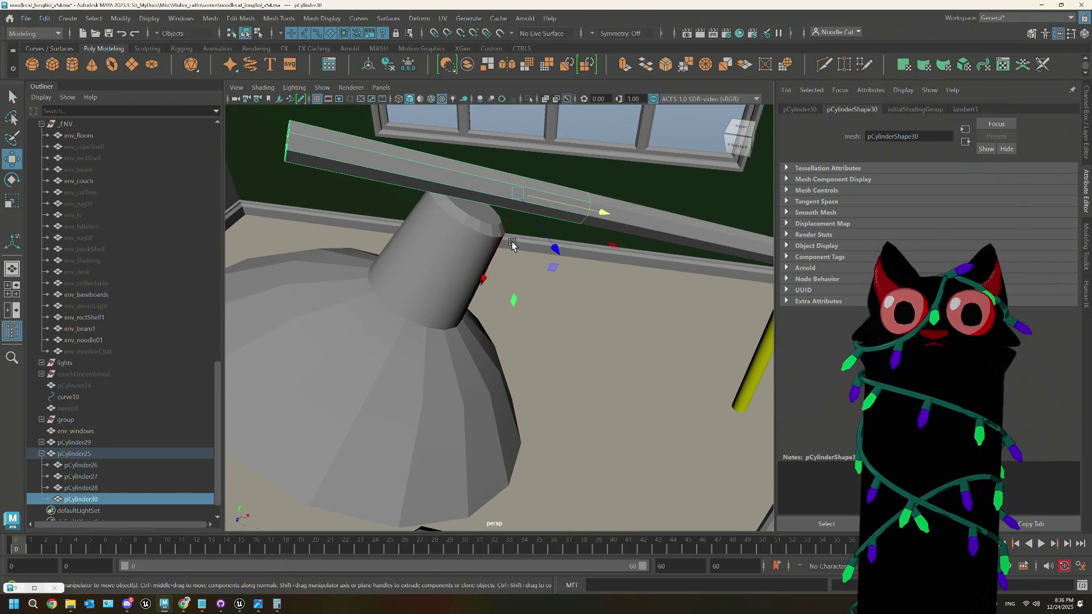
Step: Shrink the connector further, center its pivot, and tilt it toward the shade's neck
key("r")
mouse_move(588, 214)
left_mouse_down()
mouse_move(505, 198)
mouse_move(504, 230)
left_mouse_up()
left_click(375, 66)
mouse_move(509, 272)
left_mouse_down("alt")
mouse_move(531, 285)
mouse_move(519, 307)
left_mouse_up("alt")
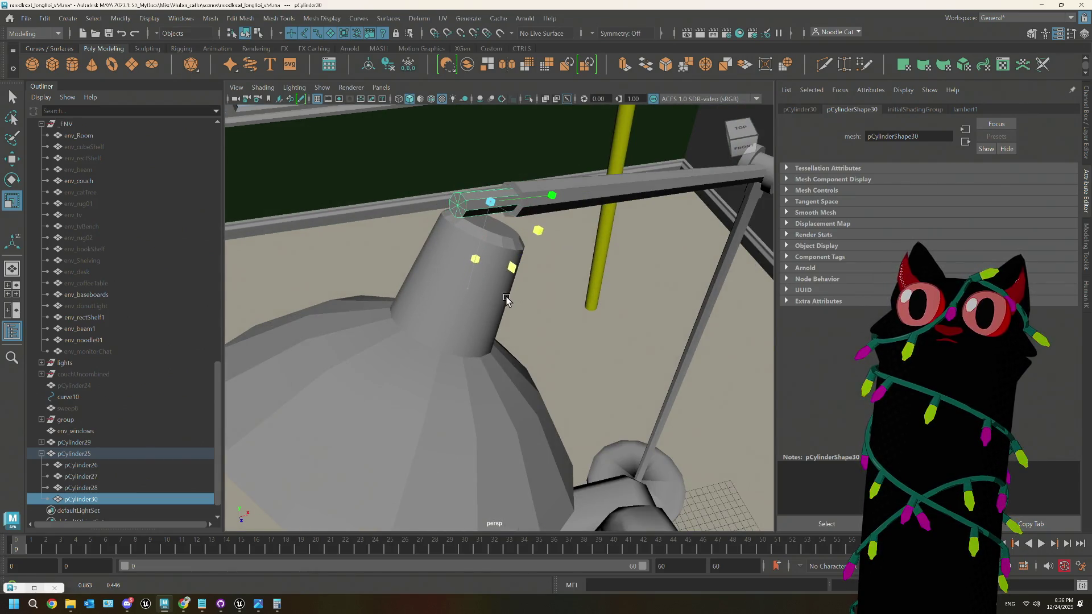
key("e")
left_click_drag(446, 141, 399, 162)
key("w")
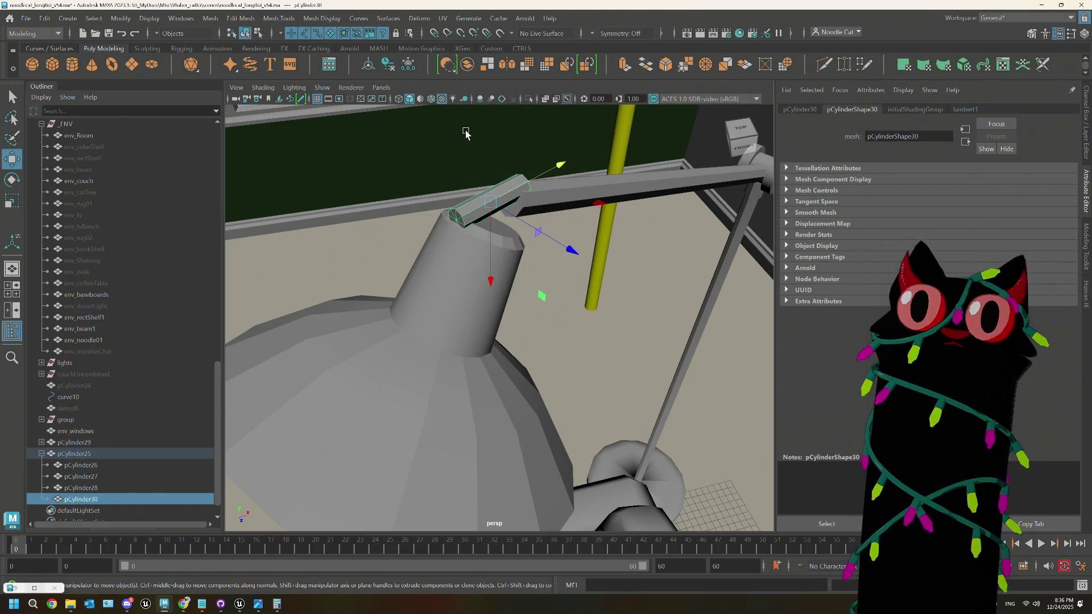
Step: Set the Move tool's Axis Orientation to World
double_click(14, 158)
left_click(128, 102)
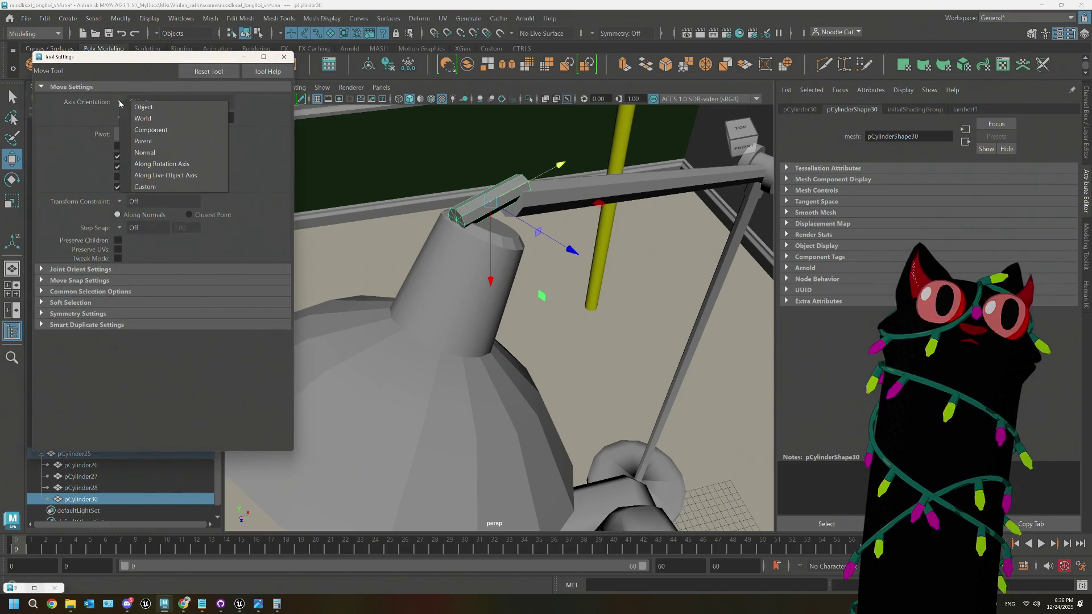
left_click(152, 118)
left_click(128, 102)
left_click(145, 119)
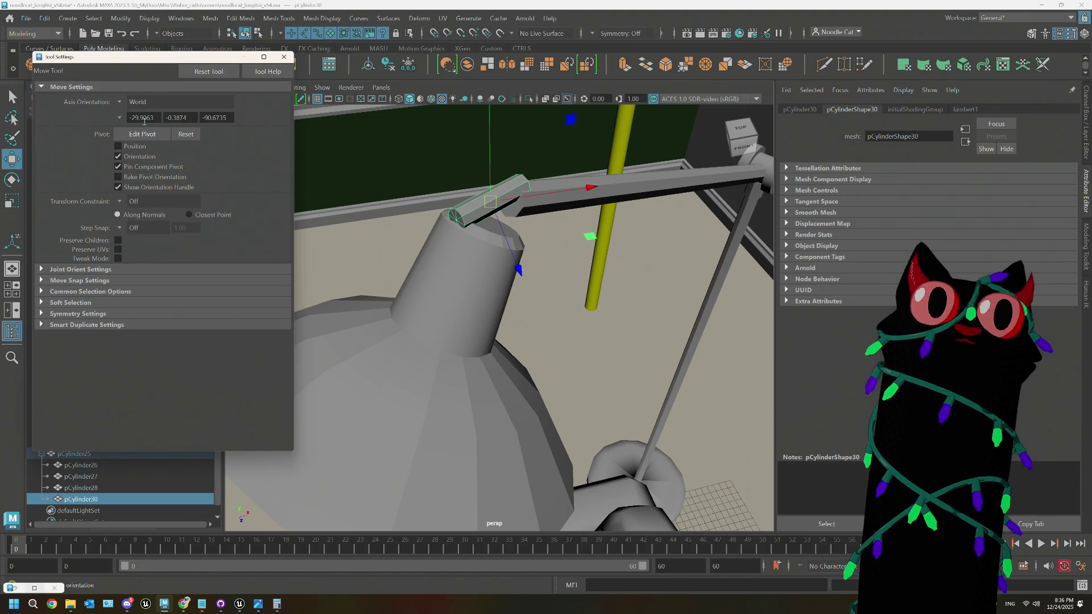
mouse_move(486, 181)
left_mouse_down("alt")
mouse_move(493, 217)
mouse_move(472, 121)
mouse_move(478, 128)
left_mouse_up("alt")
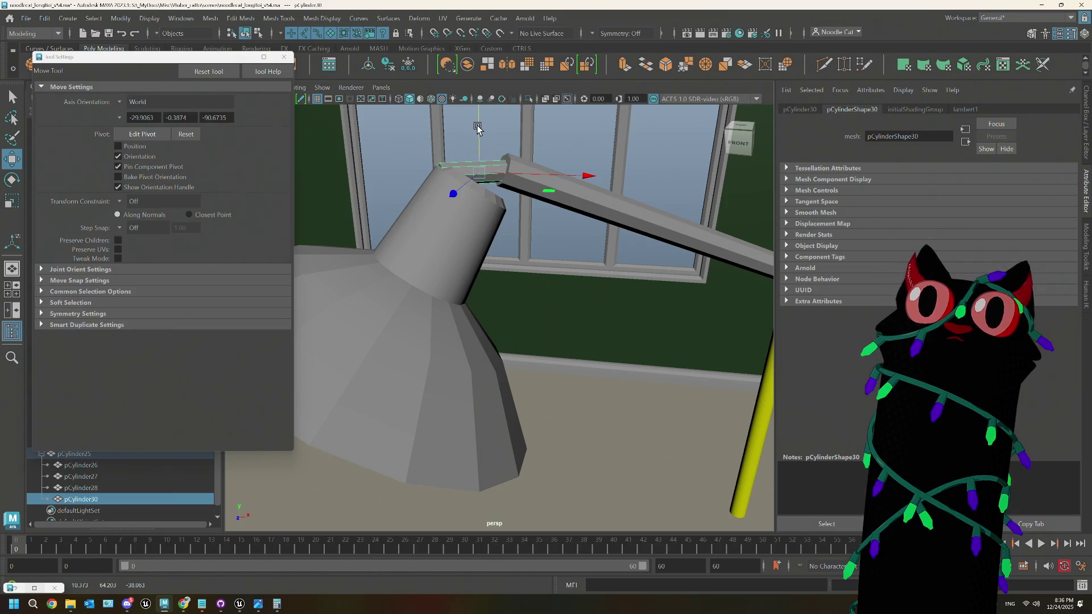
Step: Narrow and reposition the connector's end face so it meets the shade
key("r")
left_click_drag(581, 165, 565, 171)
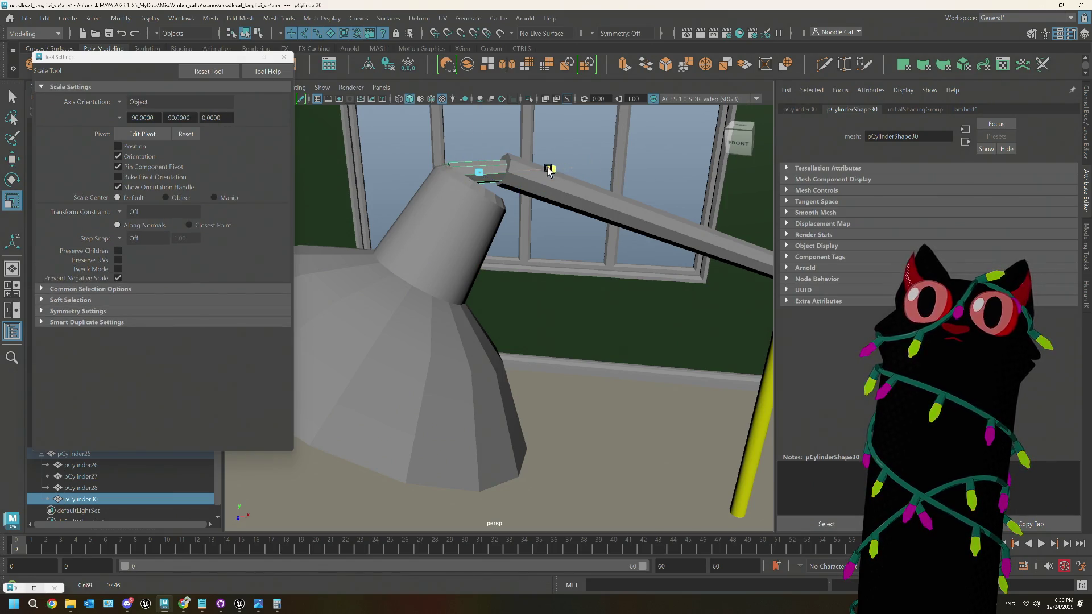
key("w")
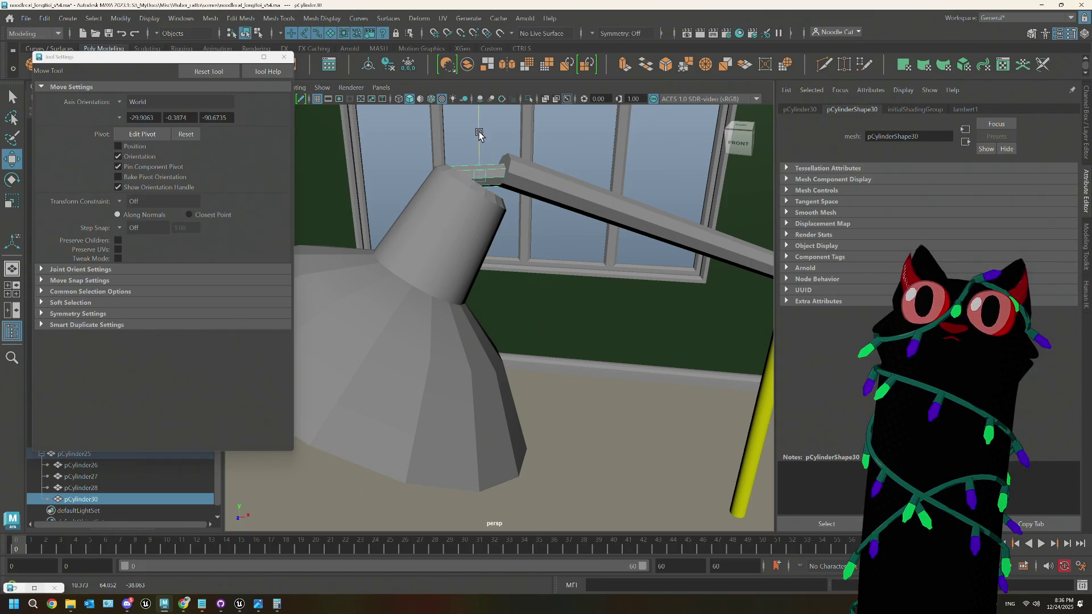
left_click_drag(512, 183, 511, 198, "alt")
key("ctrl+z")
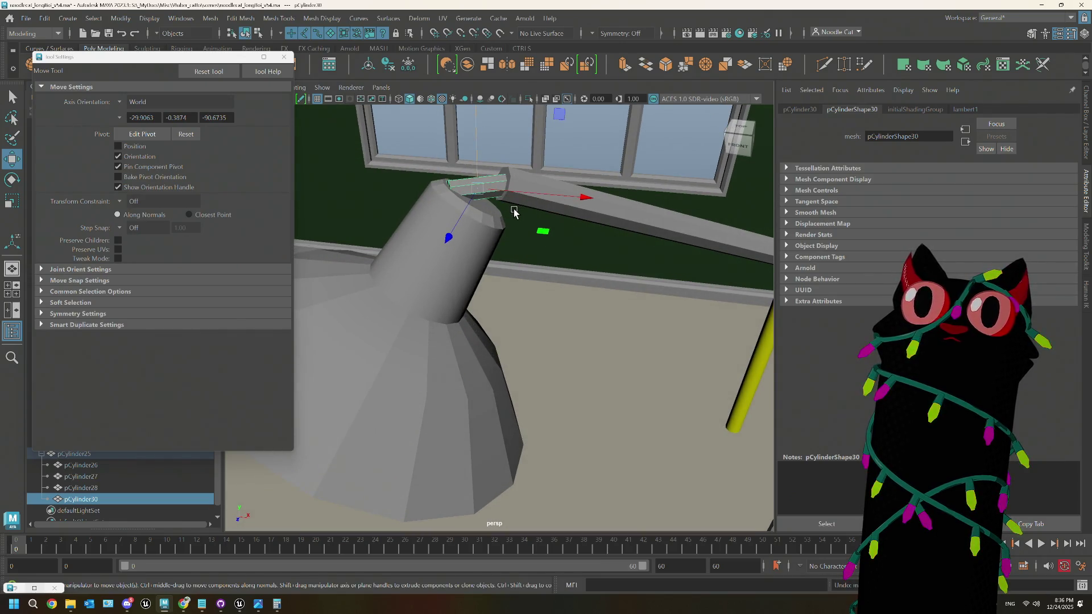
key("e")
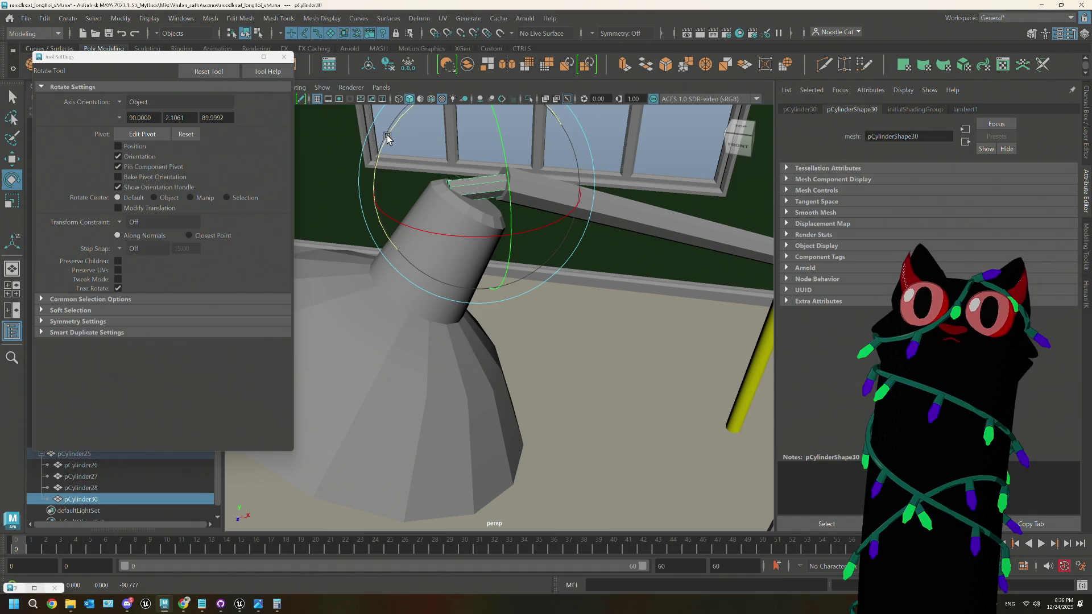
key("w")
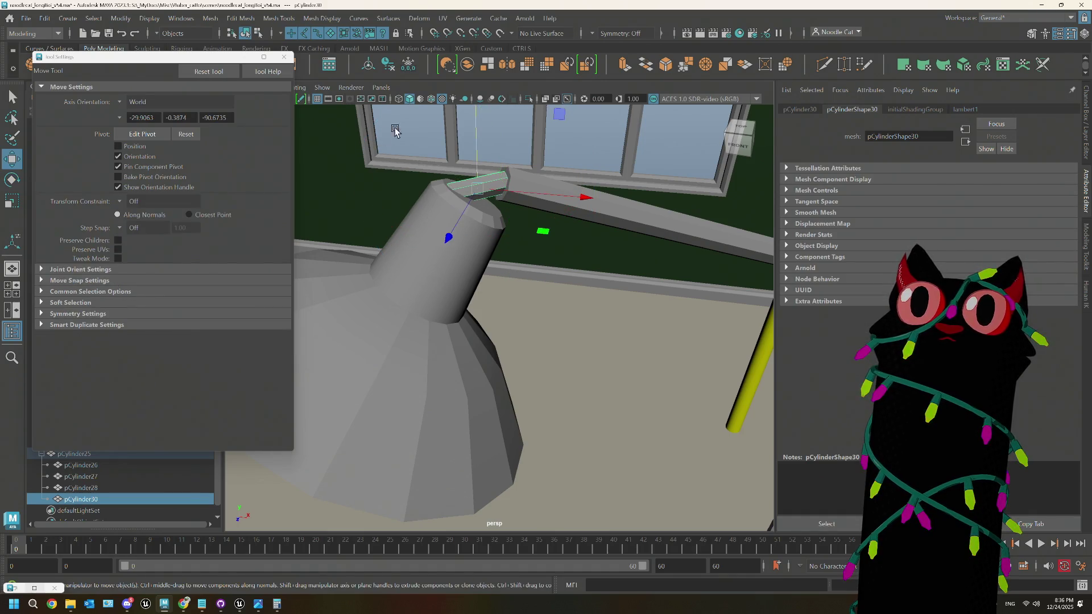
left_click_drag(477, 191, 478, 192)
key("r")
mouse_move(586, 169)
left_mouse_down()
mouse_move(541, 207)
mouse_move(557, 189)
mouse_move(540, 170)
mouse_move(546, 188)
mouse_move(489, 227)
mouse_move(512, 212)
mouse_move(461, 220)
mouse_move(509, 230)
mouse_move(526, 218)
left_mouse_up()
scroll(535, 223, "down", 5)
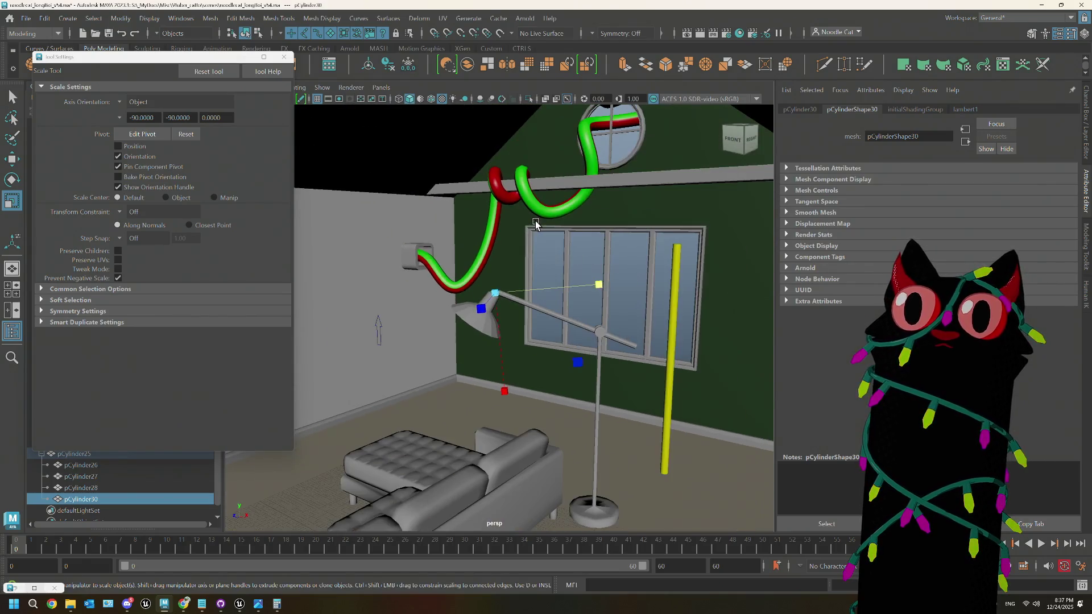
Step: Raise the shade's top ring toward the arm and close Tool Settings
left_click(629, 268)
left_click_drag(629, 265, 586, 301, "alt")
scroll(533, 313, "up", 10)
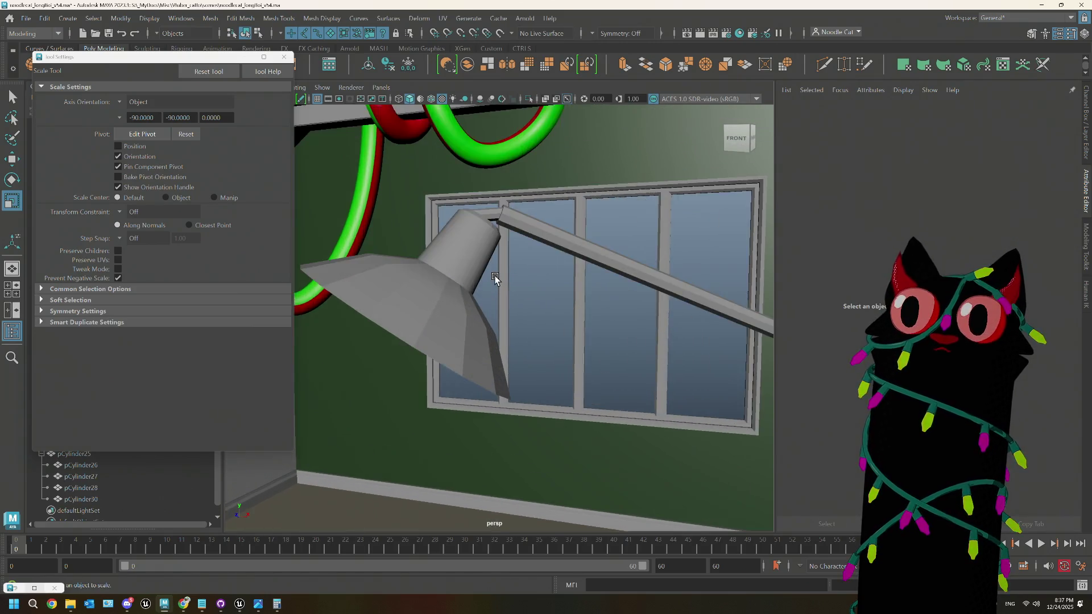
key("w")
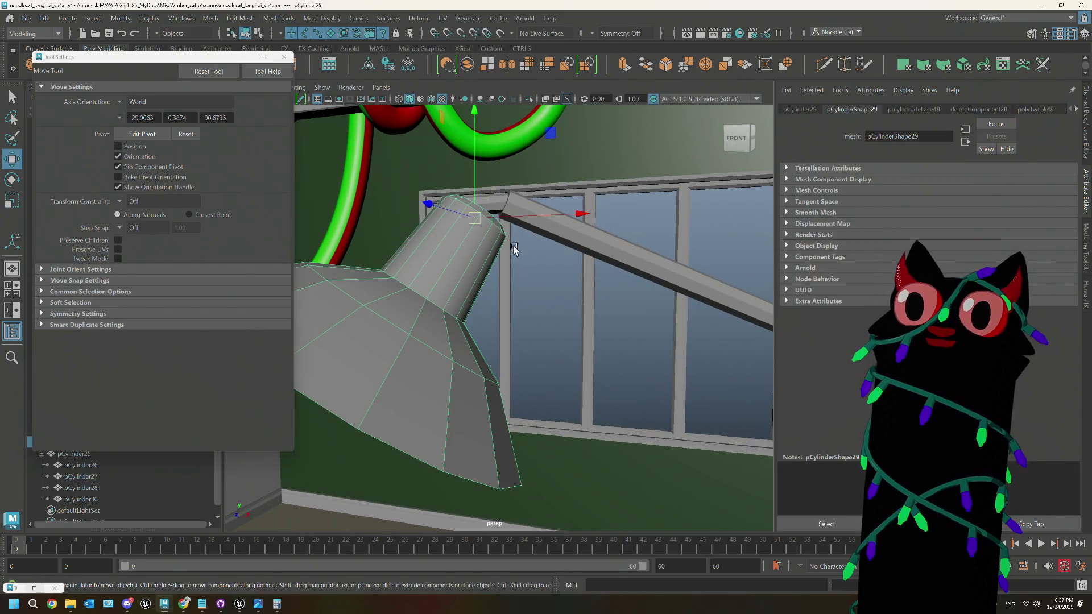
left_click_drag(519, 247, 516, 209, "alt")
mouse_move(547, 141)
middle_mouse_down()
mouse_move(519, 142)
mouse_move(535, 134)
middle_mouse_up()
scroll(536, 133, "down", 5)
right_click_drag(646, 195, 670, 176)
mouse_move(670, 176)
left_mouse_down("alt")
mouse_move(559, 328)
mouse_move(549, 262)
mouse_move(508, 299)
left_mouse_up("alt")
scroll(559, 328, "down", 3)
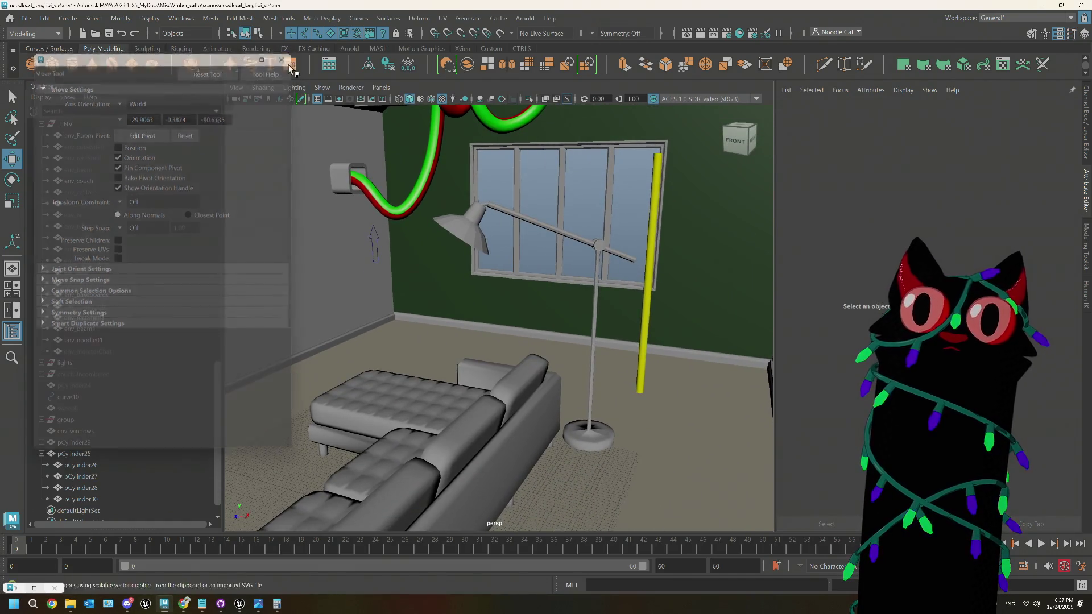
left_click(284, 57)
scroll(512, 285, "up", 5)
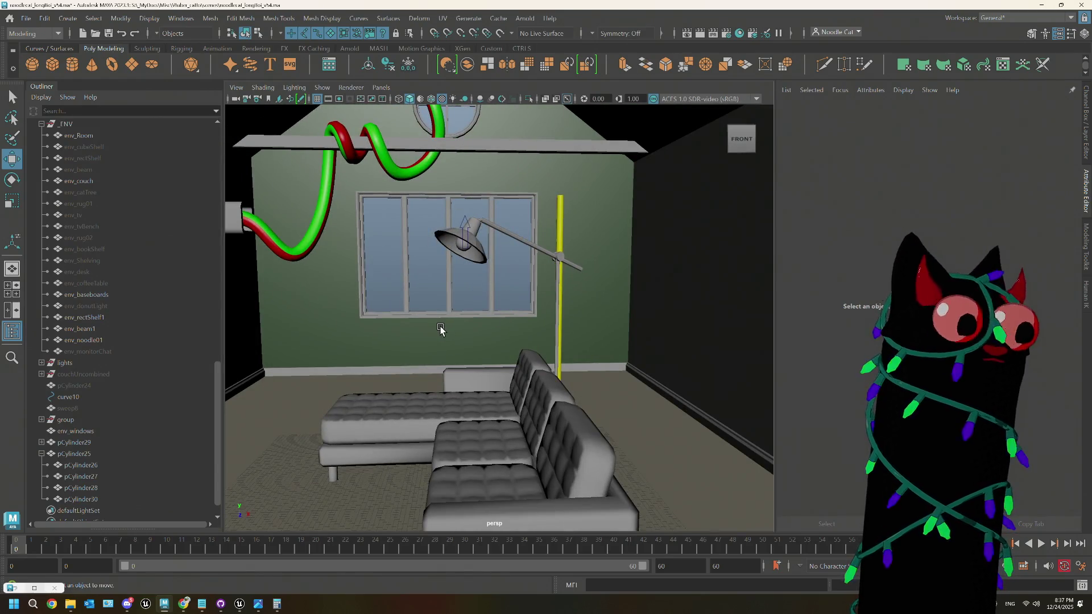
Step: Apply Mesh > Smooth to lamp shade pCylinder29
scroll(441, 329, "up", 3)
left_click_drag(471, 241, 463, 221, "alt")
left_click(460, 212)
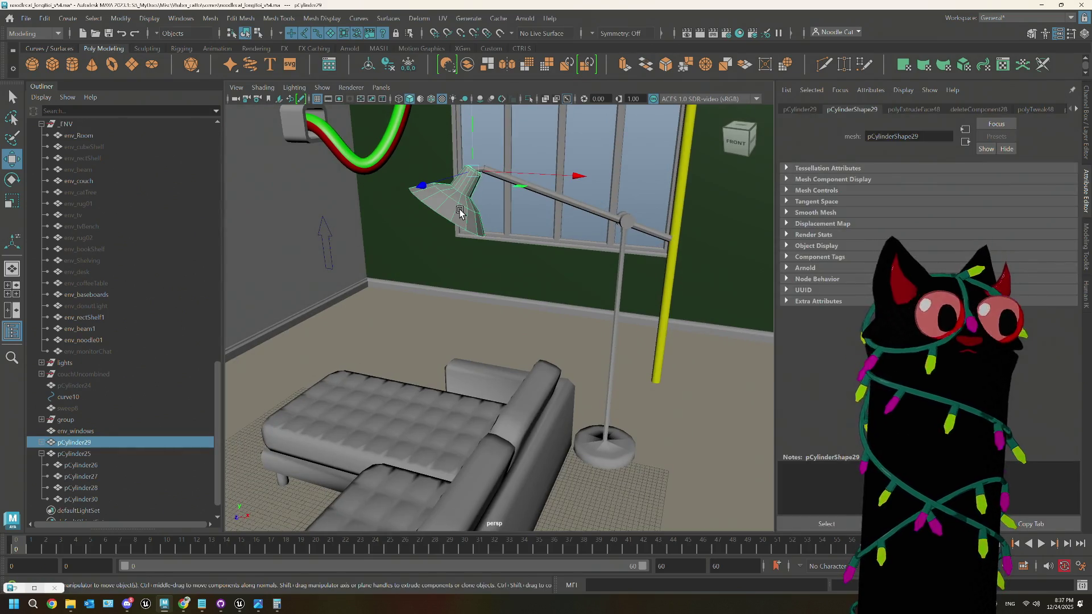
mouse_move(531, 232)
left_mouse_down("alt")
mouse_move(500, 256)
mouse_move(507, 244)
mouse_move(540, 250)
left_mouse_up("alt")
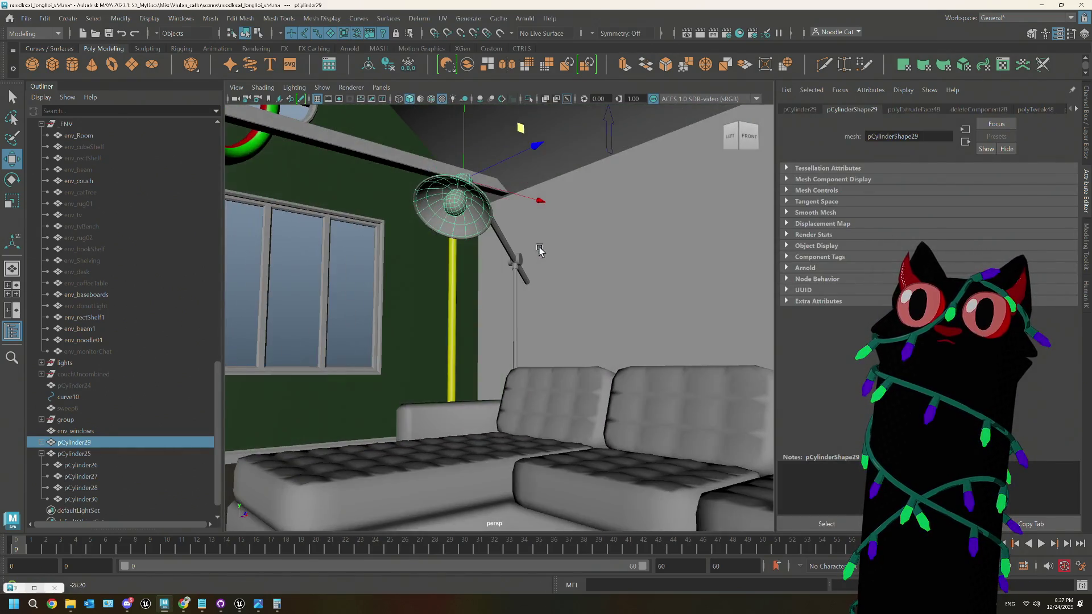
key("bracketleft")
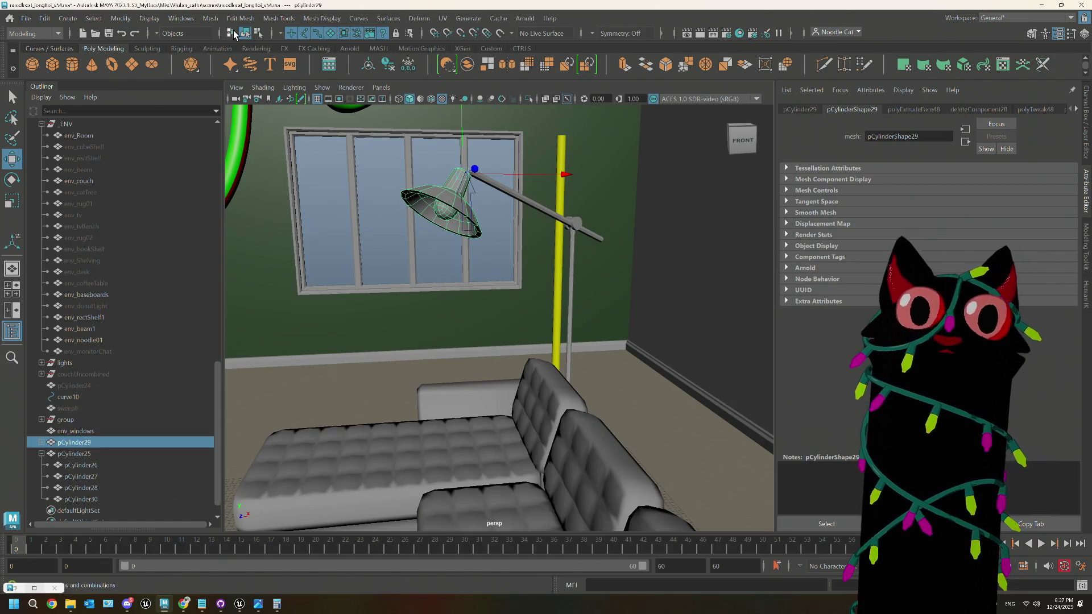
left_click(240, 18)
left_click(210, 18)
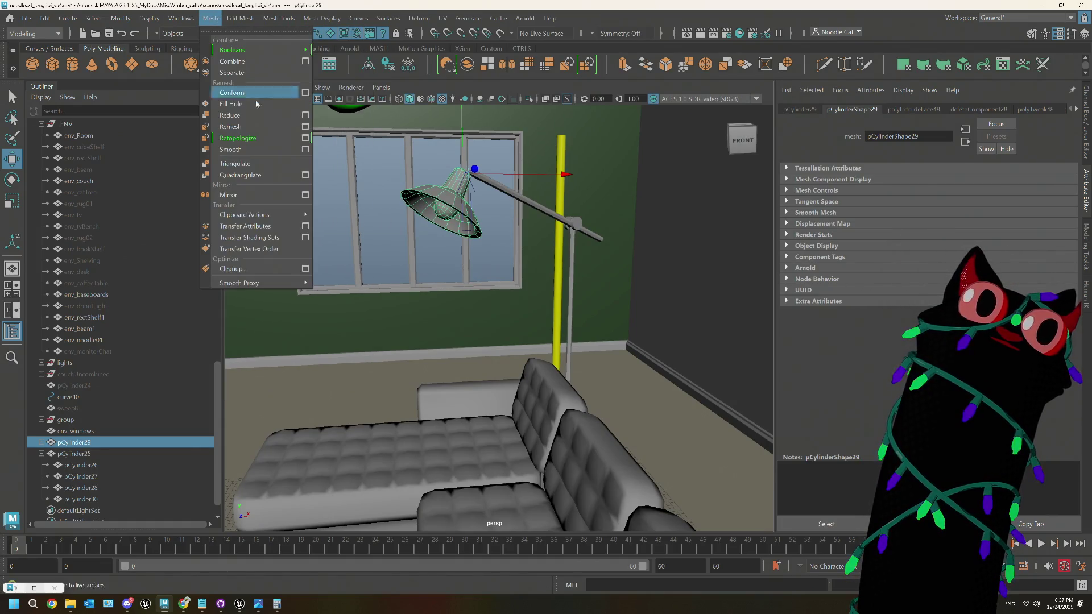
left_click(231, 149)
Step: Deselect and tumble the camera in close on the lamp's round weighted base
left_click(360, 188)
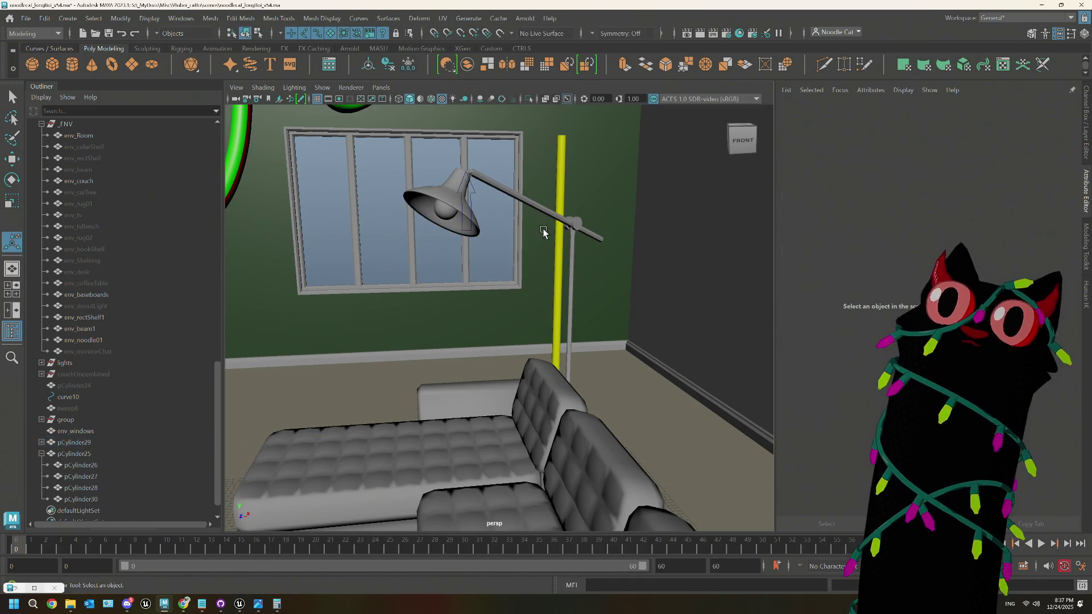
key("bracketleft")
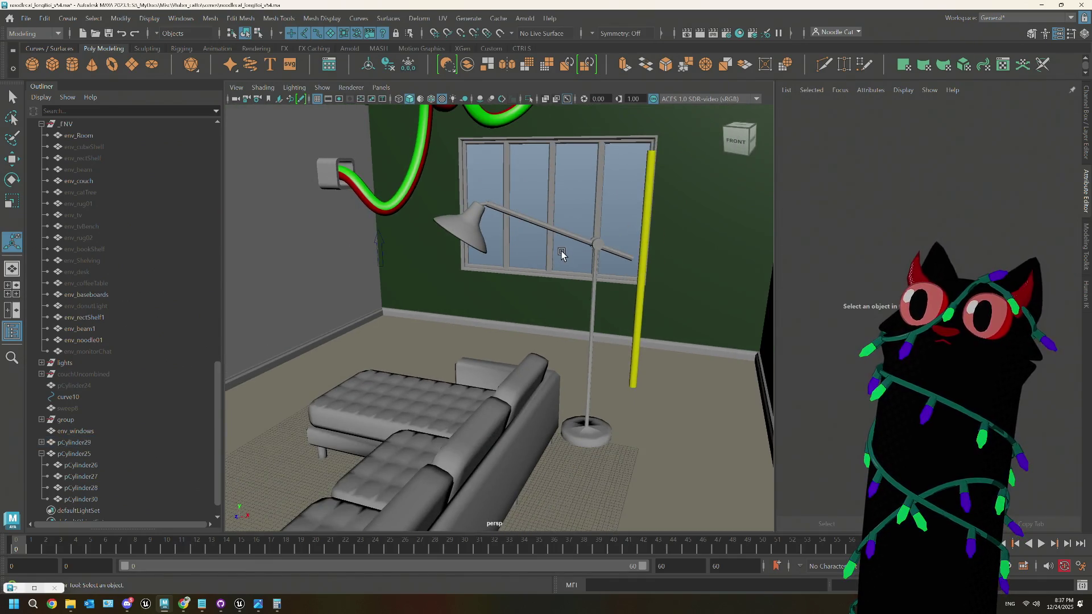
left_click_drag(568, 337, 576, 386, "alt")
scroll(470, 302, "up", 8)
middle_click_drag(429, 302, 455, 297, "alt")
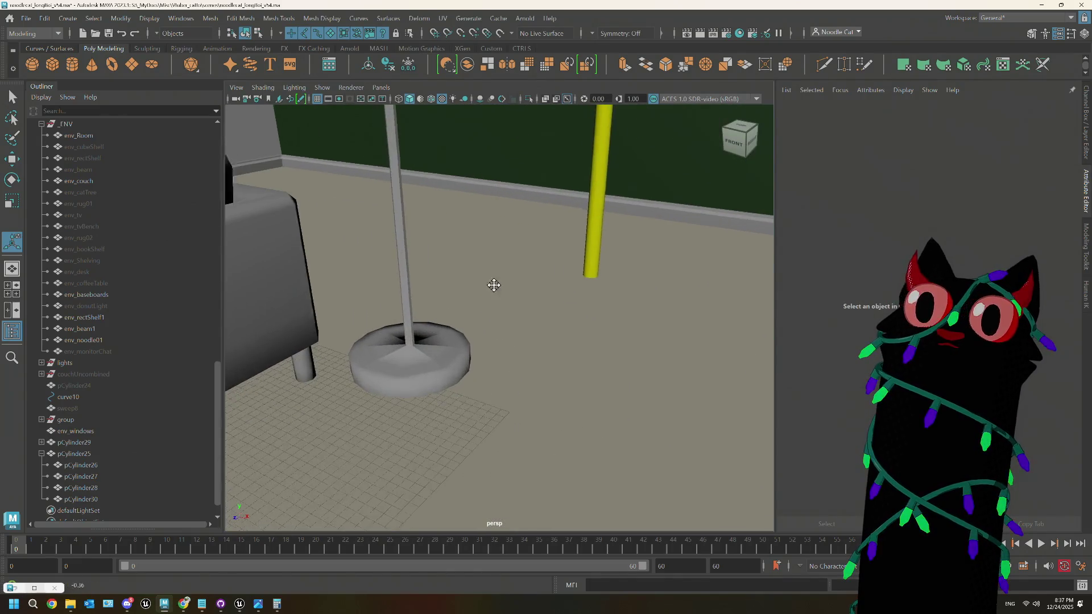
Step: Select the lamp base cylinder and box-select all of its vertices
left_click(488, 296)
right_click_drag(512, 281, 514, 249)
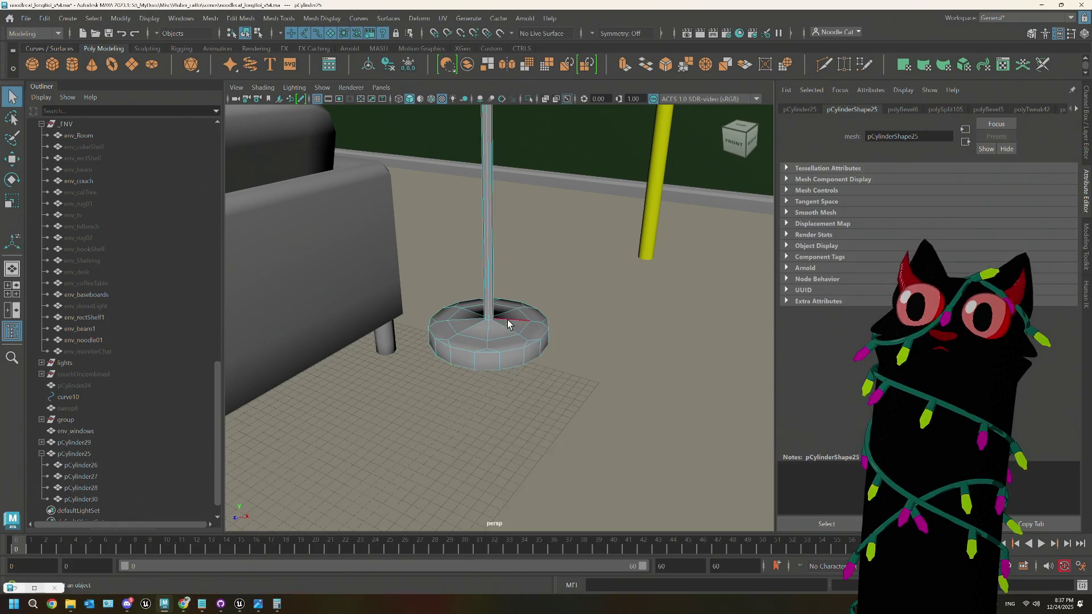
scroll(507, 316, "up", 2)
right_click_drag(504, 313, 447, 281)
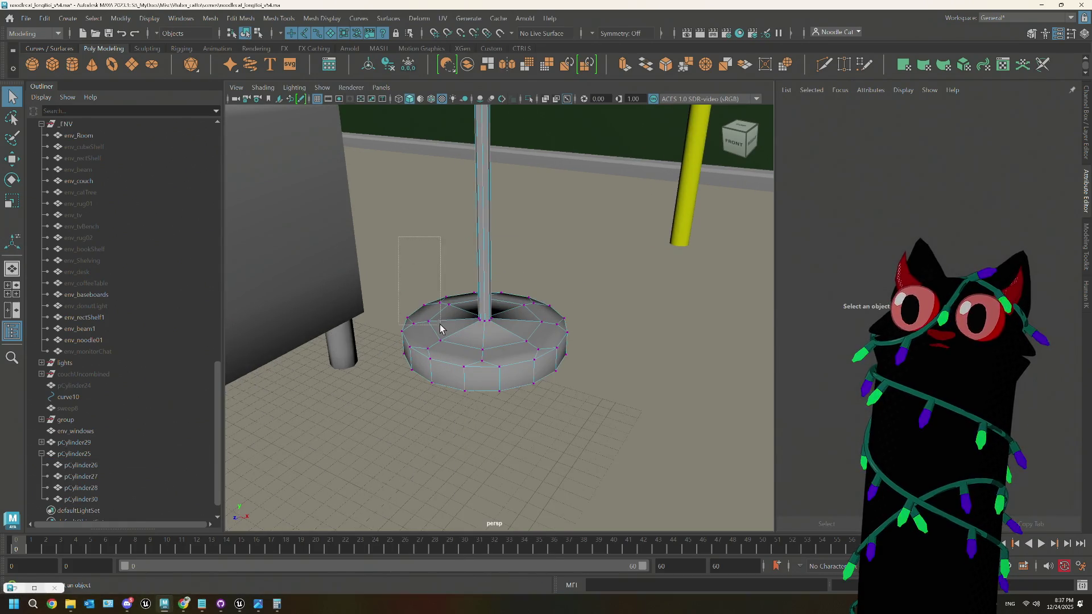
left_click_drag(440, 328, 609, 466)
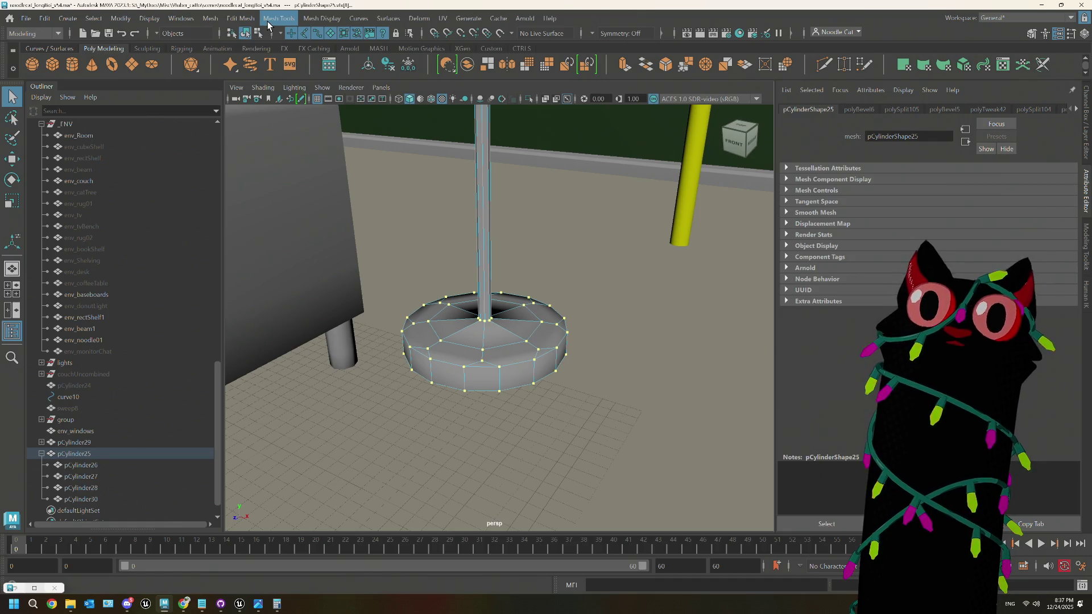
Step: Unparent pCylinder26–30 from pCylinder25 in the Outliner and frame them
left_click(308, 18)
left_click(80, 442)
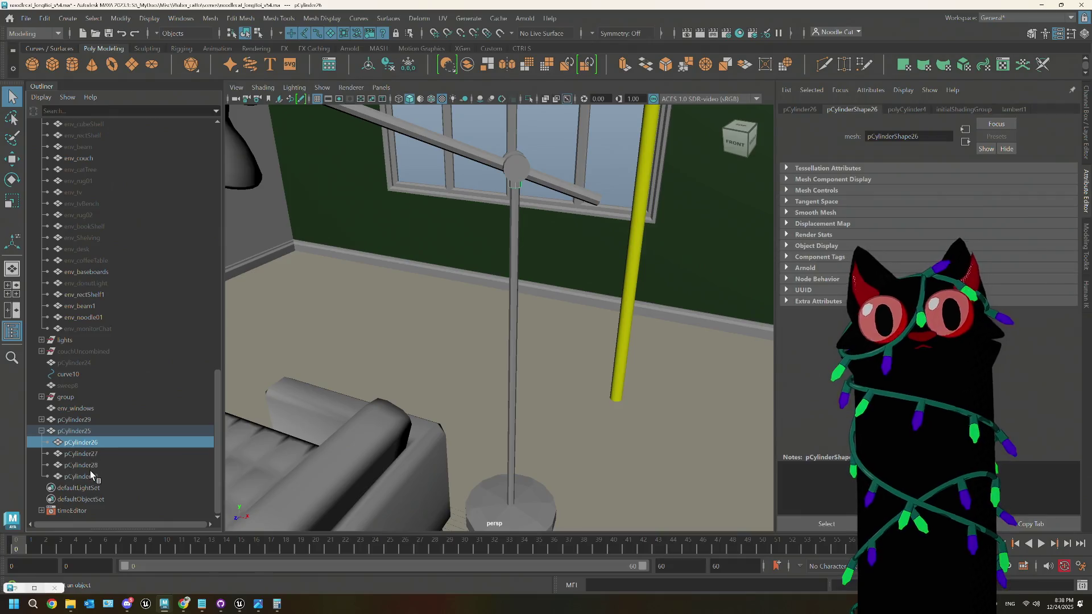
left_click(90, 473, "shift")
left_click_drag(83, 436, 84, 414)
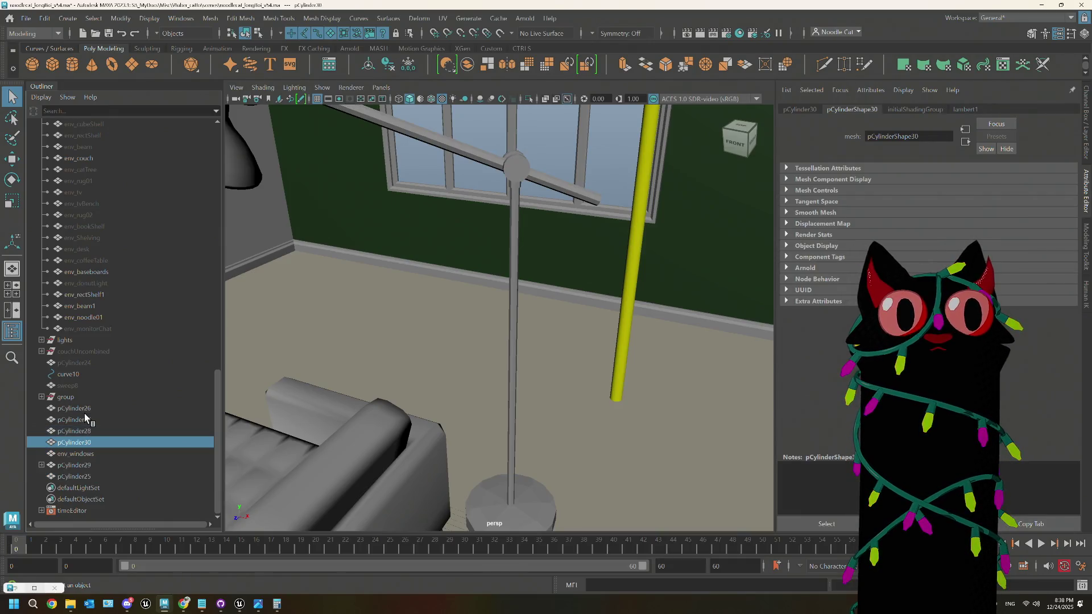
key("f")
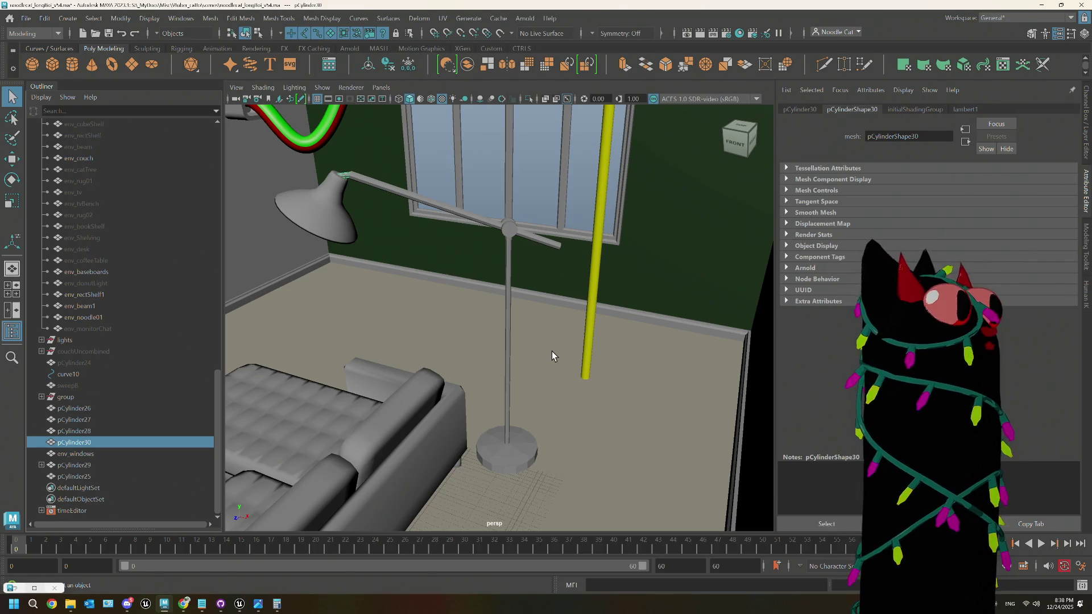
Step: Assign an existing dark material to the lamp base and arm pCylinder28
mouse_move(553, 352)
left_mouse_down("alt")
mouse_move(575, 364)
mouse_move(563, 401)
left_mouse_up("alt")
left_click(558, 454)
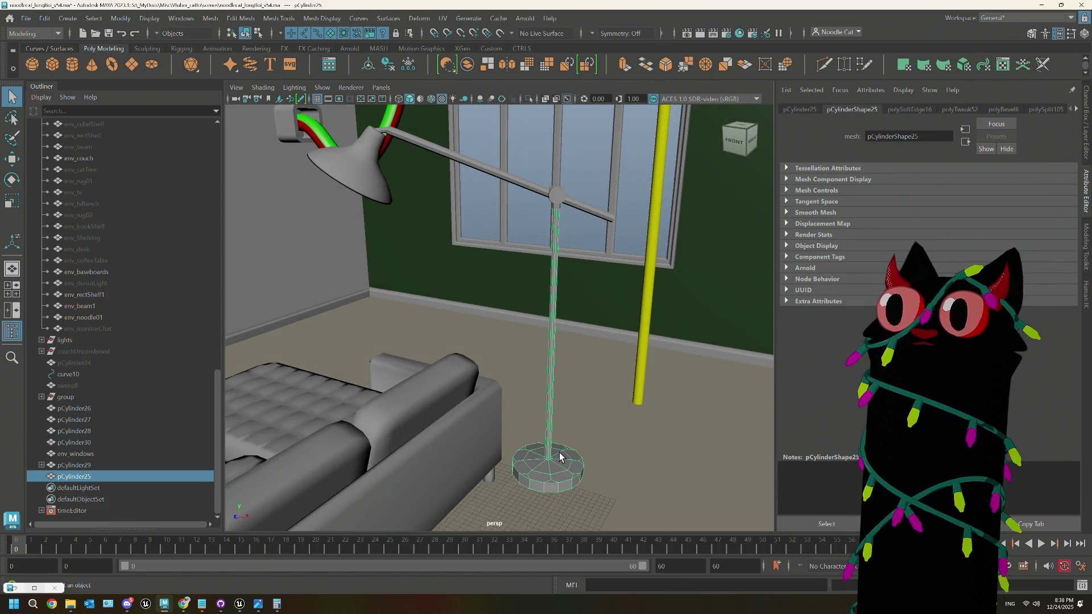
left_click(462, 163, "shift")
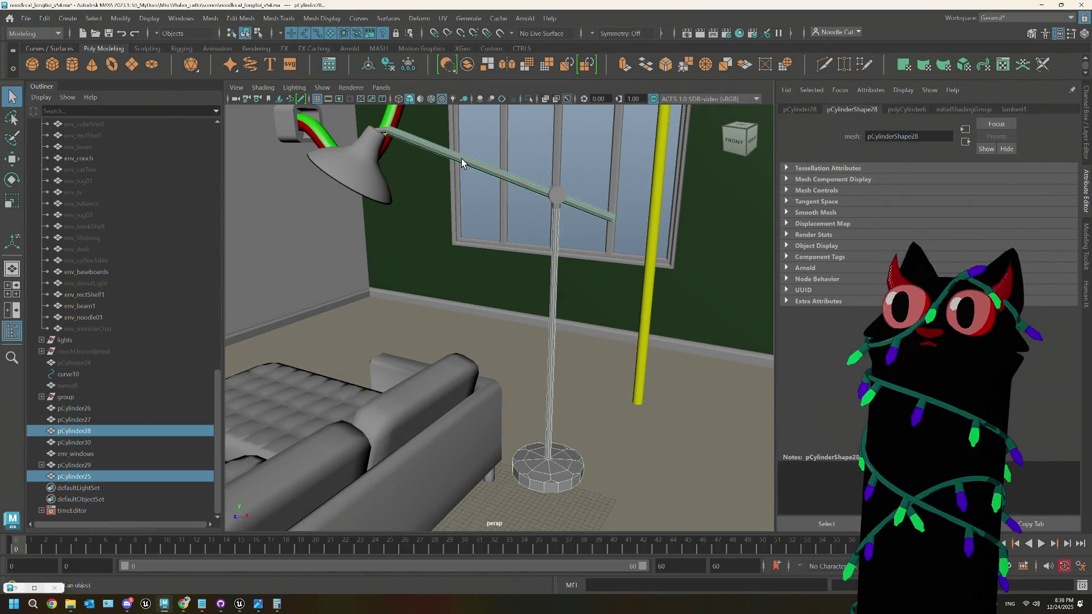
mouse_move(585, 242)
left_mouse_down("alt")
mouse_move(519, 222)
mouse_move(578, 233)
mouse_move(583, 246)
mouse_move(648, 239)
mouse_move(593, 250)
left_mouse_up("alt")
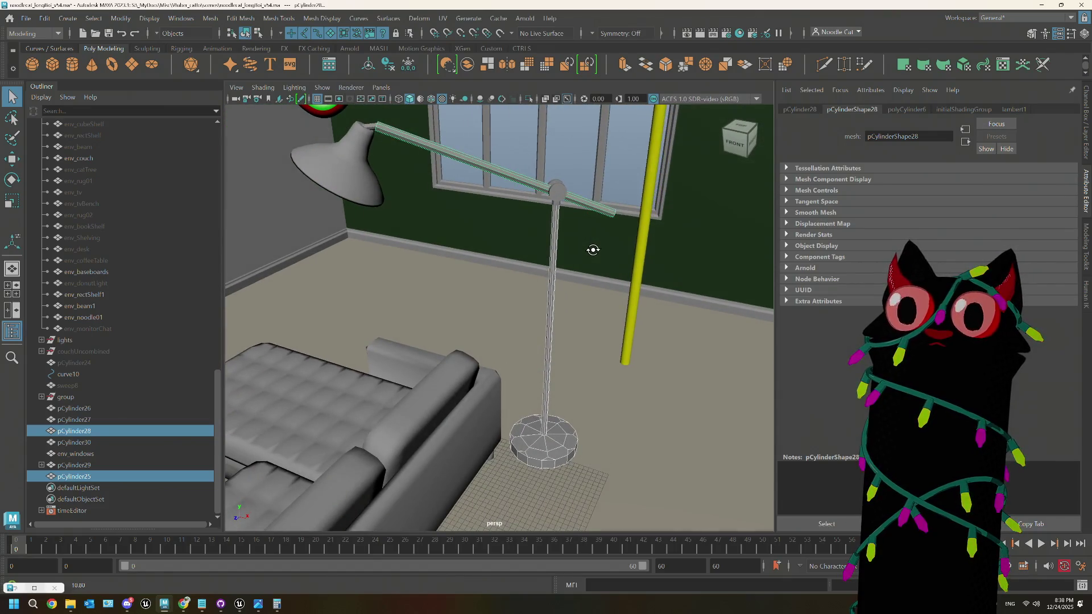
mouse_move(482, 170)
right_mouse_down()
mouse_move(508, 472)
mouse_move(560, 468)
mouse_move(565, 355)
mouse_move(567, 366)
right_mouse_up()
Step: Give the lamp shade pCylinder29 a new dark material
left_click(564, 222)
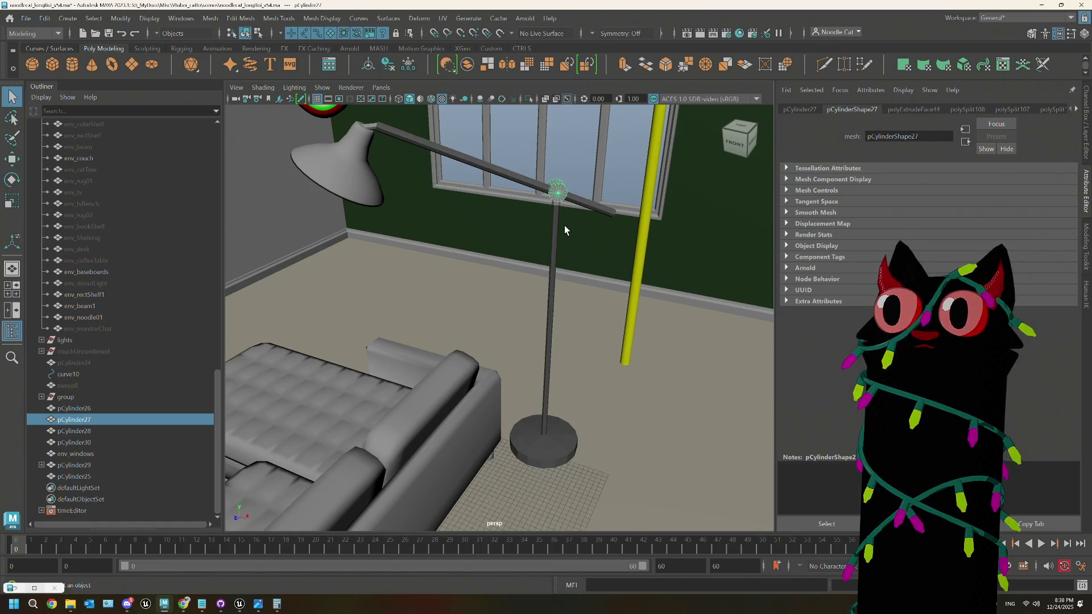
left_click(557, 194, "shift")
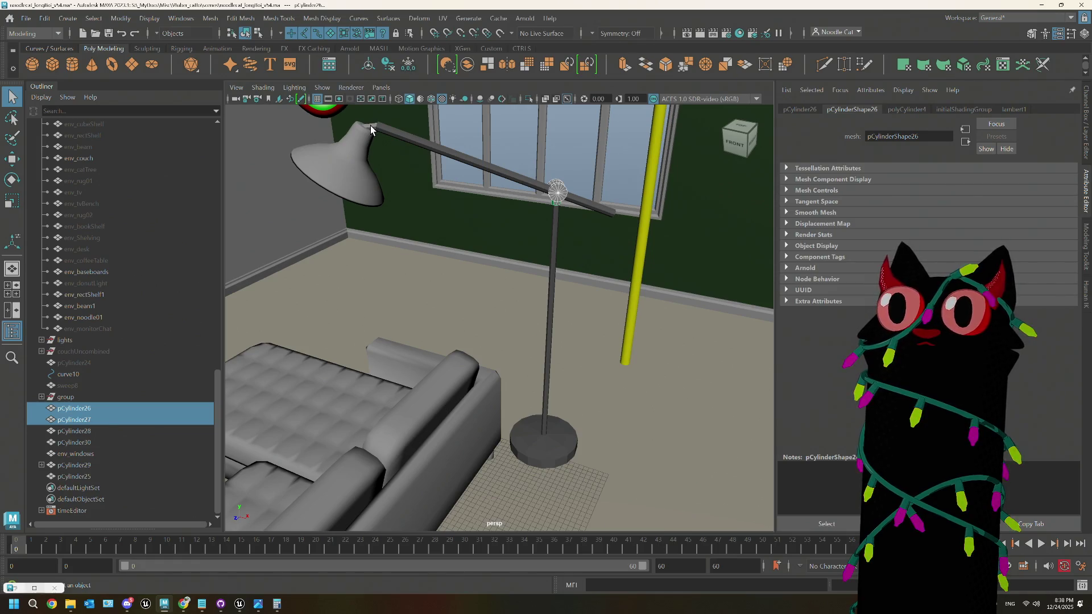
left_click(342, 160)
mouse_move(343, 161)
right_mouse_down()
mouse_move(376, 449)
mouse_move(364, 469)
mouse_move(432, 412)
mouse_move(430, 358)
mouse_move(430, 368)
right_mouse_up()
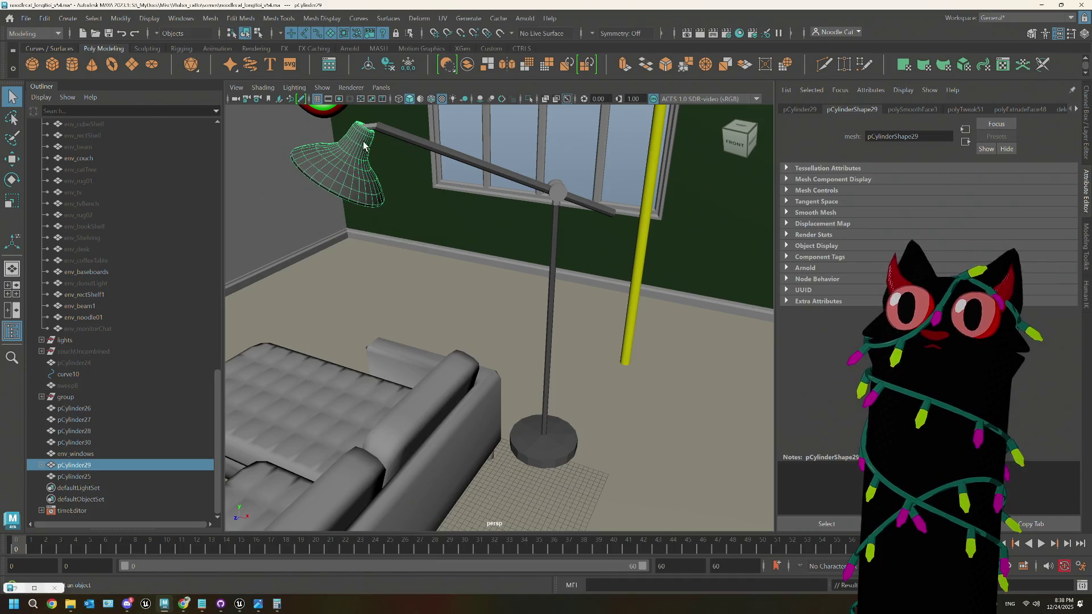
Step: Browse favorite materials for pCylinder26, 27 and 30 without assigning, then select the bulb
left_click(557, 193)
left_click(561, 191, "shift")
left_click(558, 206, "shift")
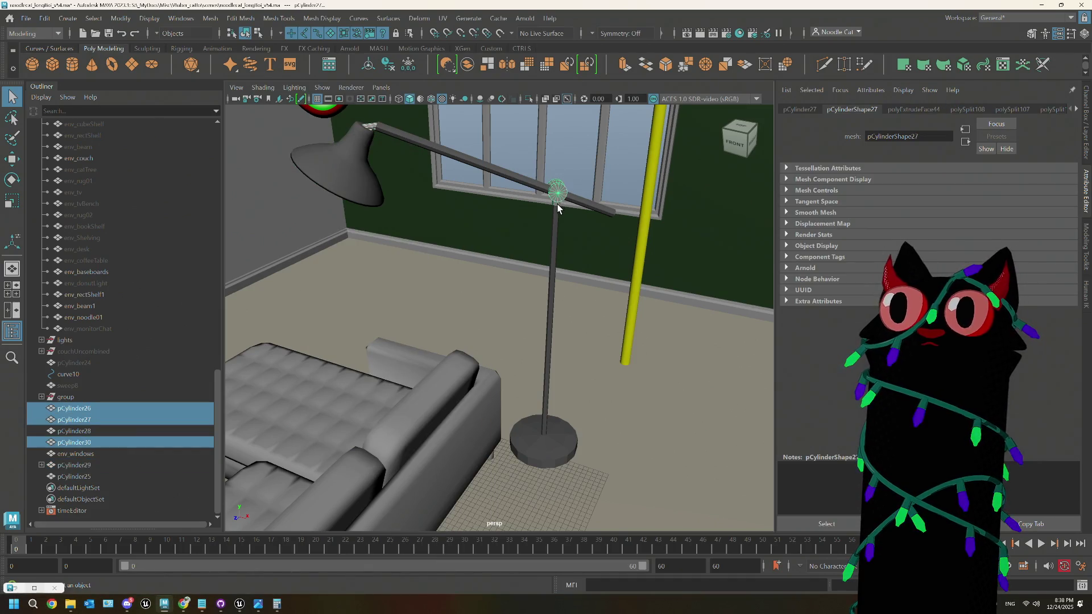
mouse_move(558, 192)
right_mouse_down()
mouse_move(556, 495)
mouse_move(555, 377)
mouse_move(716, 316)
right_mouse_up()
mouse_move(717, 316)
left_mouse_down("alt")
mouse_move(485, 269)
mouse_move(420, 163)
mouse_move(390, 262)
left_mouse_up("alt")
left_click(420, 163)
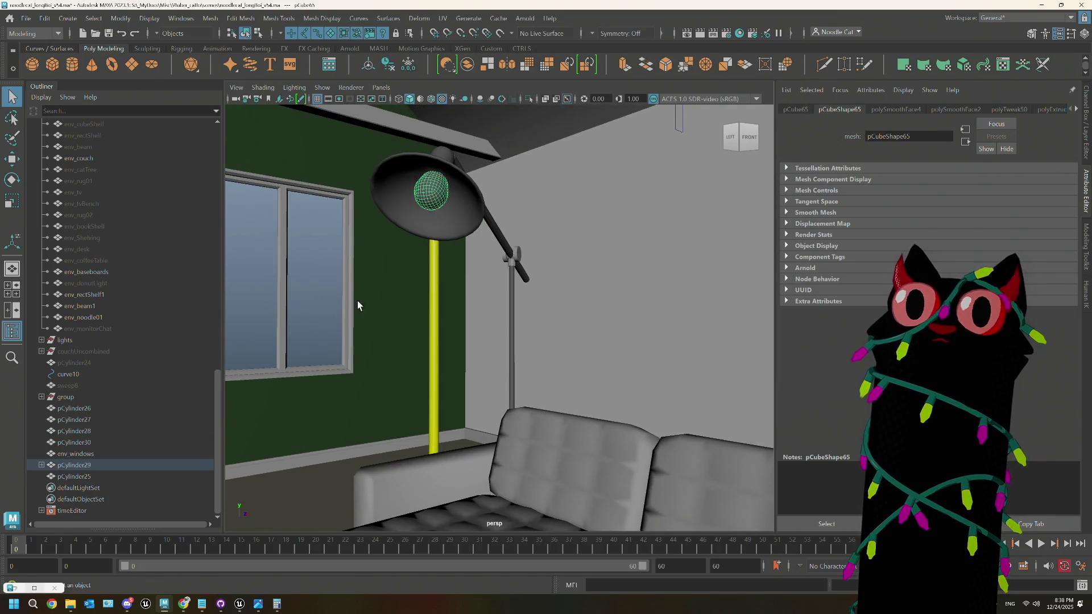
Step: Move bulb pCube65 out of pCylinder29 to top level and assign it an existing material
left_click(46, 466)
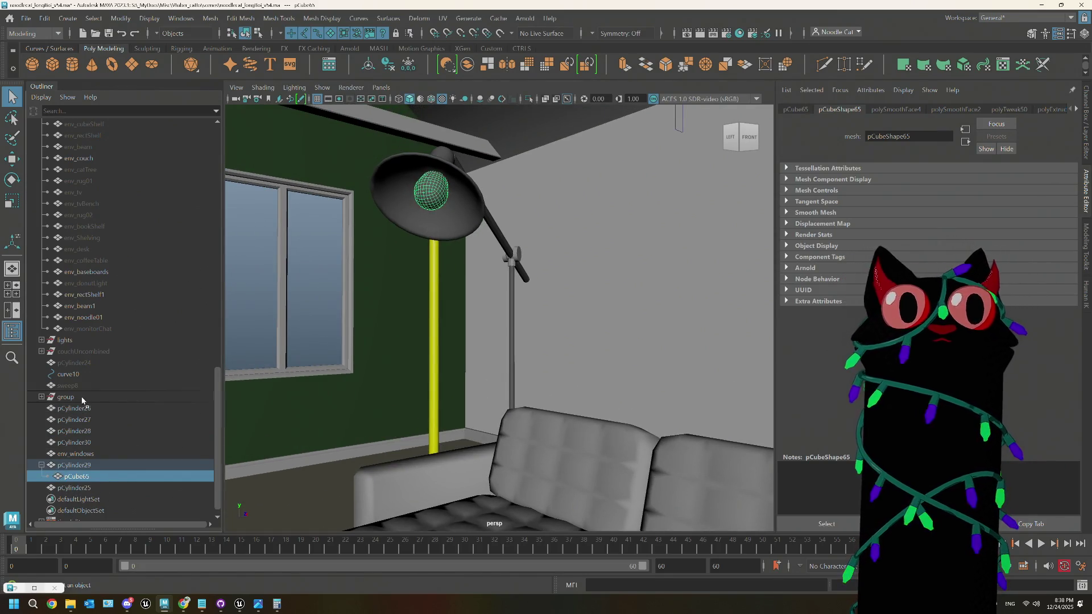
middle_click_drag(82, 398, 84, 405)
mouse_move(434, 190)
right_mouse_down()
mouse_move(438, 493)
mouse_move(480, 496)
mouse_move(512, 378)
right_mouse_up()
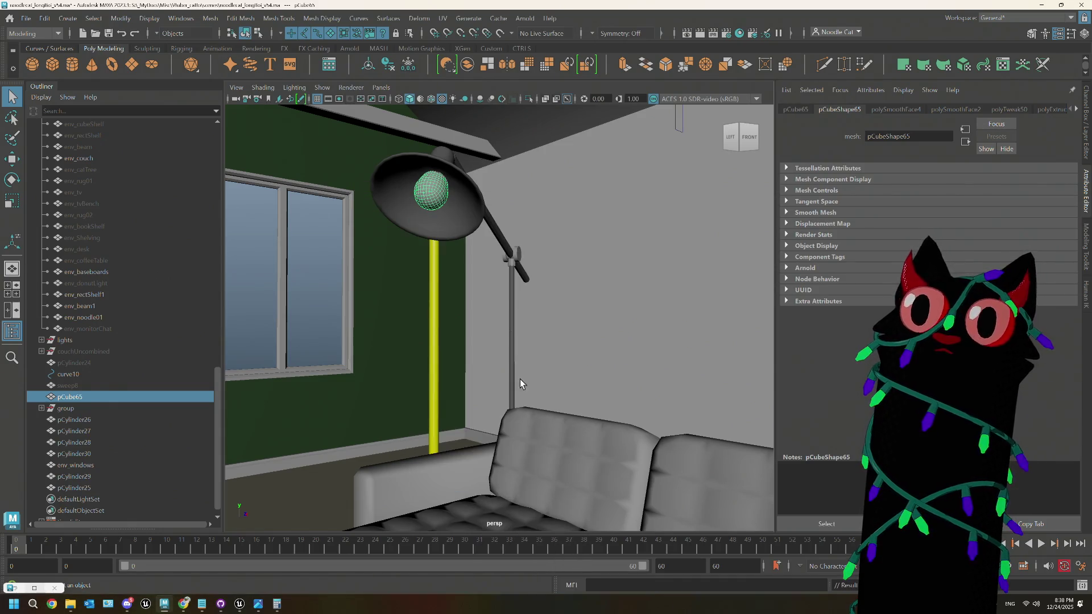
left_click(294, 249)
Step: Parent env_windows into the group and select lamp pieces pCylinder25–30
mouse_move(494, 280)
left_mouse_down("alt")
mouse_move(575, 336)
mouse_move(537, 341)
left_mouse_up("alt")
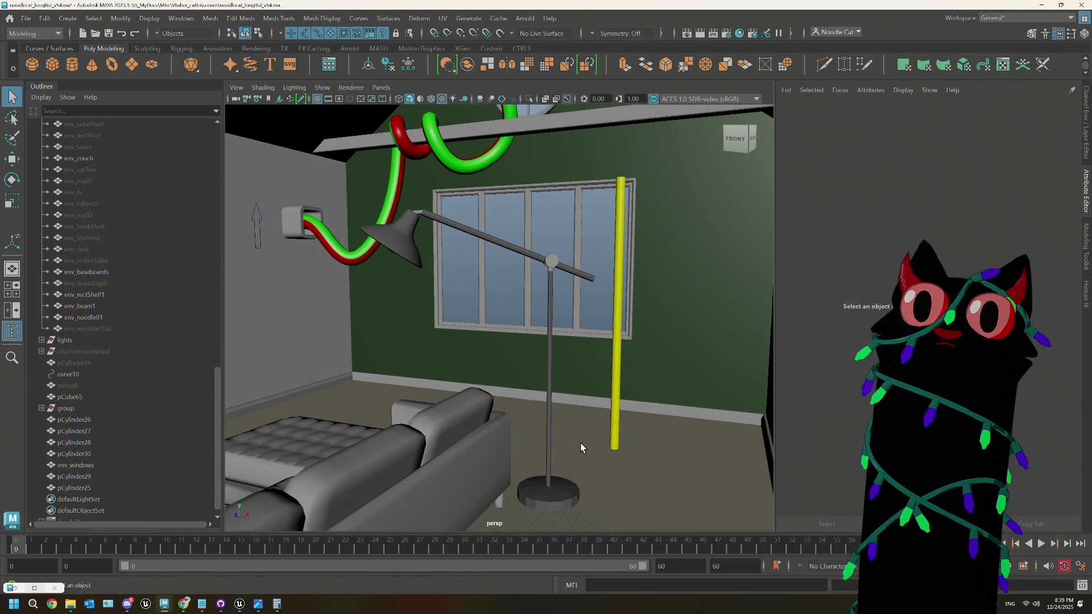
left_click(88, 422)
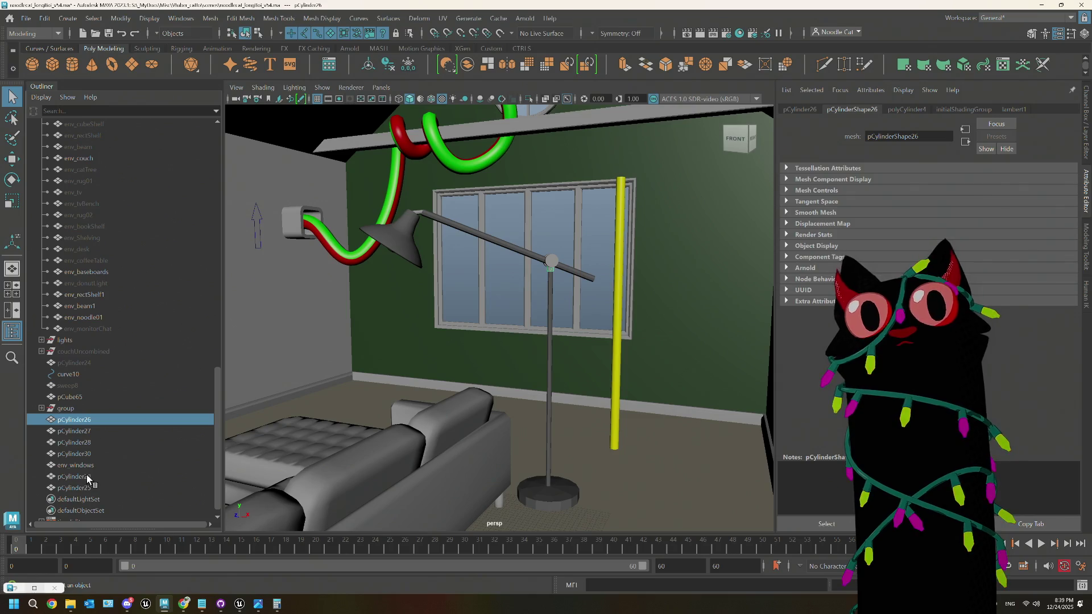
left_click(76, 466)
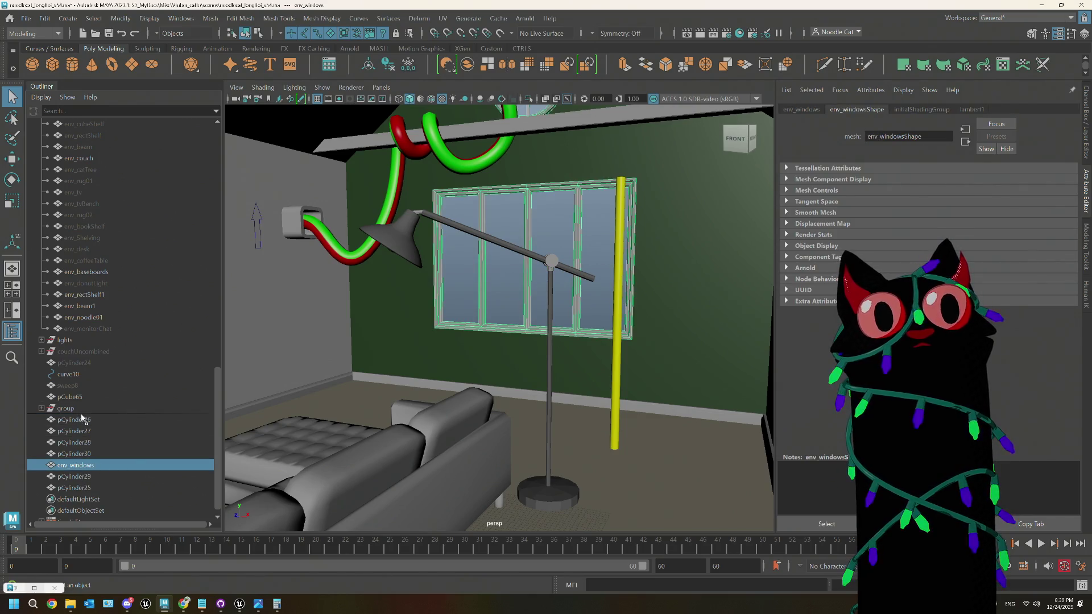
middle_click_drag(82, 419, 89, 421)
left_click_drag(91, 431, 97, 484)
mouse_move(400, 262)
left_mouse_down("alt")
mouse_move(414, 273)
mouse_move(398, 285)
mouse_move(393, 274)
mouse_move(408, 270)
left_mouse_up("alt")
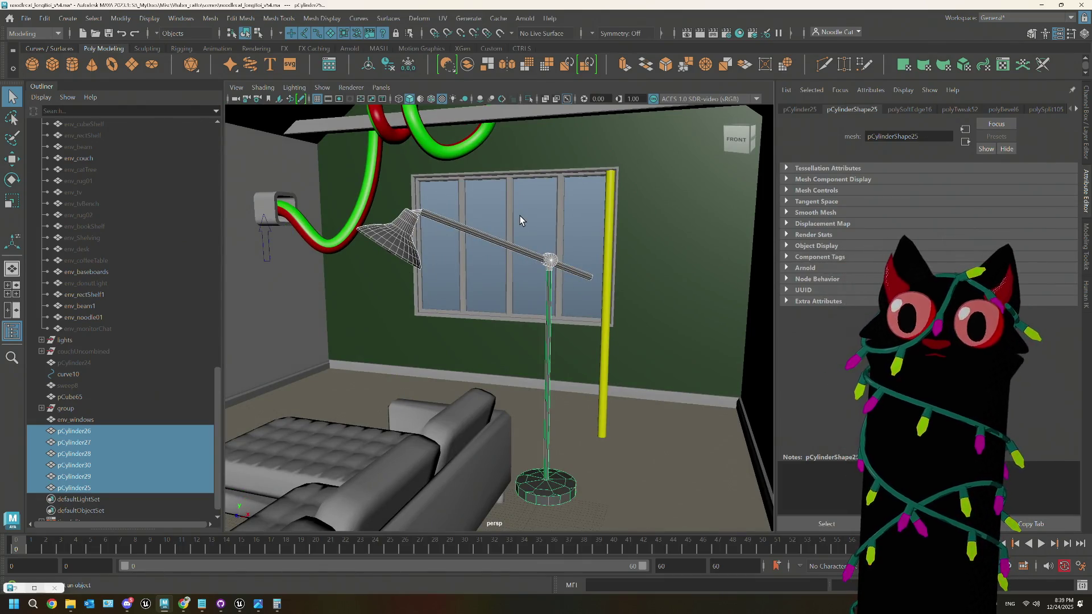
Step: Combine pCylinder25–30 into pCylinder31 and delete its history via Delete by Type
scroll(555, 270, "down", 5)
left_click_drag(555, 278, 519, 343, "alt")
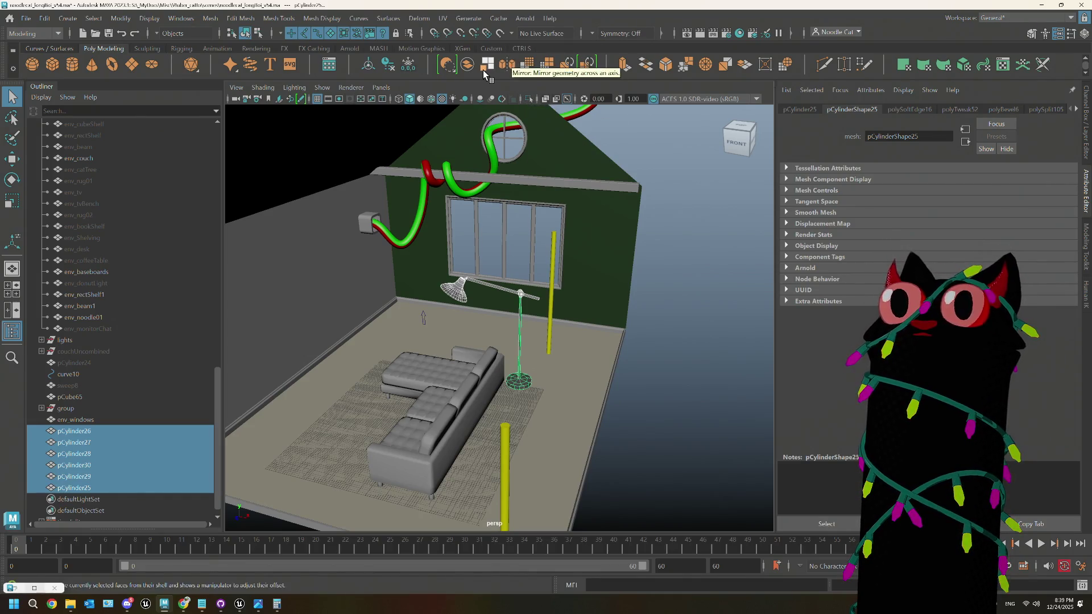
mouse_move(552, 294)
left_mouse_down("alt")
mouse_move(630, 298)
mouse_move(530, 317)
left_mouse_up("alt")
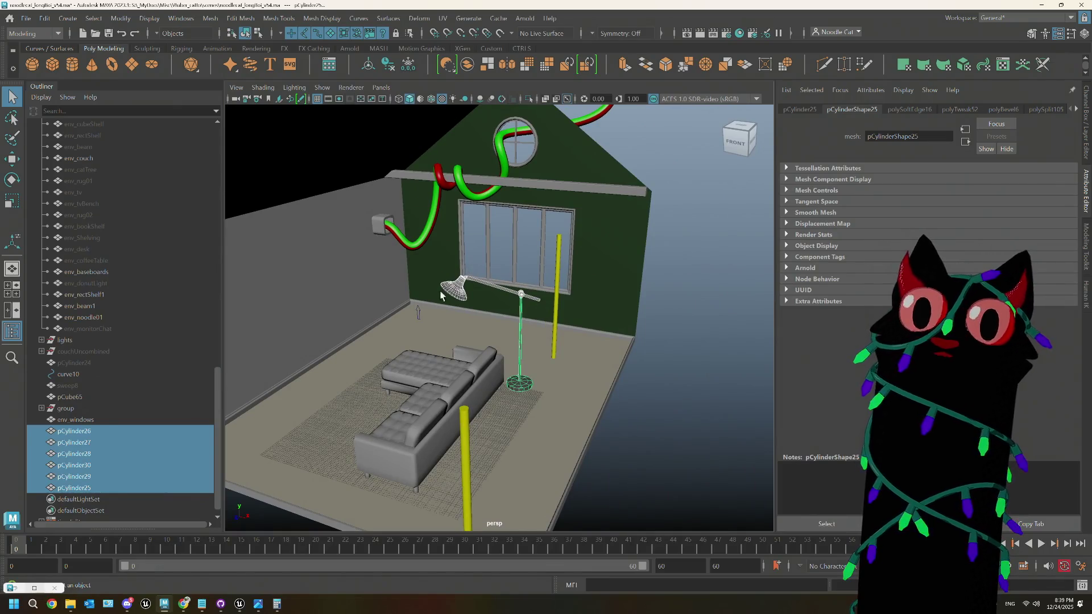
left_click(469, 67)
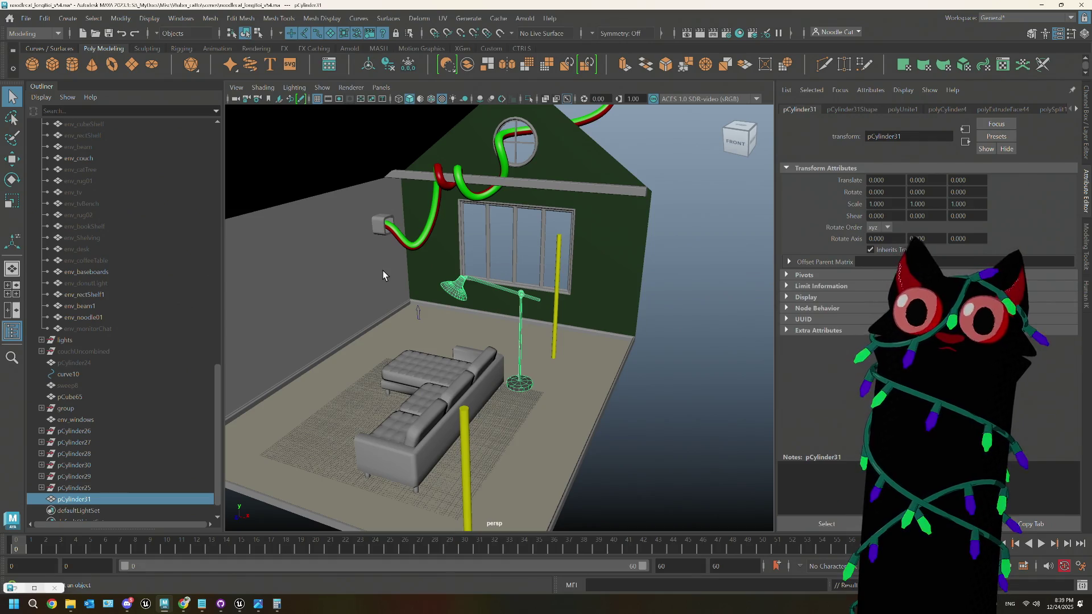
left_click(45, 18)
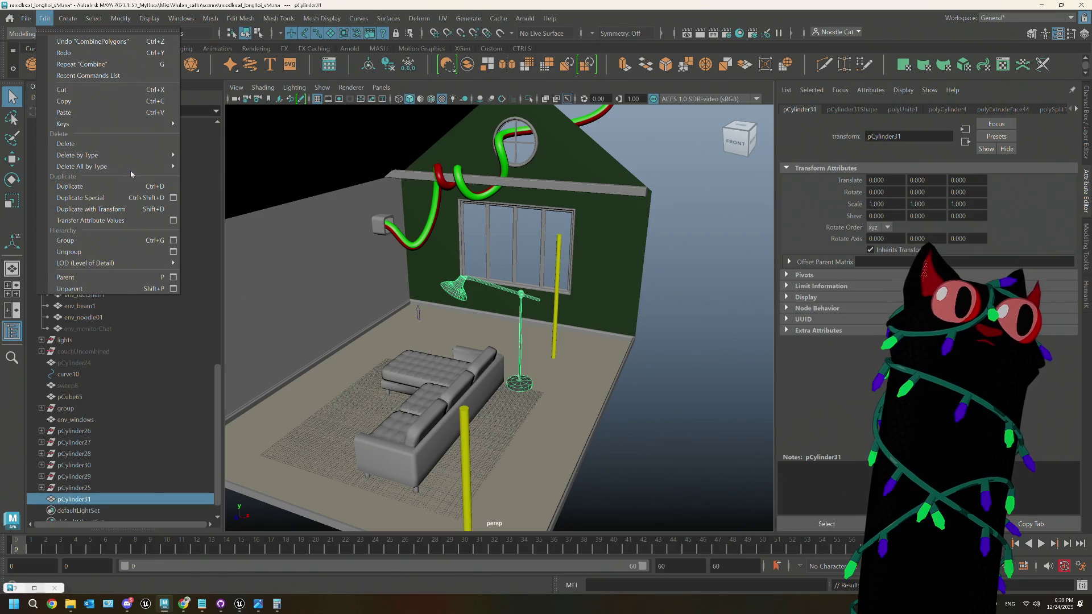
mouse_move(113, 155)
left_click(204, 155)
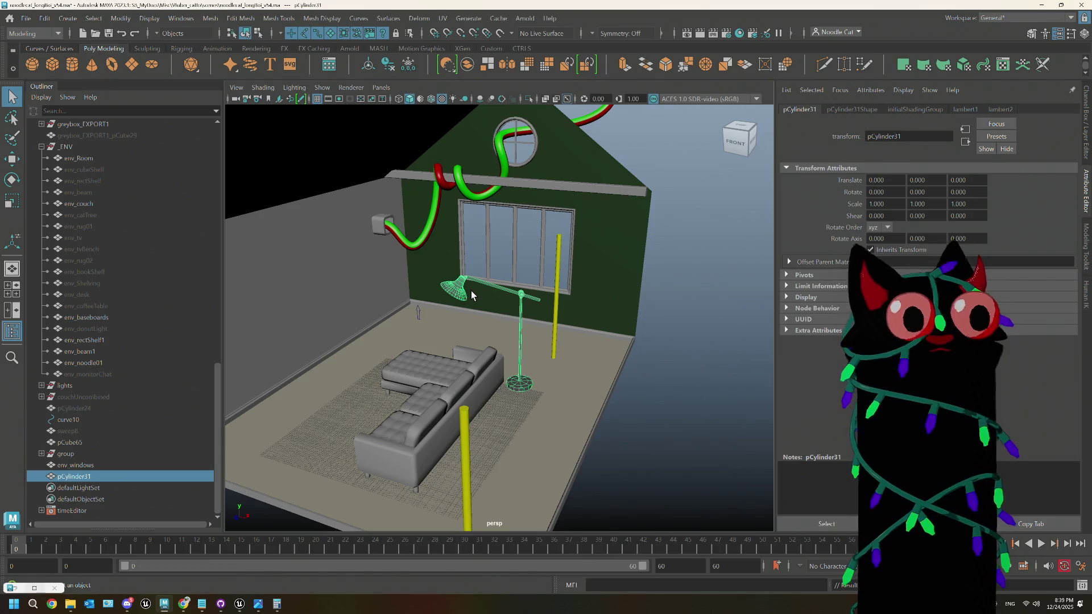
Step: Enter pivot edit mode and re-orient the lamp's pivot axes on the shade
key("w")
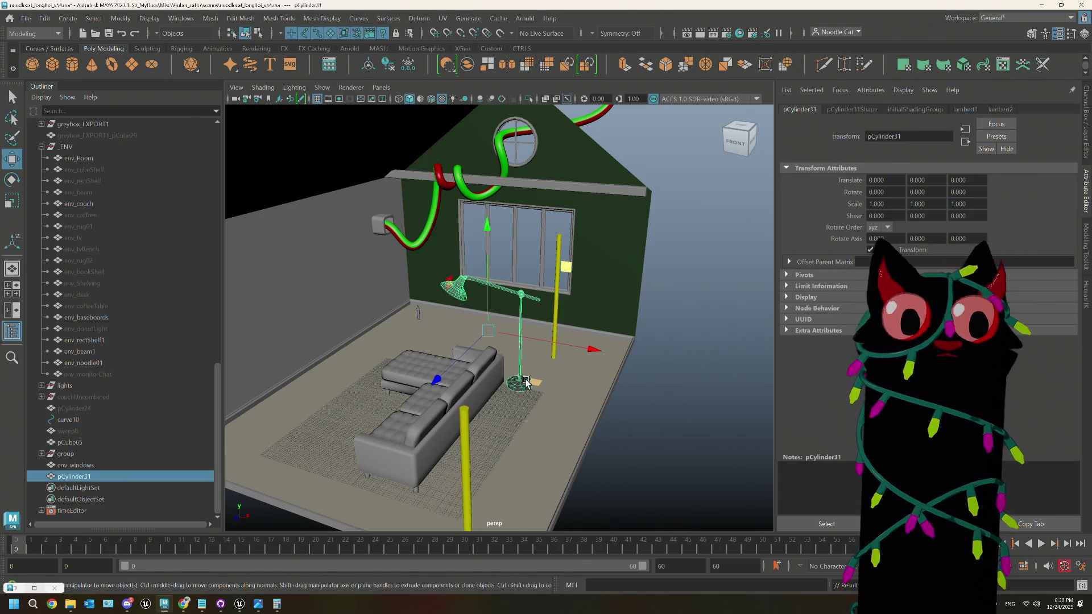
key("space")
key("space")
mouse_move(569, 256)
left_mouse_down("alt")
mouse_move(558, 296)
mouse_move(561, 372)
mouse_move(471, 215)
left_mouse_up("alt")
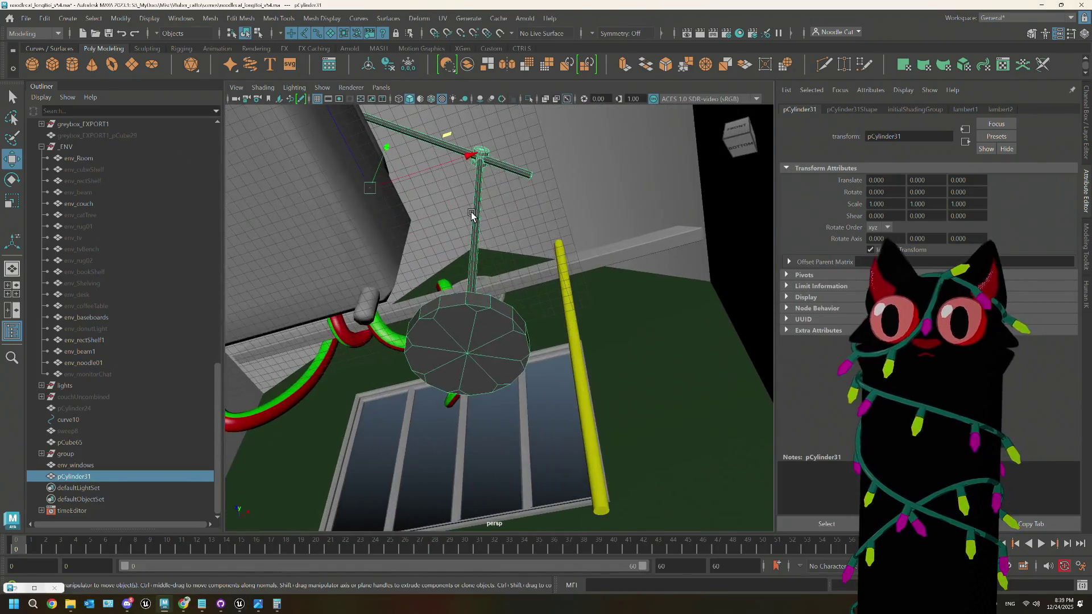
key("d")
left_click(467, 357)
left_click(500, 332)
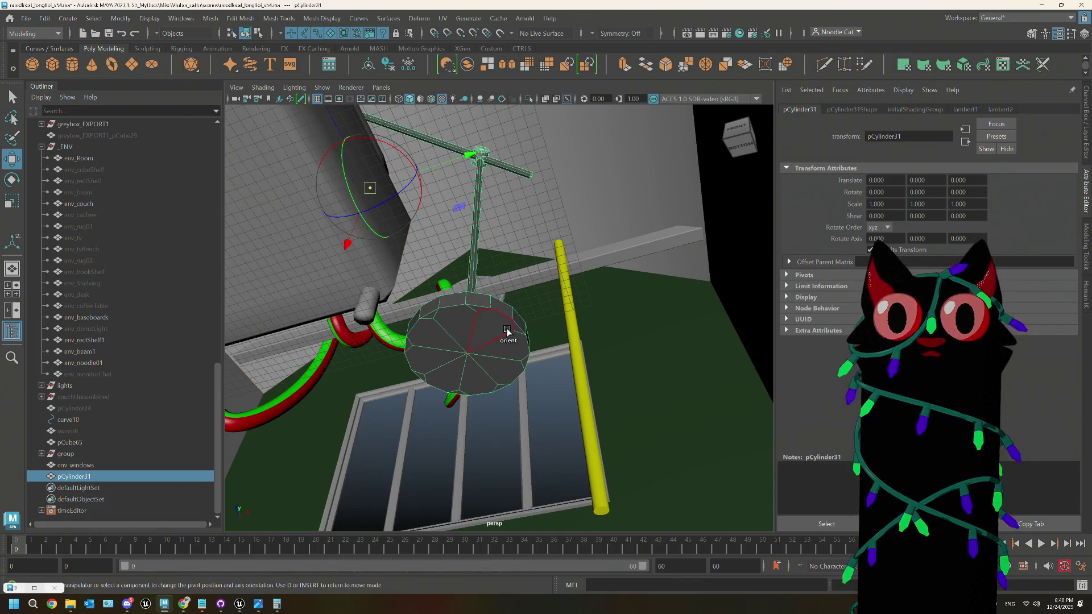
left_click(489, 303)
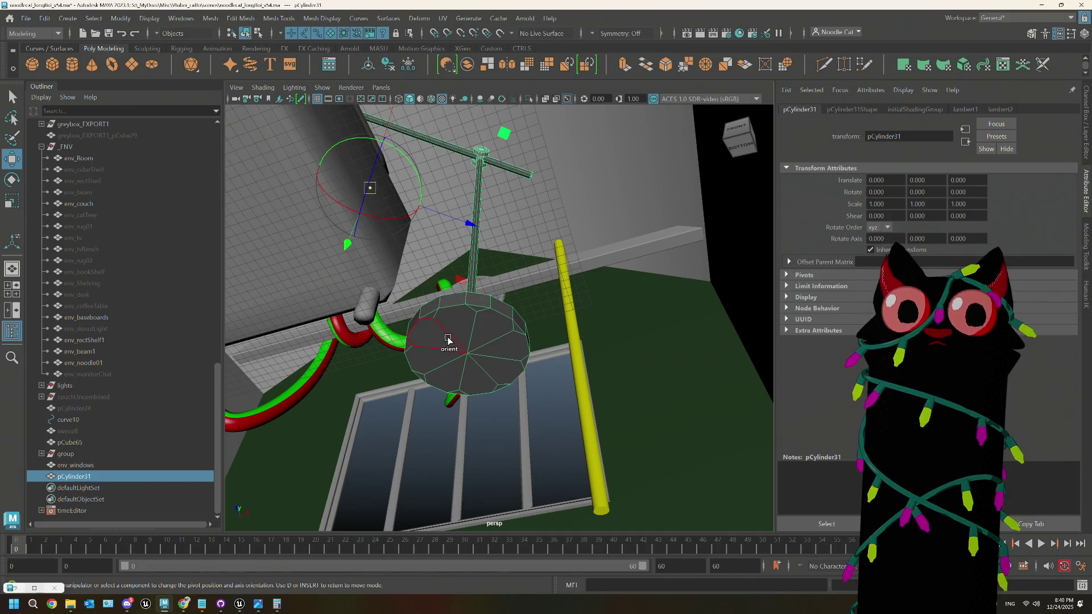
left_click(416, 298)
left_click(415, 299)
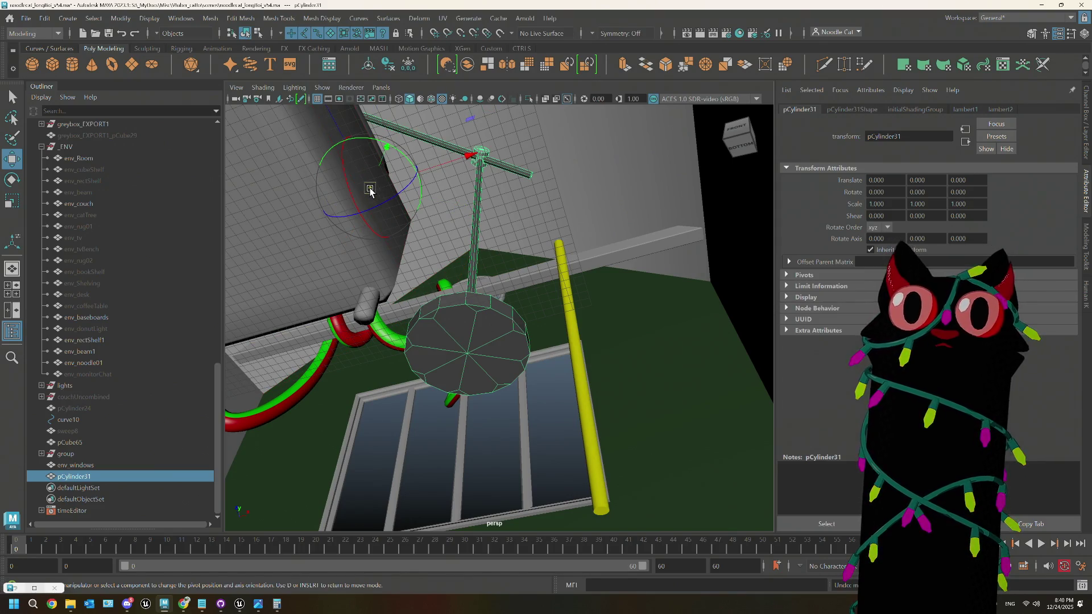
Step: With point snapping on, snap the lamp's pivot to the top of the shade
key("v")
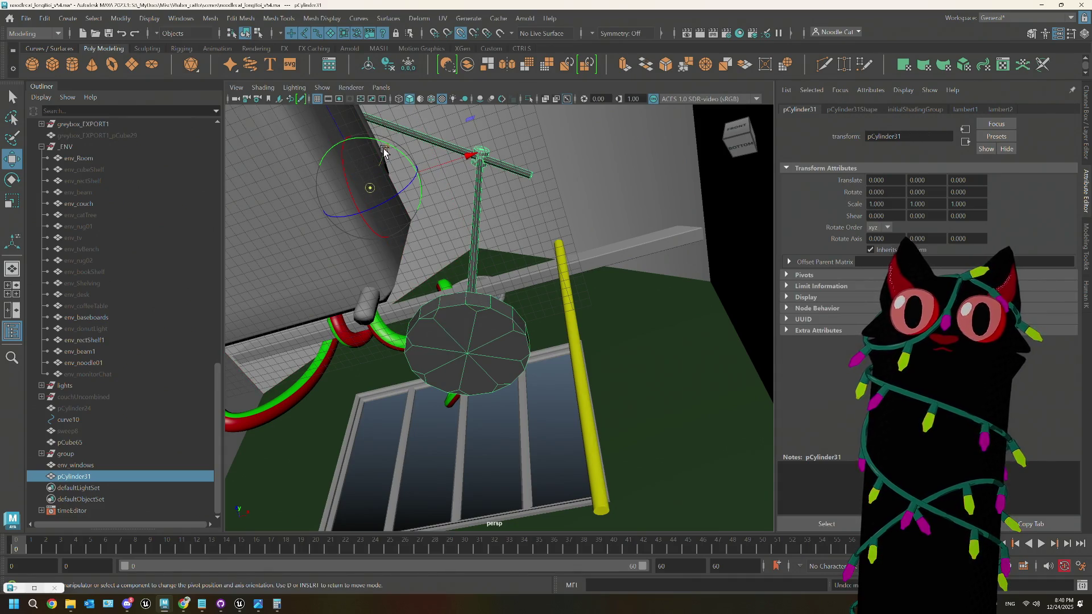
left_click_drag(384, 149, 312, 330)
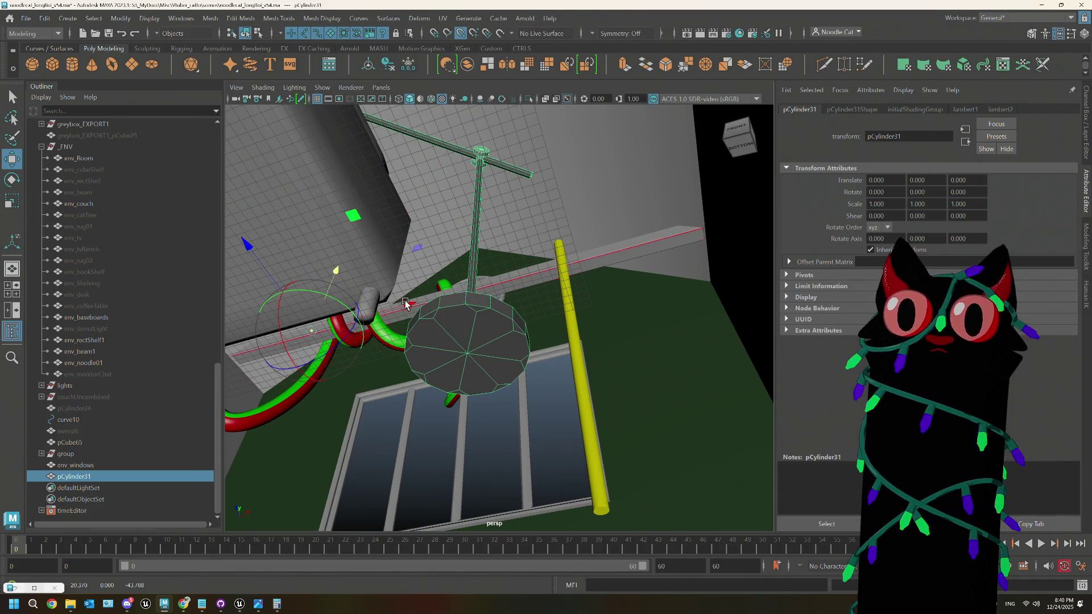
left_click(438, 296)
left_click(392, 214)
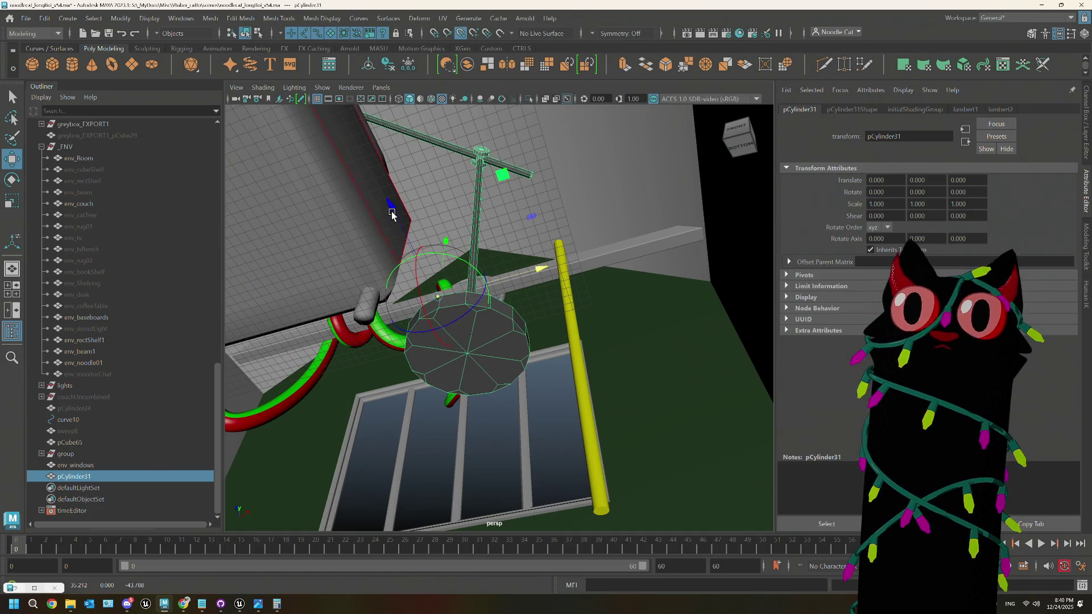
left_click(468, 354)
left_click(521, 363)
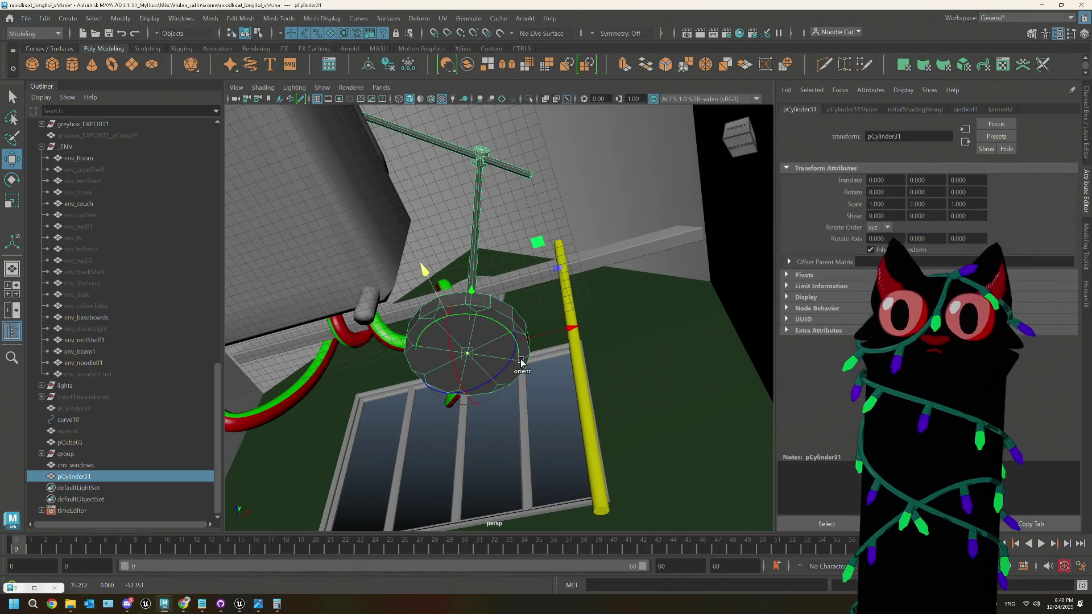
Step: Move the lamp with grid snapping to Translate -35.212, 0, 52.351
mouse_move(524, 358)
left_mouse_down("alt")
mouse_move(523, 395)
mouse_move(503, 398)
mouse_move(553, 373)
mouse_move(541, 383)
mouse_move(553, 358)
mouse_move(503, 338)
left_mouse_up("alt")
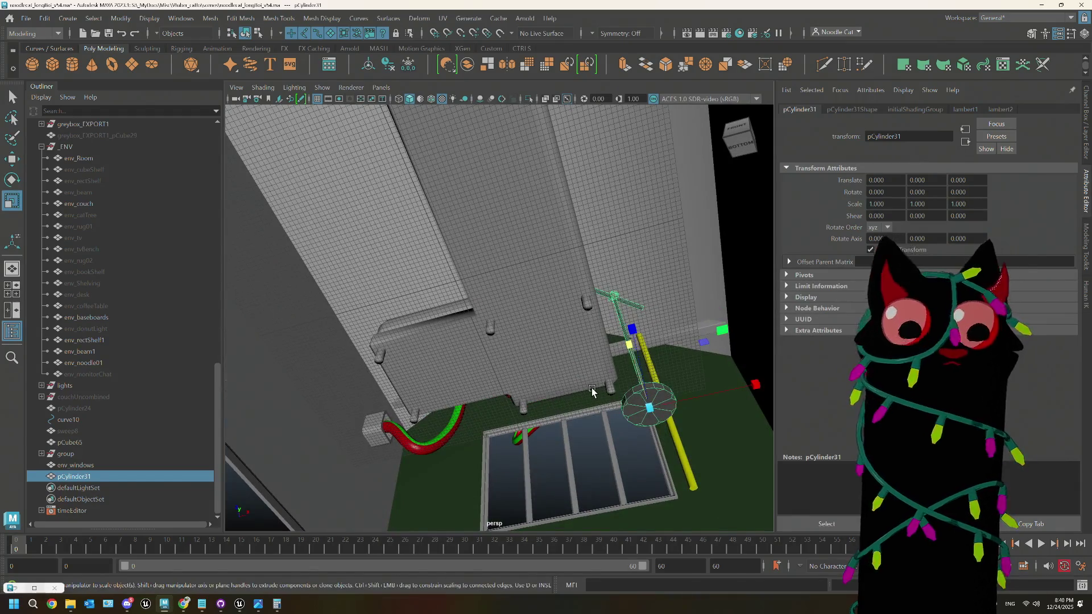
key("w")
key("x")
mouse_move(655, 411)
left_mouse_down()
mouse_move(434, 276)
mouse_move(463, 264)
mouse_move(456, 281)
left_mouse_up()
mouse_move(520, 319)
left_mouse_down("alt")
mouse_move(459, 310)
mouse_move(416, 372)
mouse_move(531, 288)
mouse_move(459, 285)
mouse_move(466, 261)
mouse_move(466, 324)
mouse_move(481, 370)
left_mouse_up("alt")
Step: Select pCylinder31 in the Outliner and delete its construction history
right_click_drag(482, 370, 476, 324, "alt")
mouse_move(477, 324)
left_mouse_down("alt")
mouse_move(549, 324)
mouse_move(578, 339)
mouse_move(586, 358)
left_mouse_up("alt")
right_click_drag(586, 358, 668, 296, "alt")
left_click(658, 298)
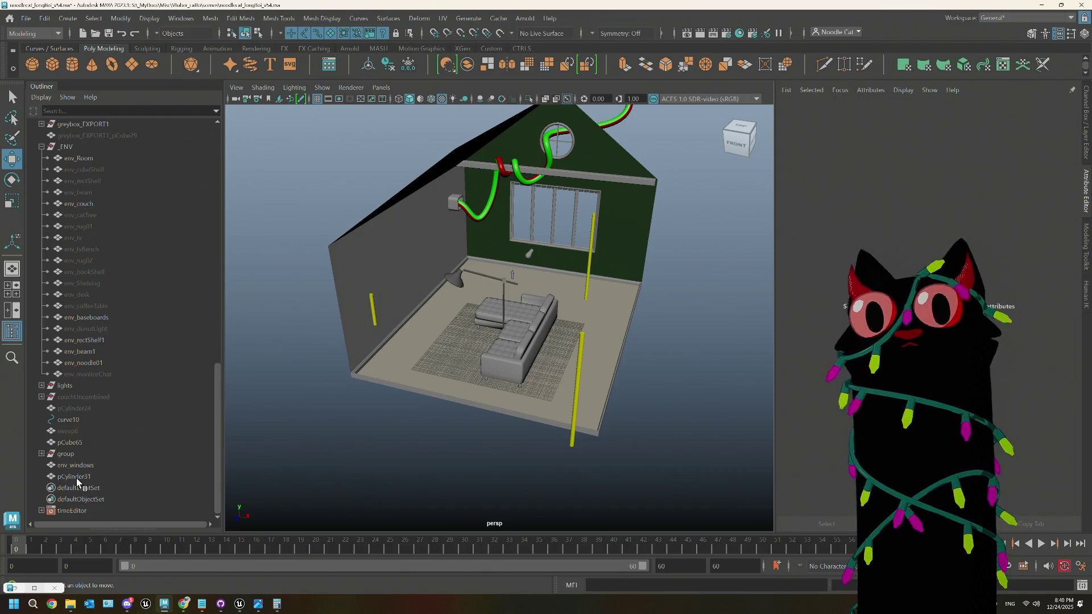
left_click(75, 477)
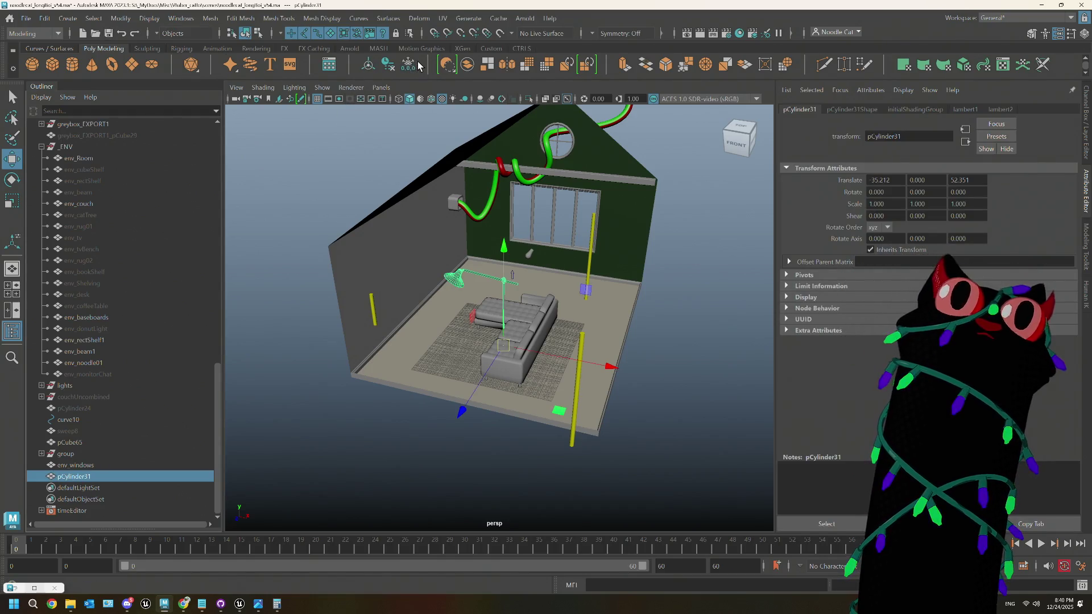
left_click(45, 18)
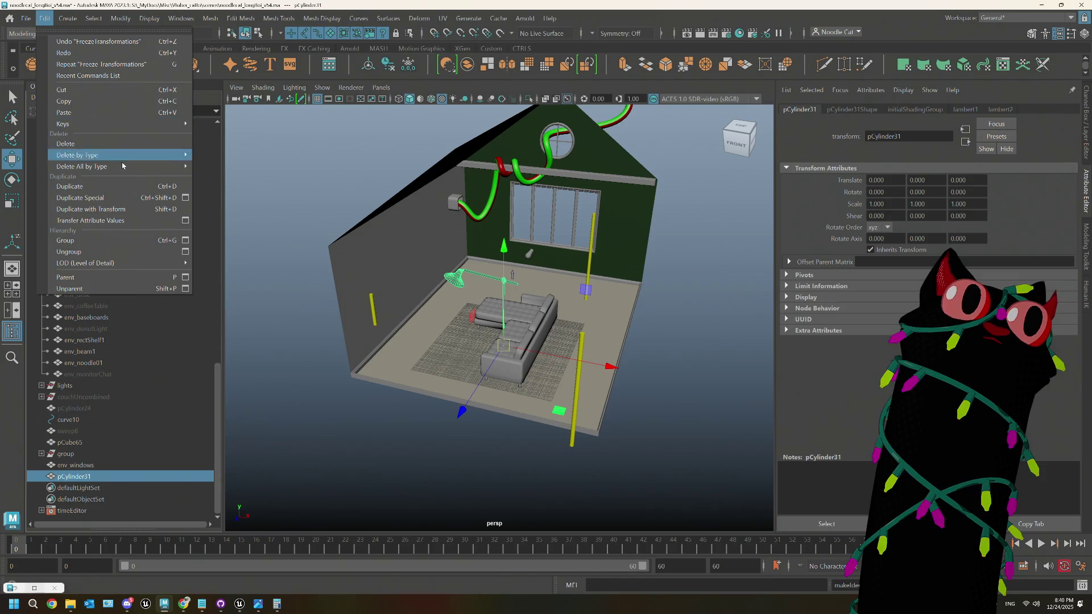
mouse_move(123, 159)
left_click(222, 166)
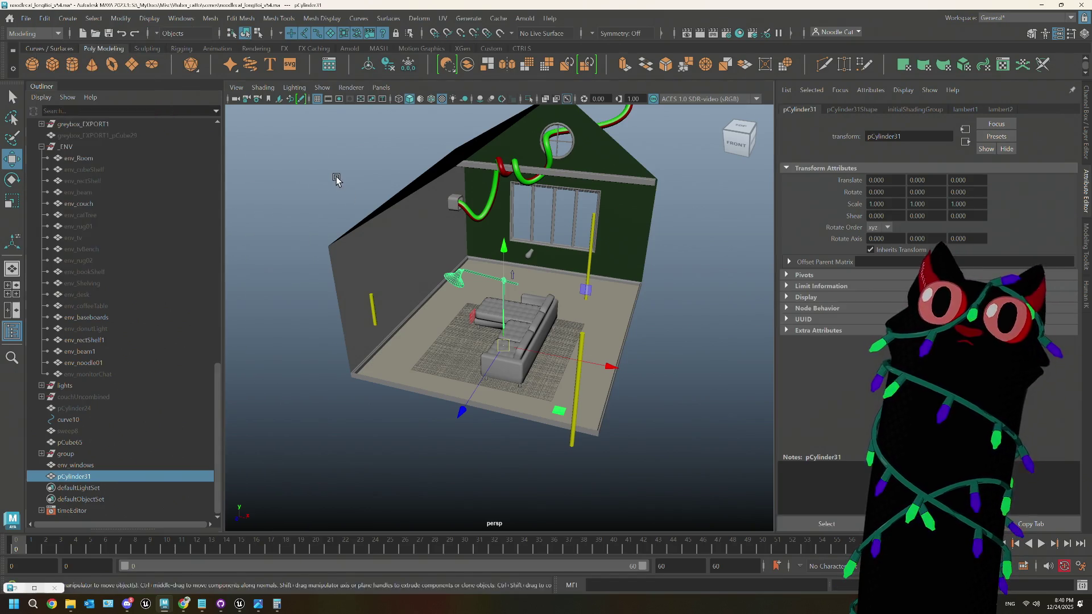
Step: Rename pCylinder31 to env_floorLamp
left_click(338, 179)
double_click(74, 477)
type("env_floorLamp")
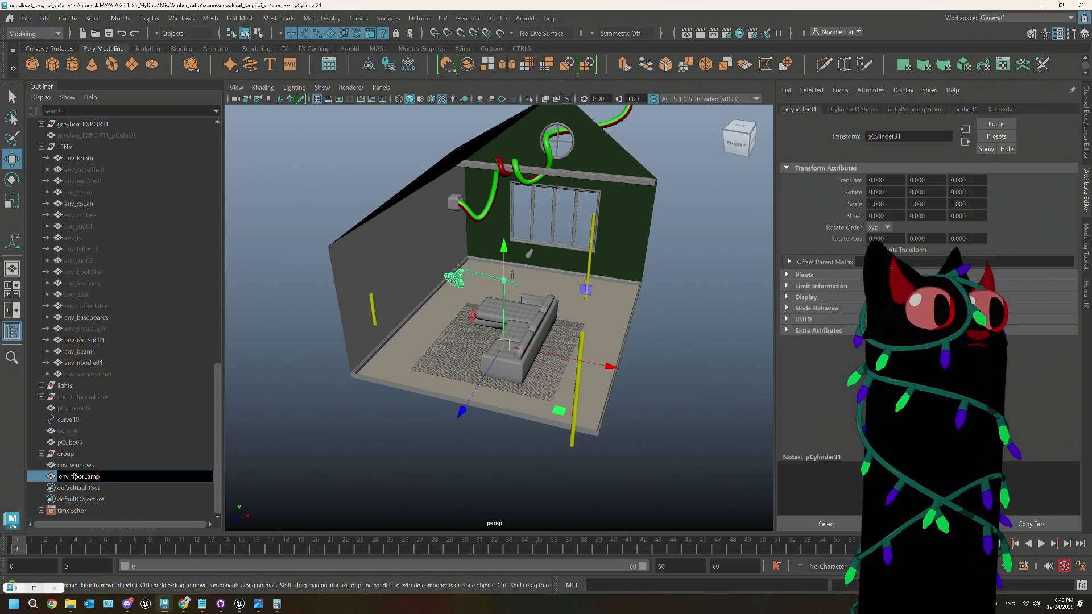
key("Return")
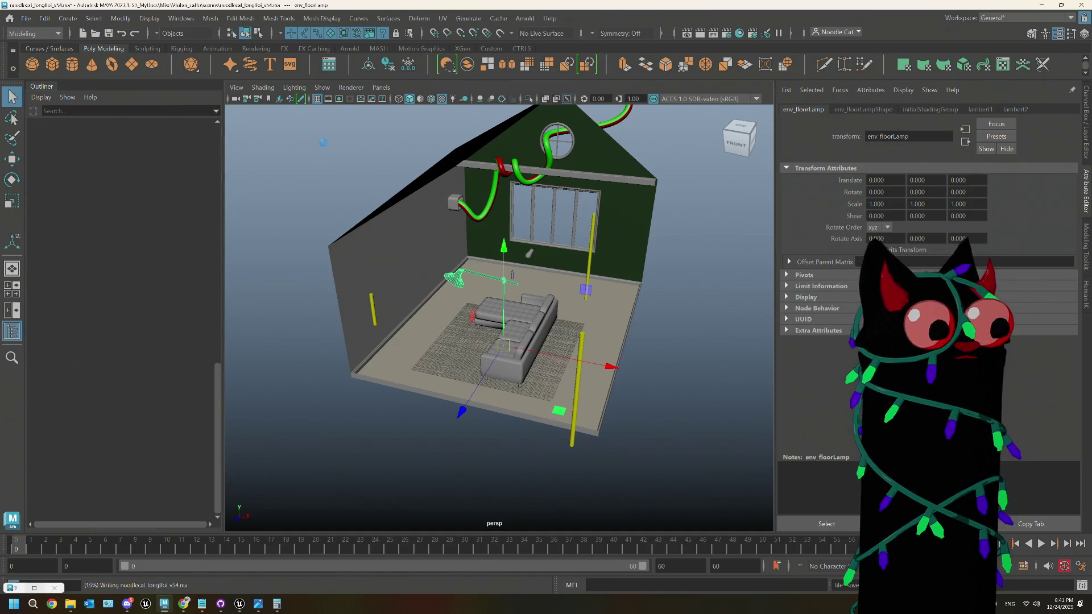
left_click(26, 18)
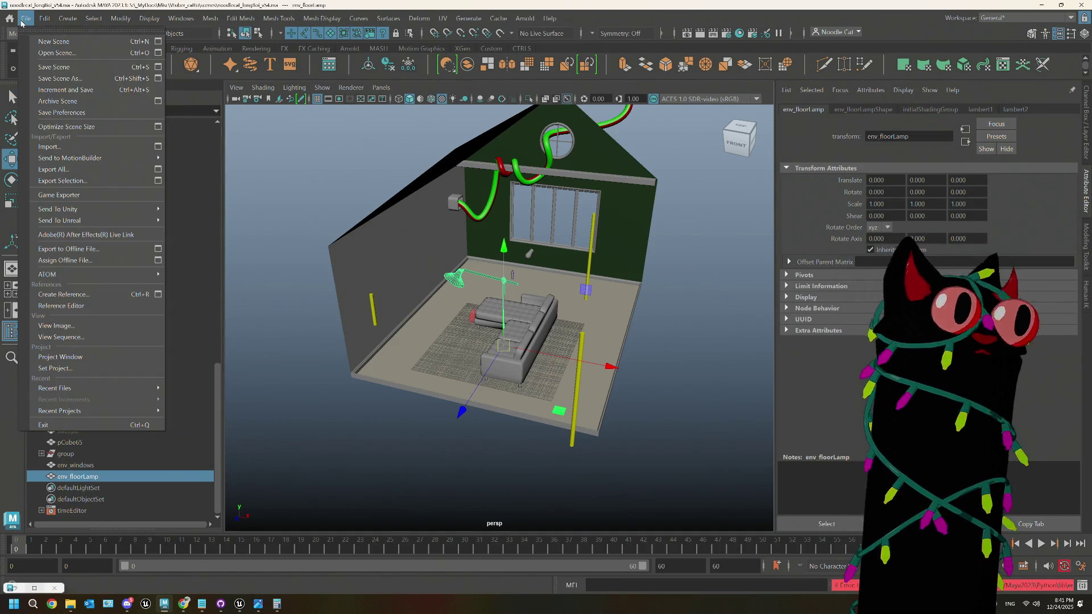
Step: Export the selected lamp as noodlecat_env_floorLamp.fbx, then go to Unreal
left_click(74, 180)
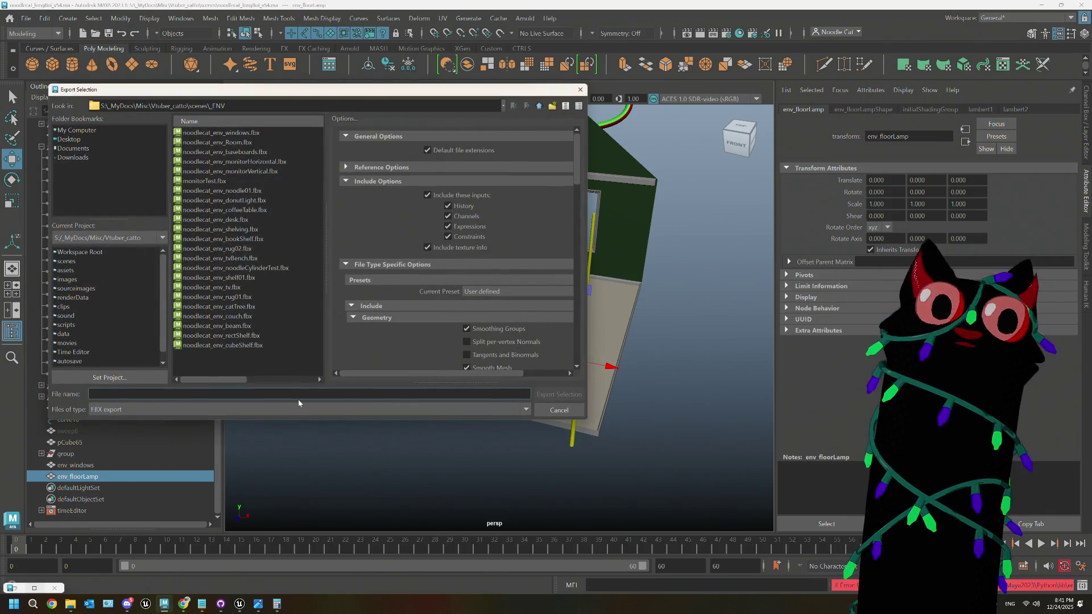
type("noodlecat")
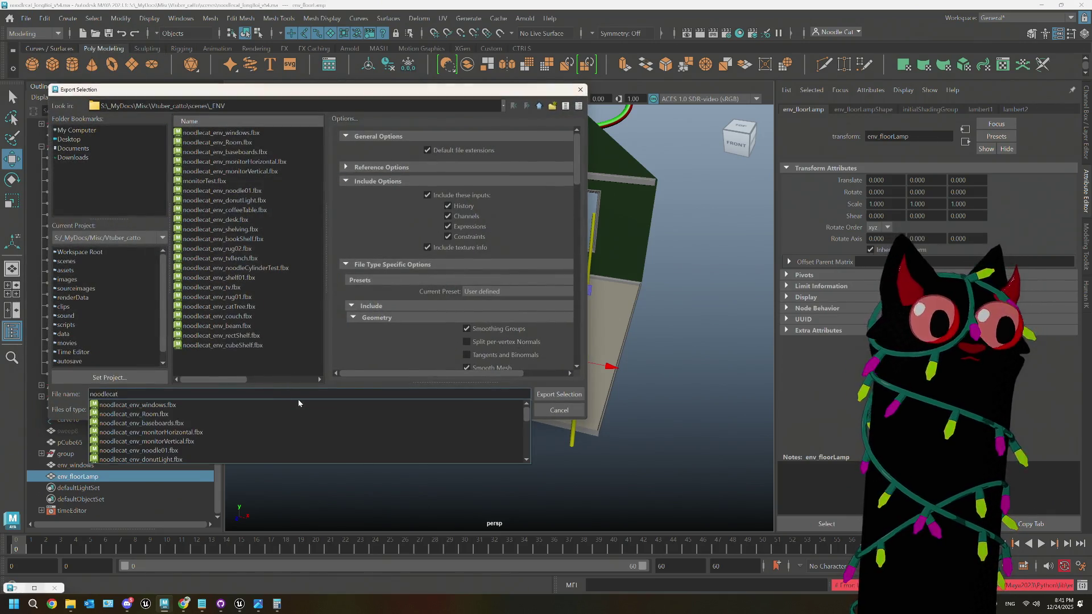
type("_env")
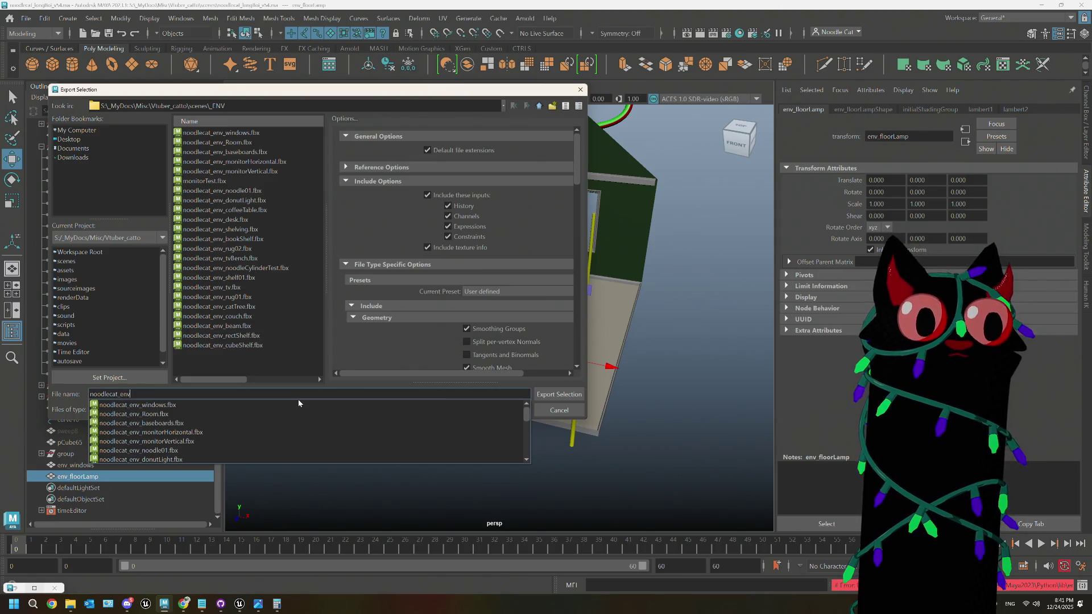
type("_floorLamp")
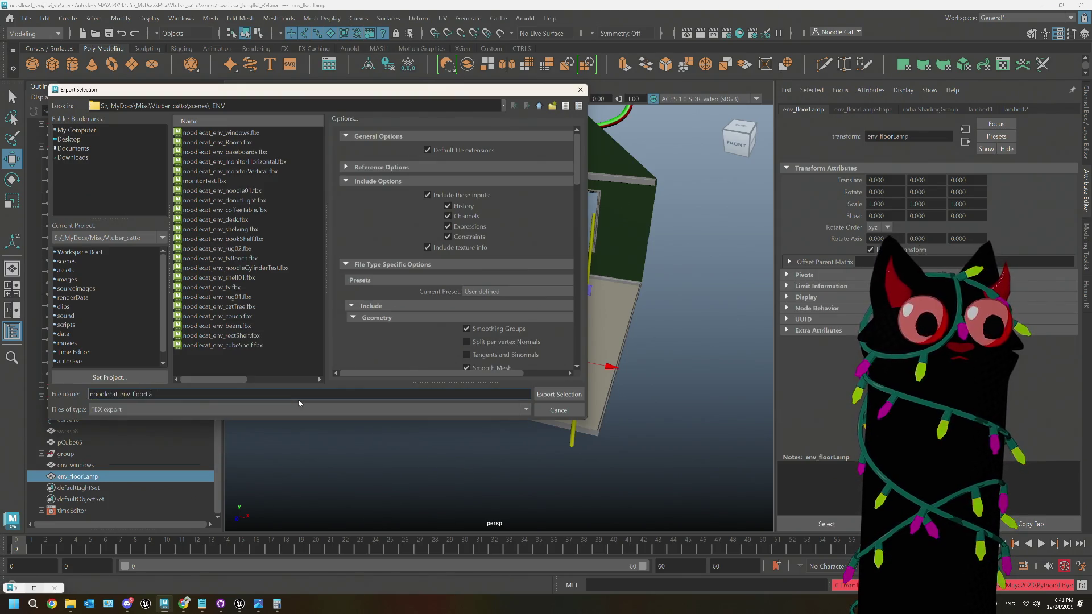
left_click(557, 395)
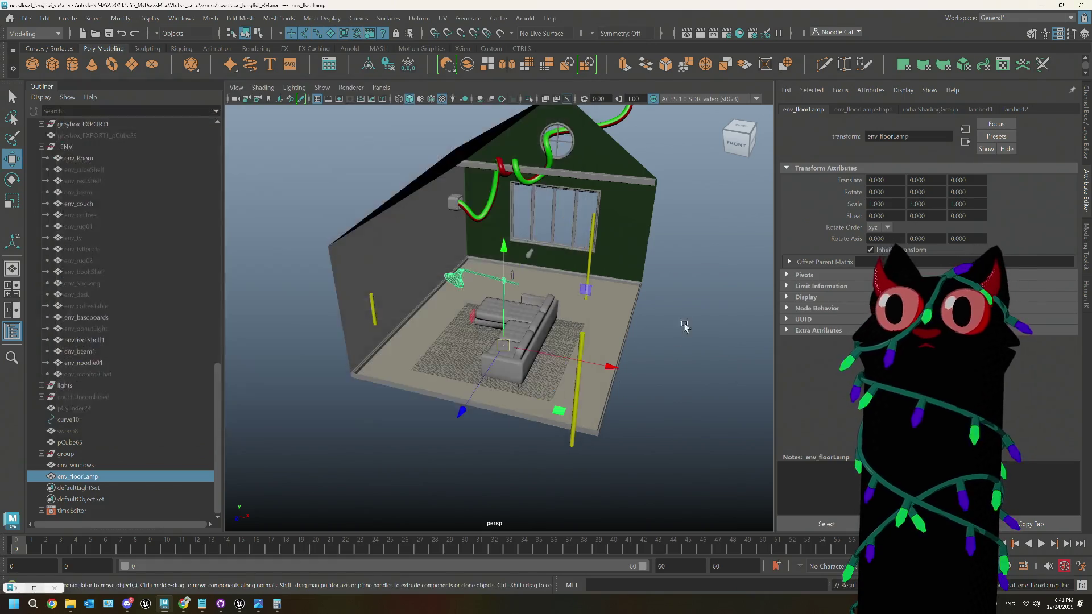
mouse_move(235, 607)
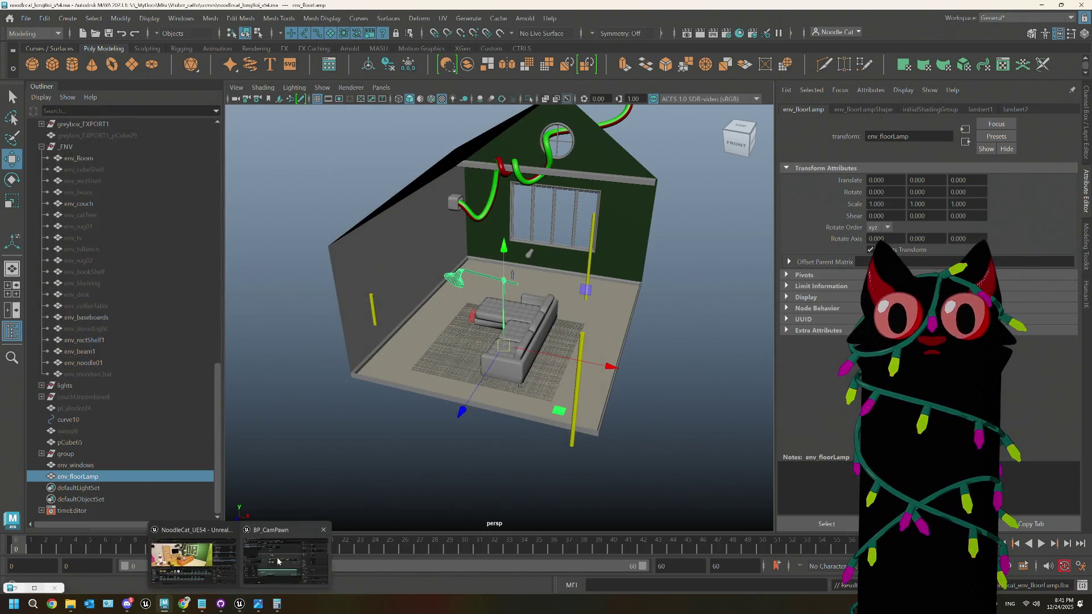
left_click(194, 563)
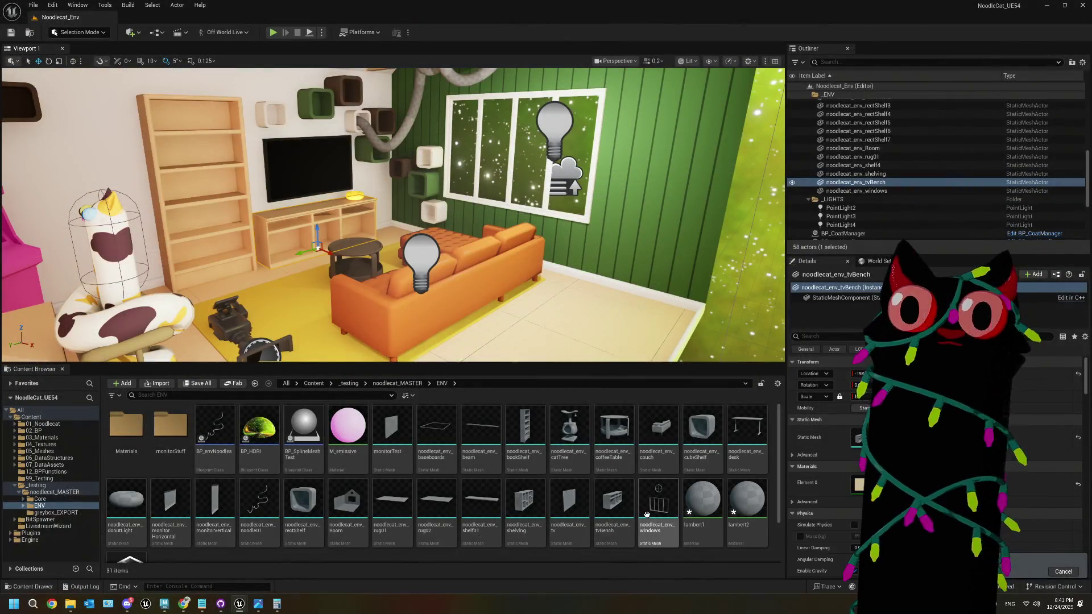
Step: Drop the noodlecat_env_floorLamp mesh beside the TV shelf and check the rug, monitor, backdrop and camera actors
mouse_move(224, 499)
left_mouse_down()
mouse_move(299, 501)
mouse_move(550, 279)
left_mouse_up()
mouse_move(608, 306)
left_mouse_down()
mouse_move(546, 289)
mouse_move(347, 307)
mouse_move(302, 323)
left_mouse_up()
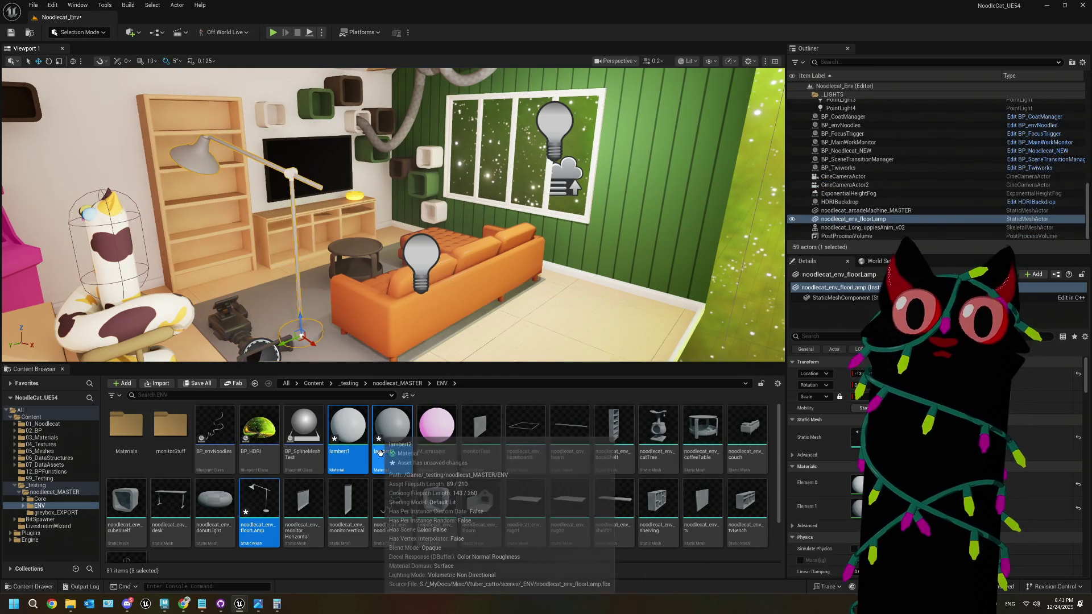
left_click(470, 452)
left_click(512, 284)
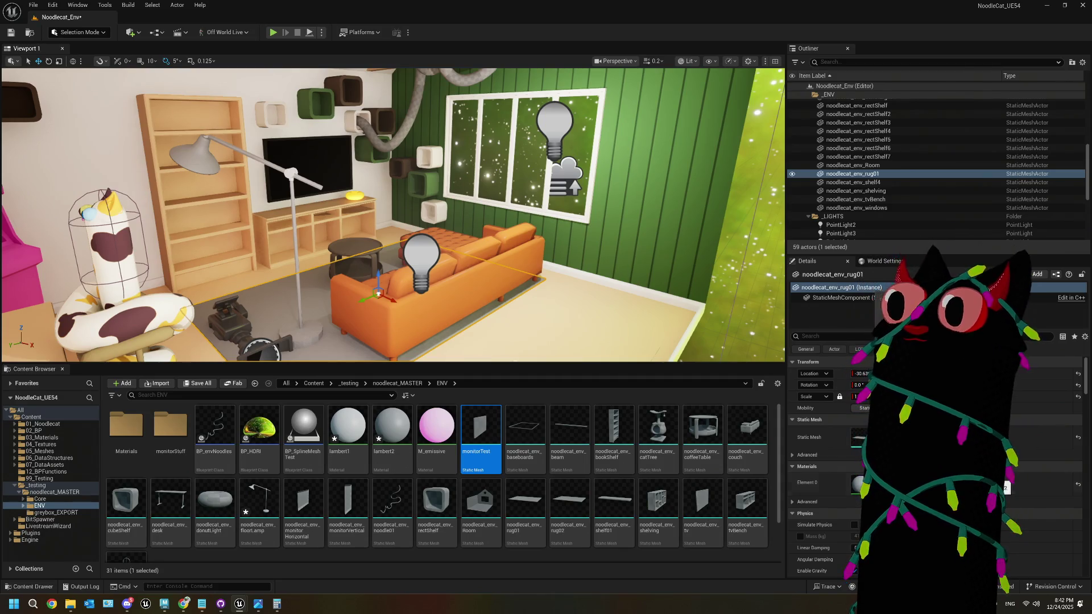
left_click(766, 288)
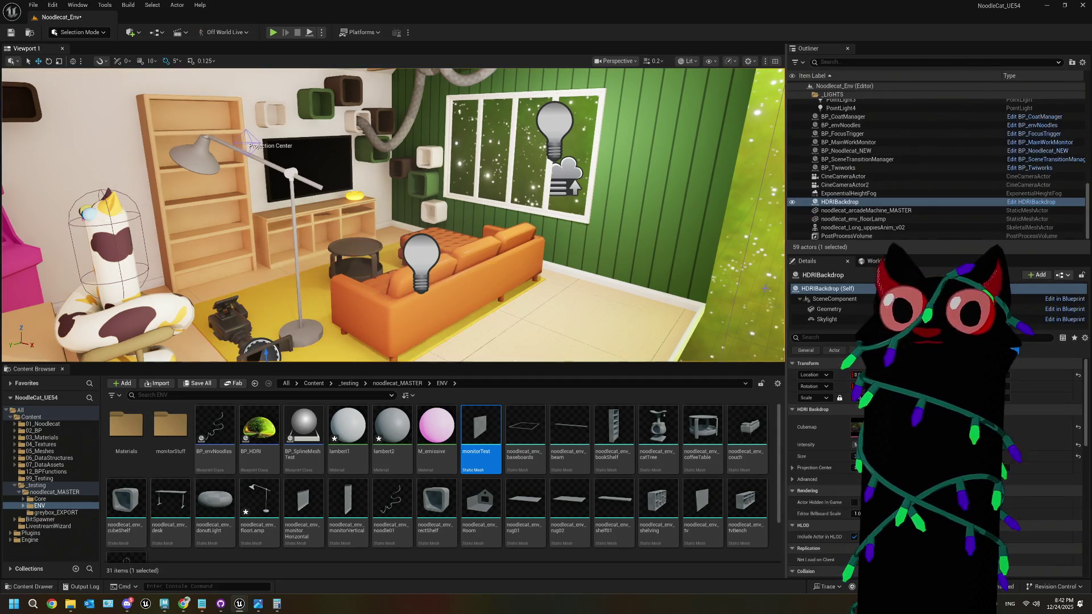
left_click(311, 331)
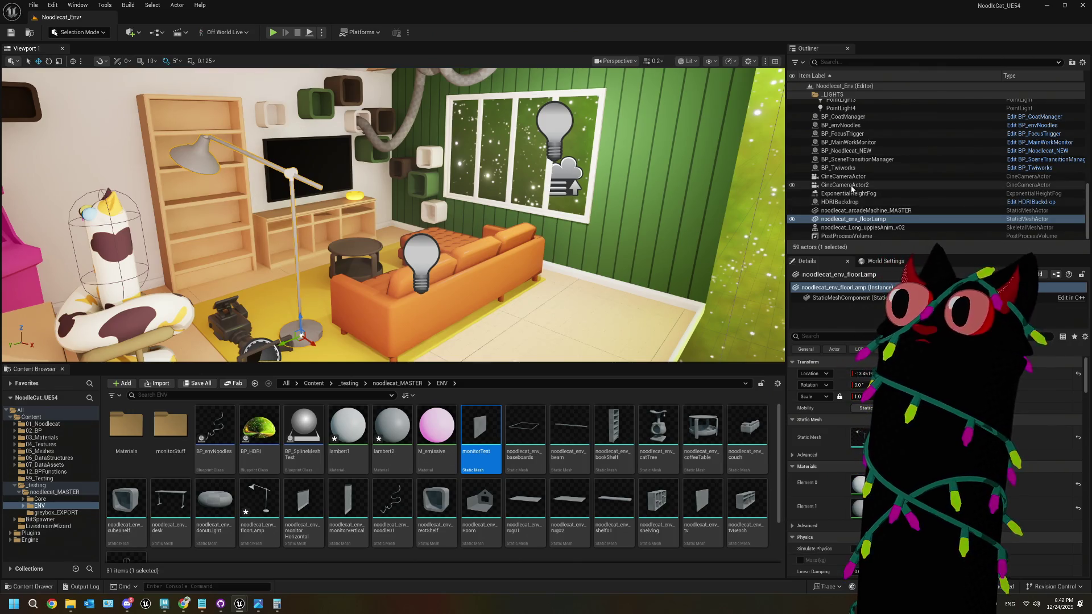
left_click(843, 177)
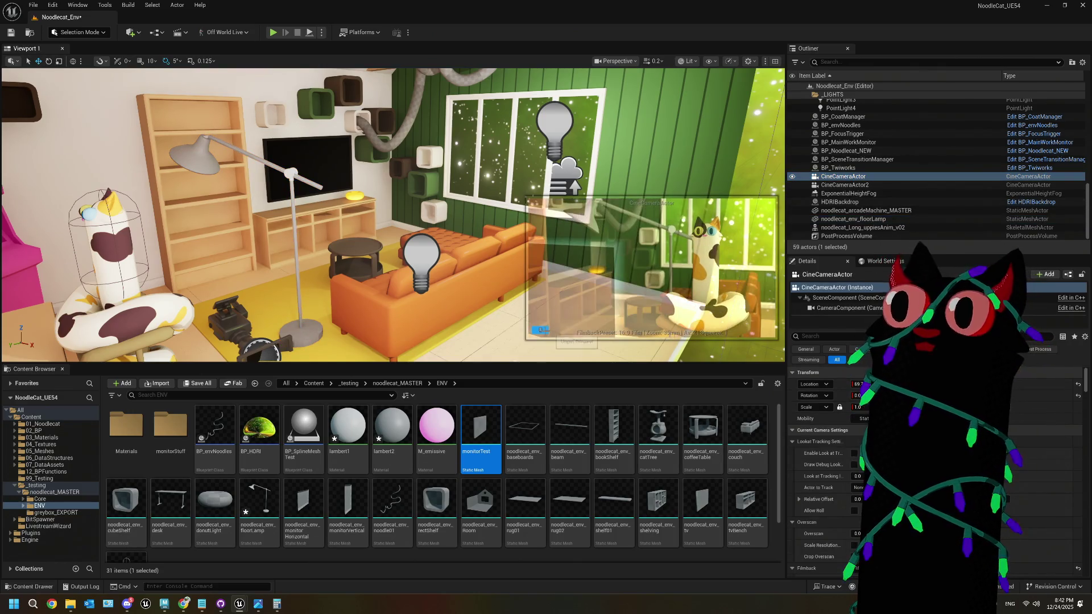
left_click(315, 328)
mouse_move(315, 328)
right_mouse_down()
mouse_move(278, 318)
mouse_move(328, 311)
right_mouse_up()
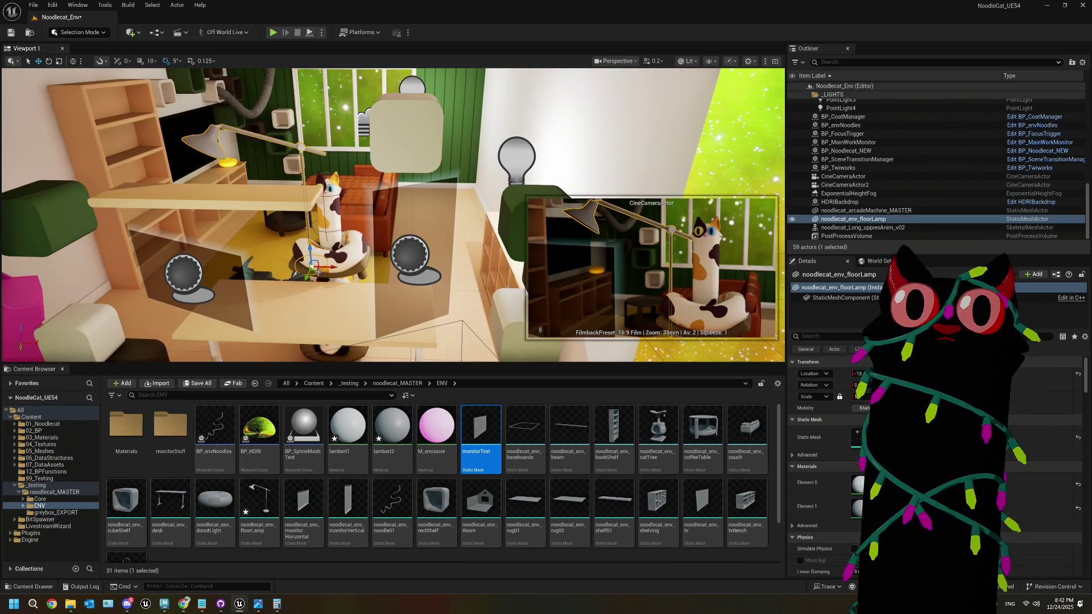
Step: Slide the floor lamp to the back wall and further right beside the couch
left_click_drag(315, 269, 413, 202)
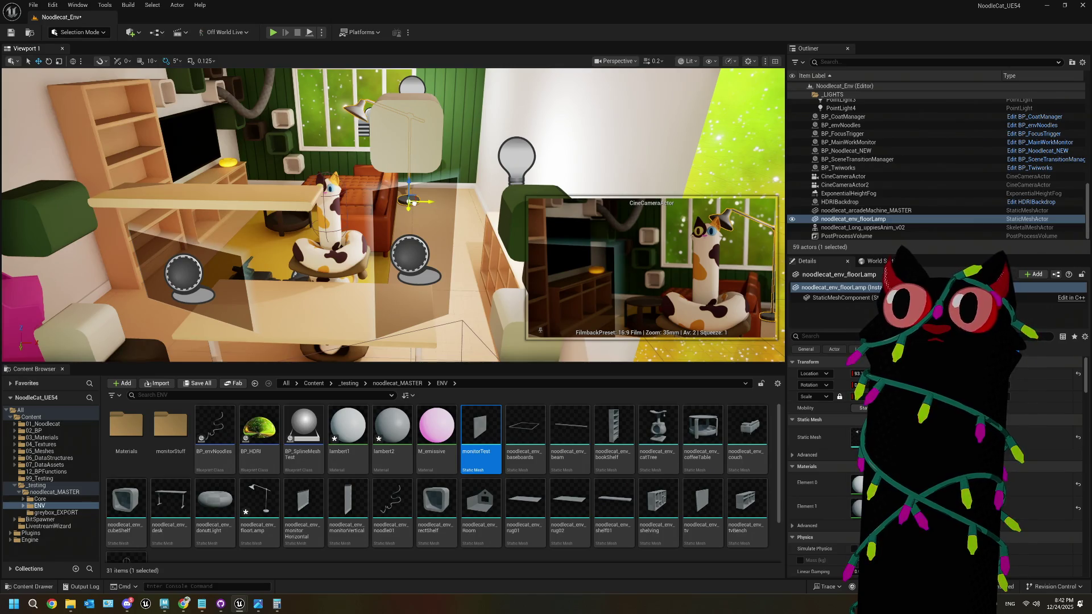
right_click_drag(453, 210, 465, 208)
right_click_drag(353, 245, 352, 245)
right_click_drag(270, 246, 270, 246)
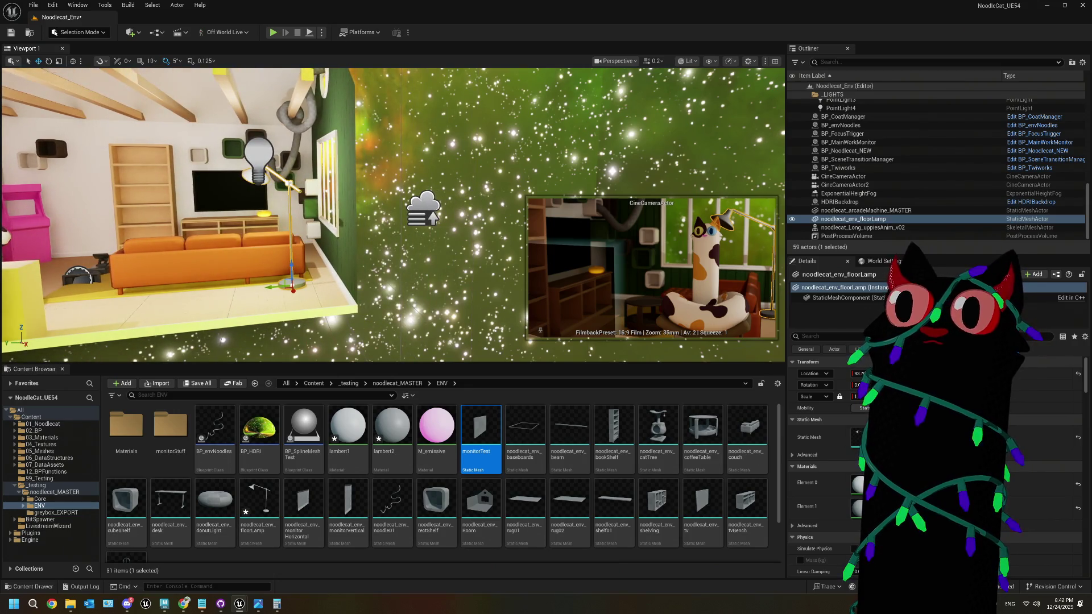
mouse_move(267, 286)
left_mouse_down()
mouse_move(301, 283)
mouse_move(268, 288)
mouse_move(295, 291)
left_mouse_up()
right_click_drag(294, 291, 347, 275)
key("alt+Tab")
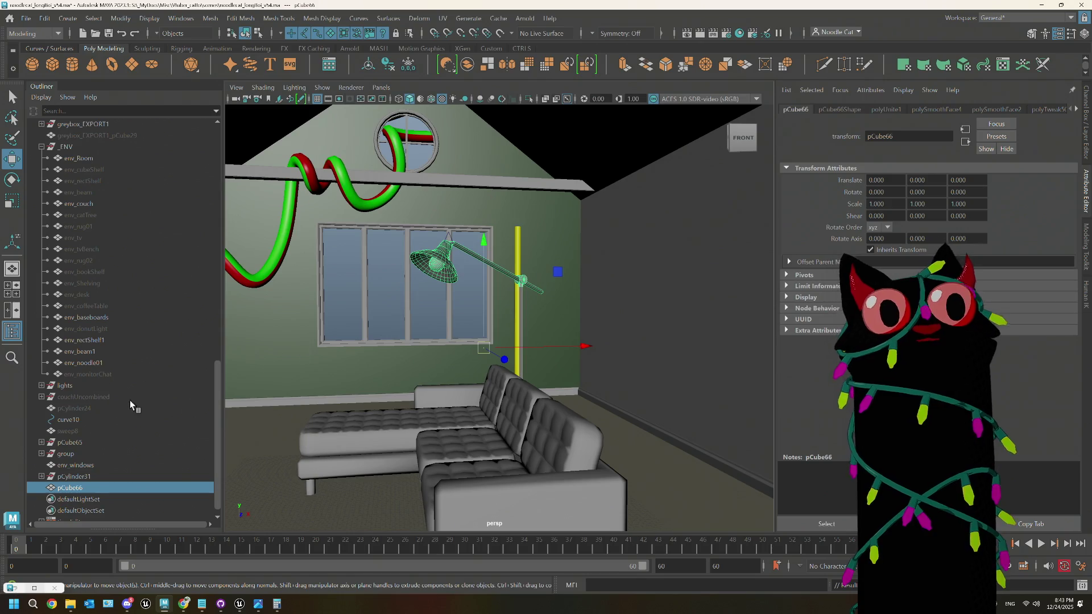
Step: Delete pCube66's history, set its pivot at the disc base, and move it into place
left_click(49, 21)
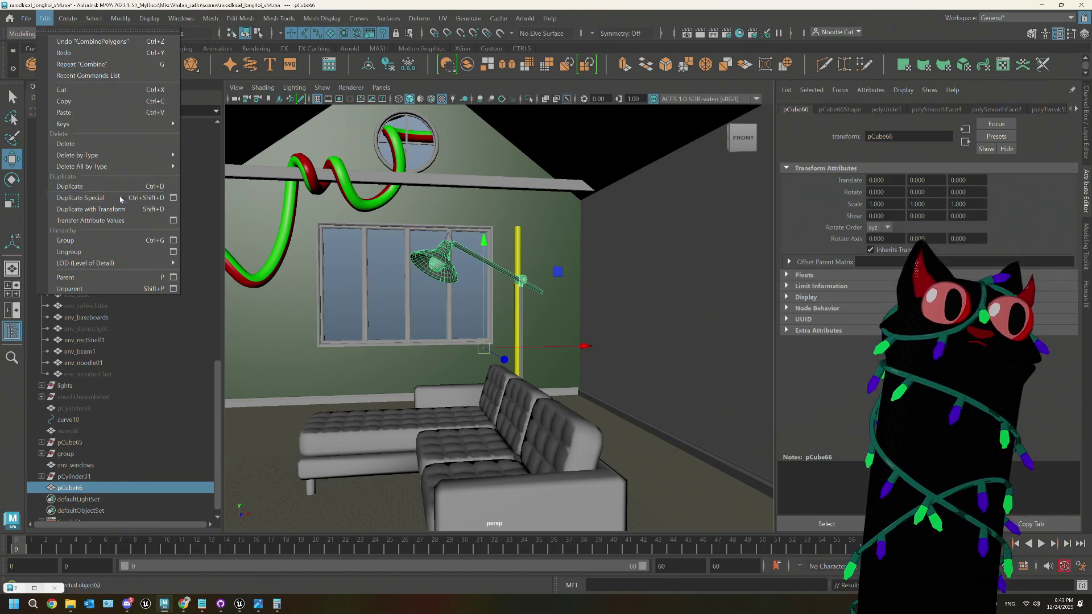
mouse_move(114, 155)
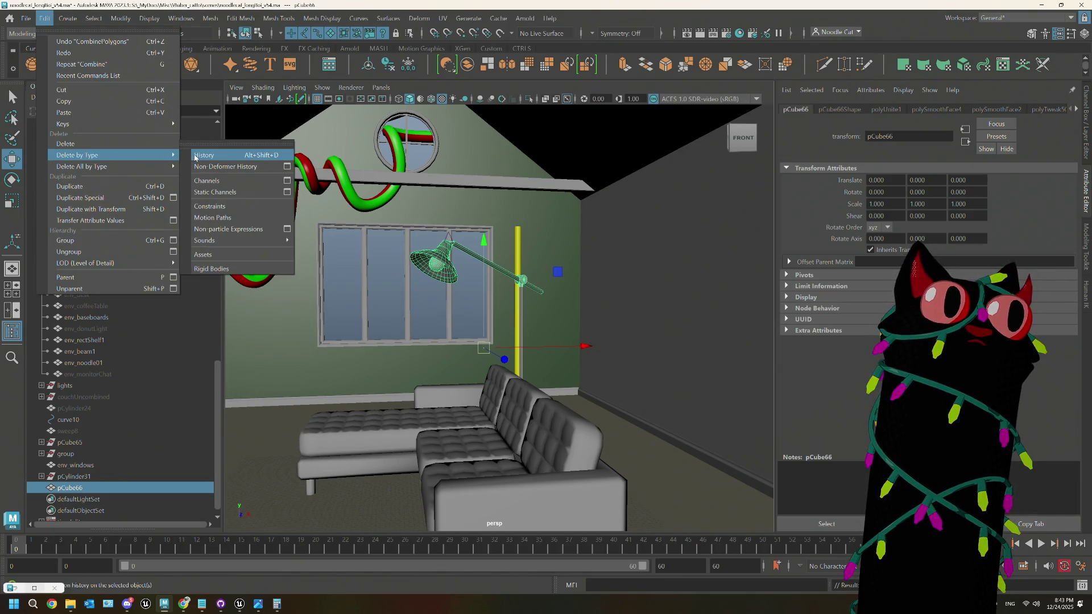
left_click(203, 156)
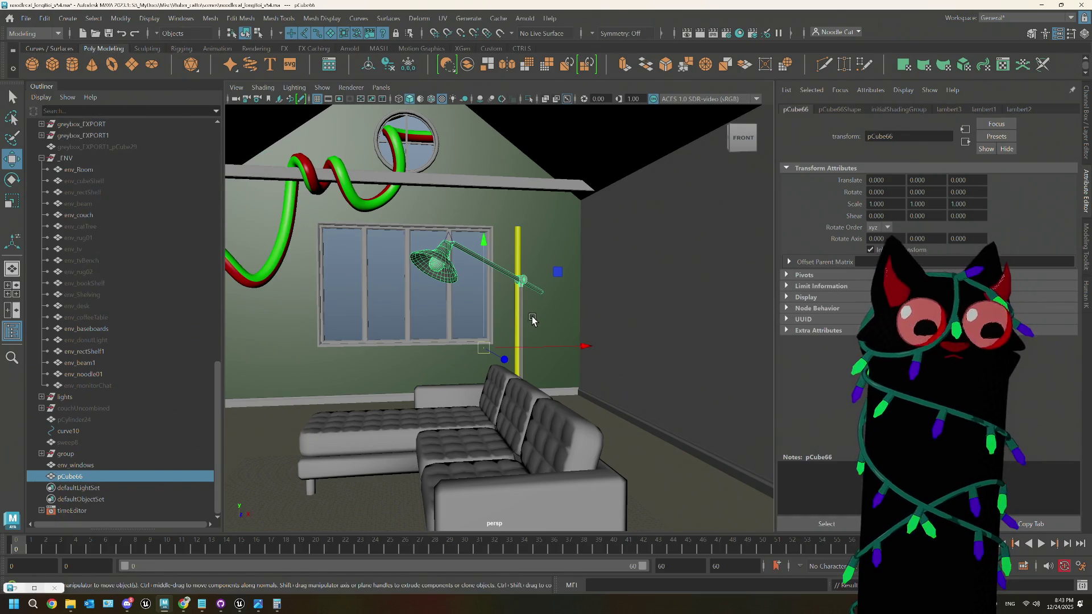
mouse_move(597, 421)
left_mouse_down("alt")
mouse_move(585, 426)
mouse_move(510, 366)
mouse_move(451, 214)
mouse_move(508, 356)
mouse_move(470, 342)
left_mouse_up("alt")
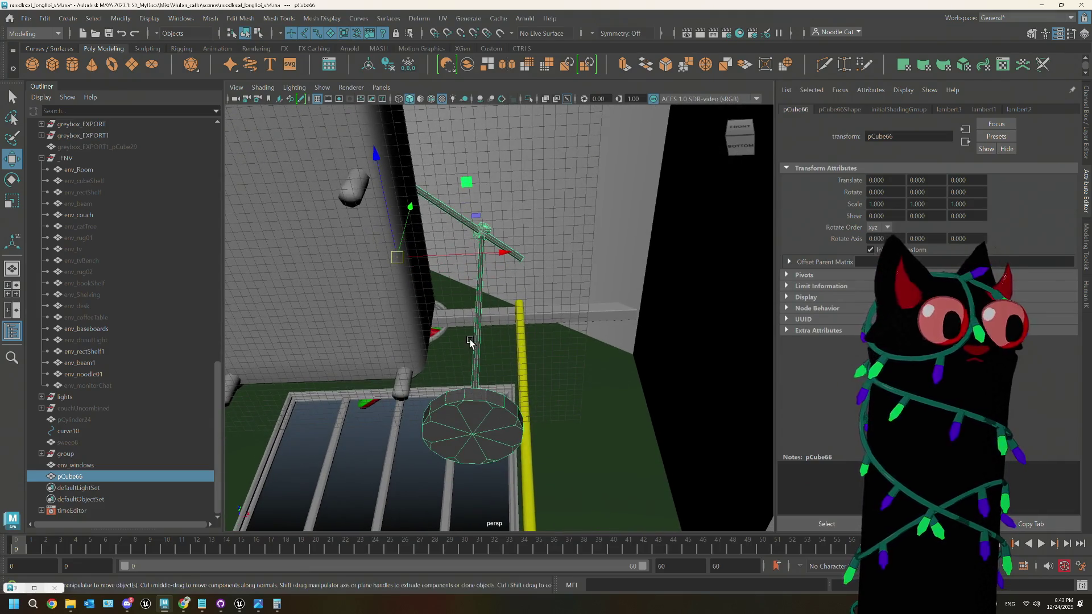
key("d")
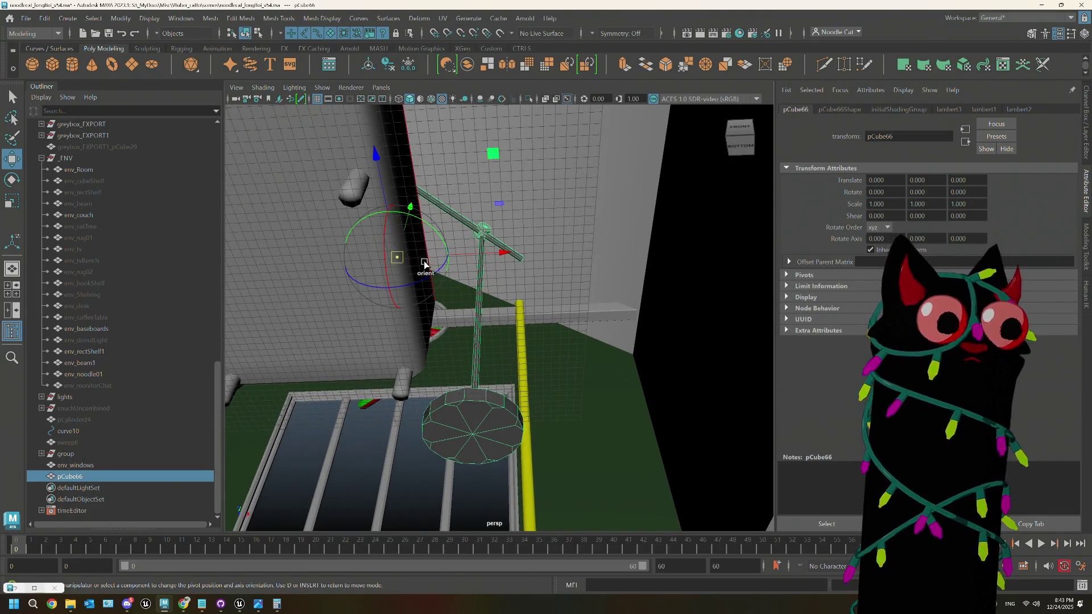
mouse_move(399, 260)
left_mouse_down()
mouse_move(392, 253)
mouse_move(472, 437)
mouse_move(485, 401)
mouse_move(490, 414)
left_mouse_up()
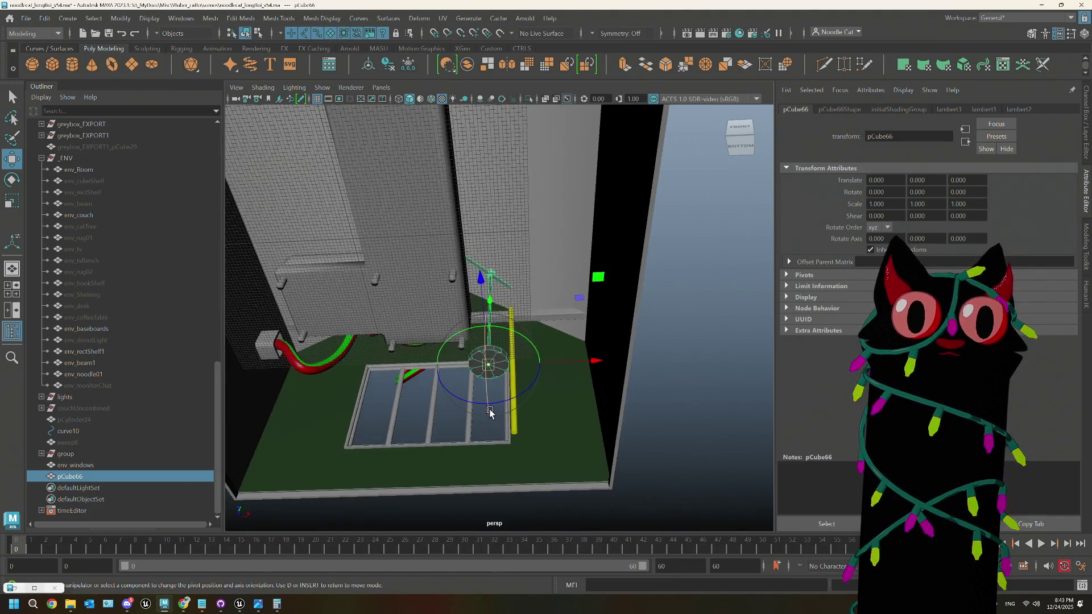
key("d")
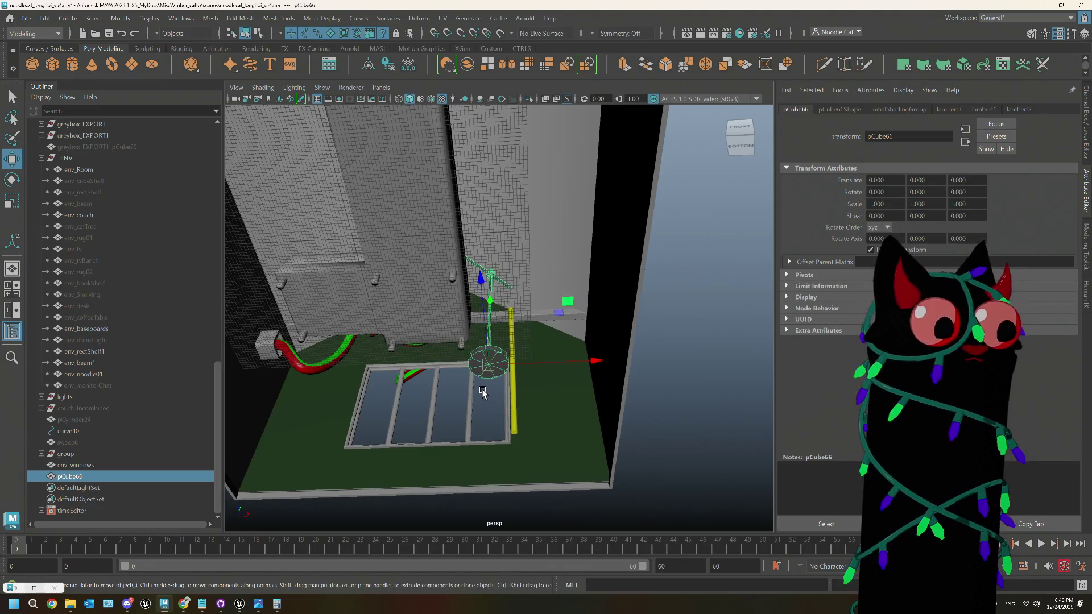
left_click_drag(487, 370, 353, 240)
mouse_move(399, 292)
left_mouse_down("alt")
mouse_move(392, 319)
mouse_move(410, 267)
mouse_move(459, 321)
mouse_move(100, 501)
left_mouse_up("alt")
left_click(655, 251)
Step: Rename pCube66 to env_floorLamp and export it over noodlecat_env_floorLamp.fbx
double_click(76, 476)
type("env_floorLamp")
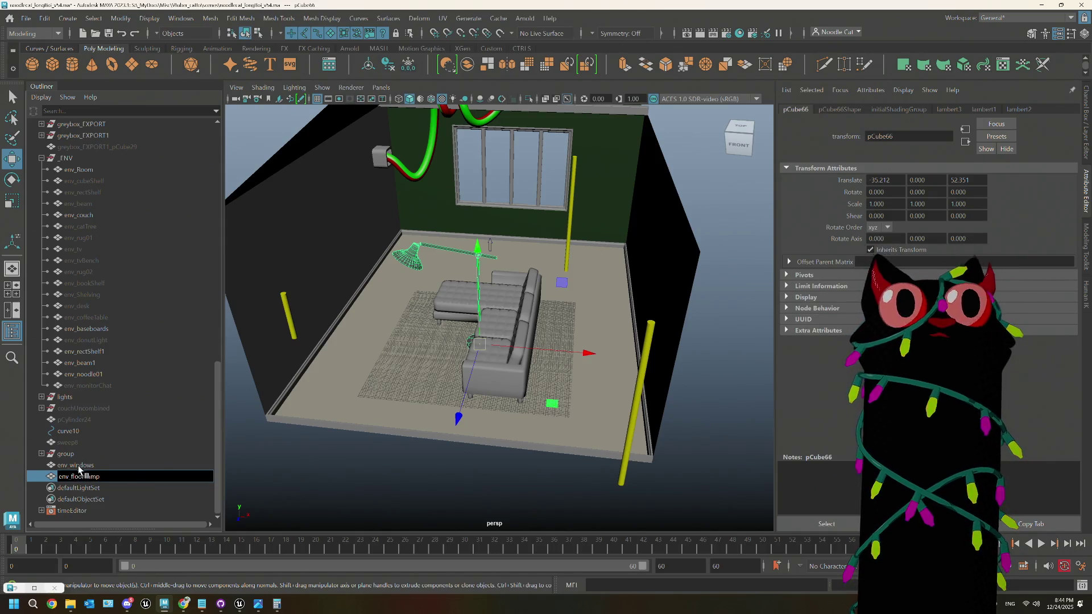
key("Return")
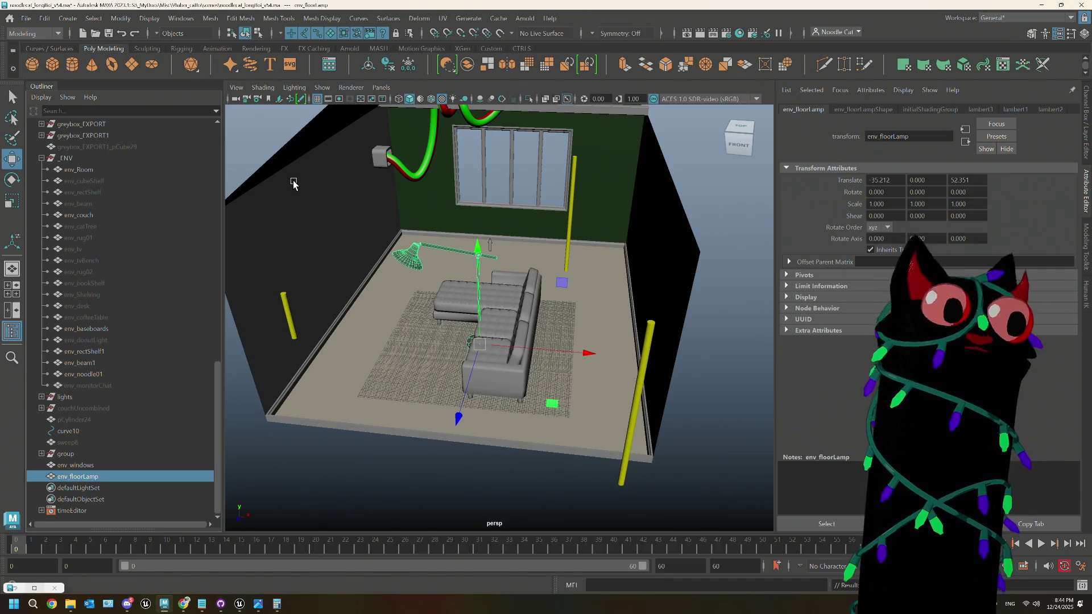
left_click(27, 18)
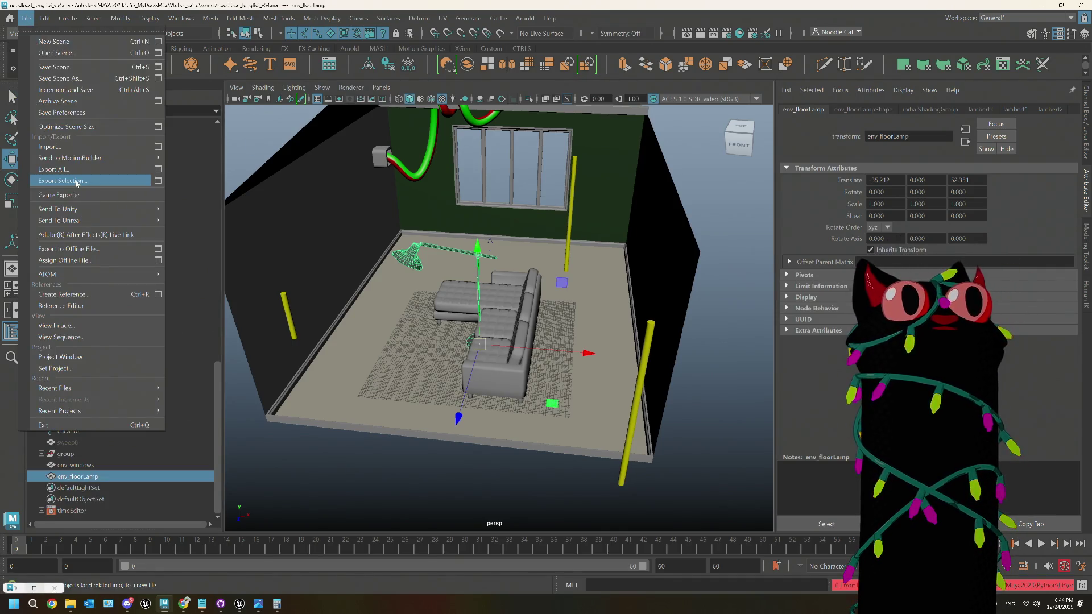
left_click(62, 183)
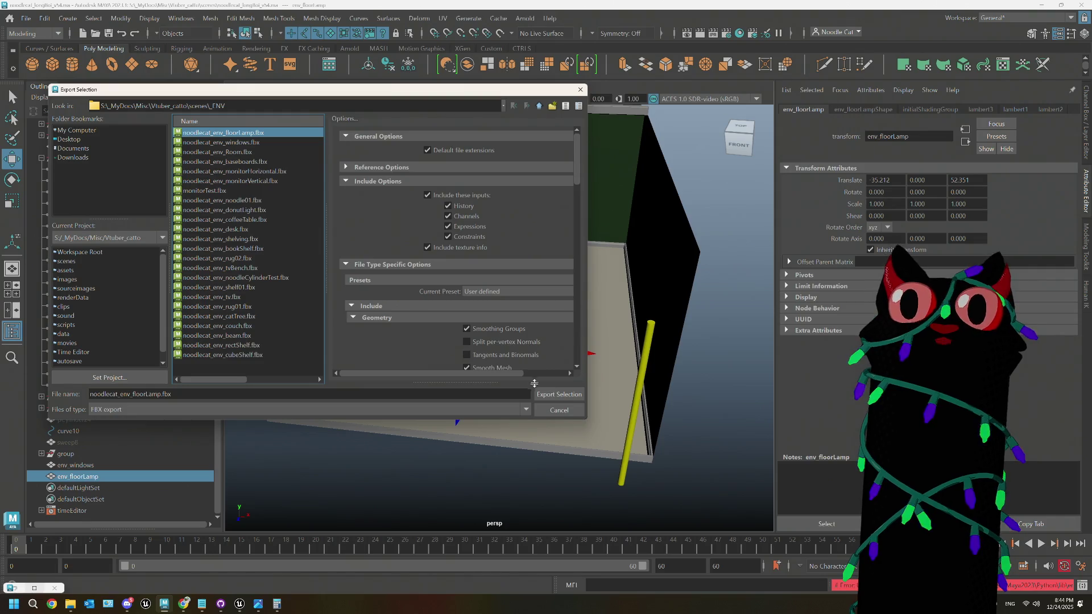
left_click(556, 395)
left_click(291, 274)
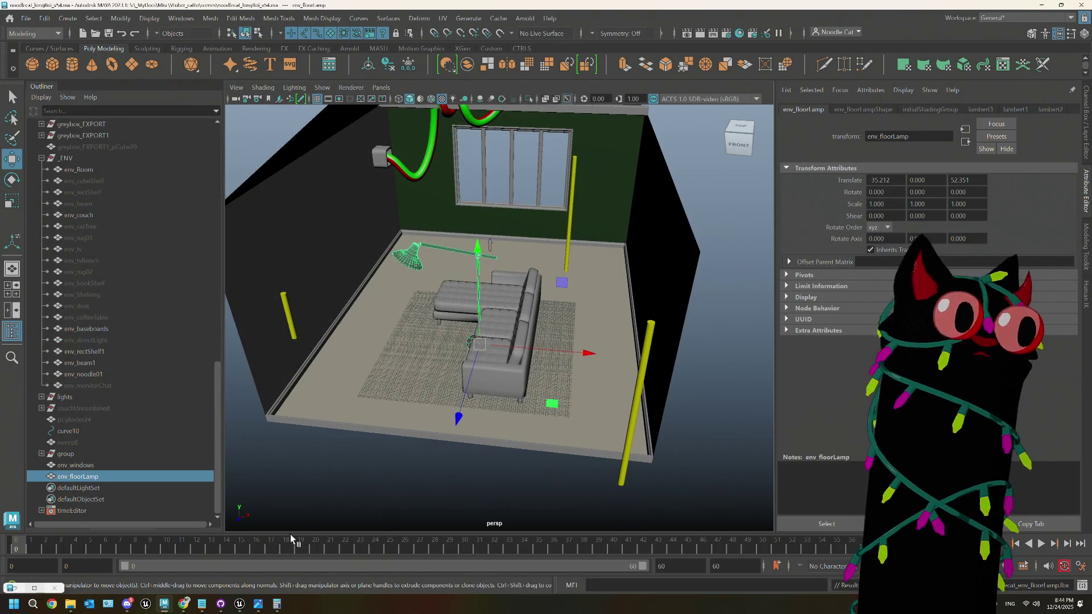
Step: In Unreal's Content Browser, reimport the floor lamp asset to load the new export
mouse_move(239, 604)
left_click(194, 560)
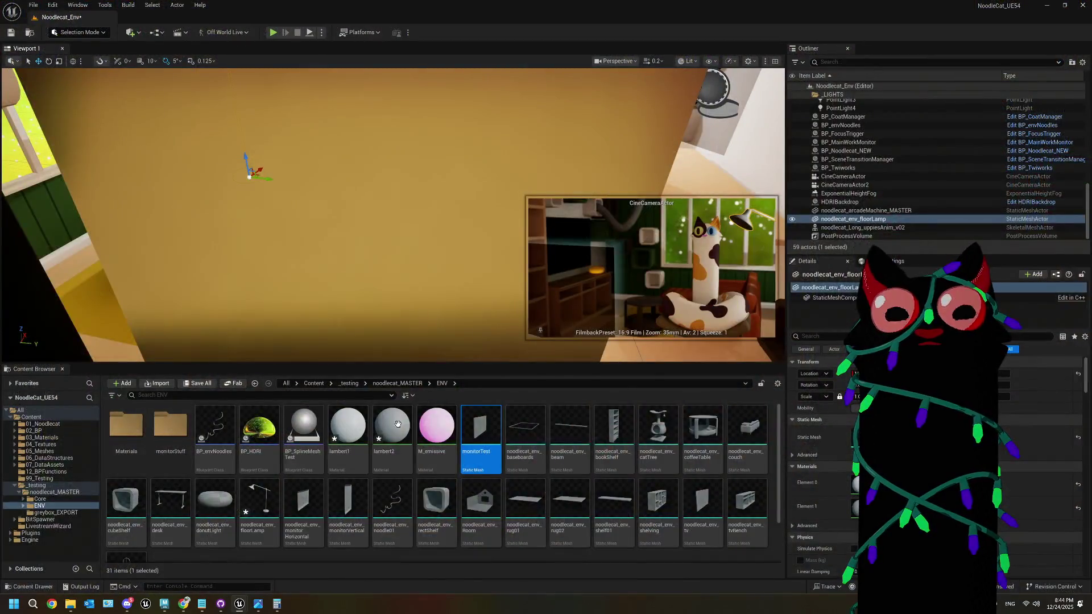
left_click(259, 504)
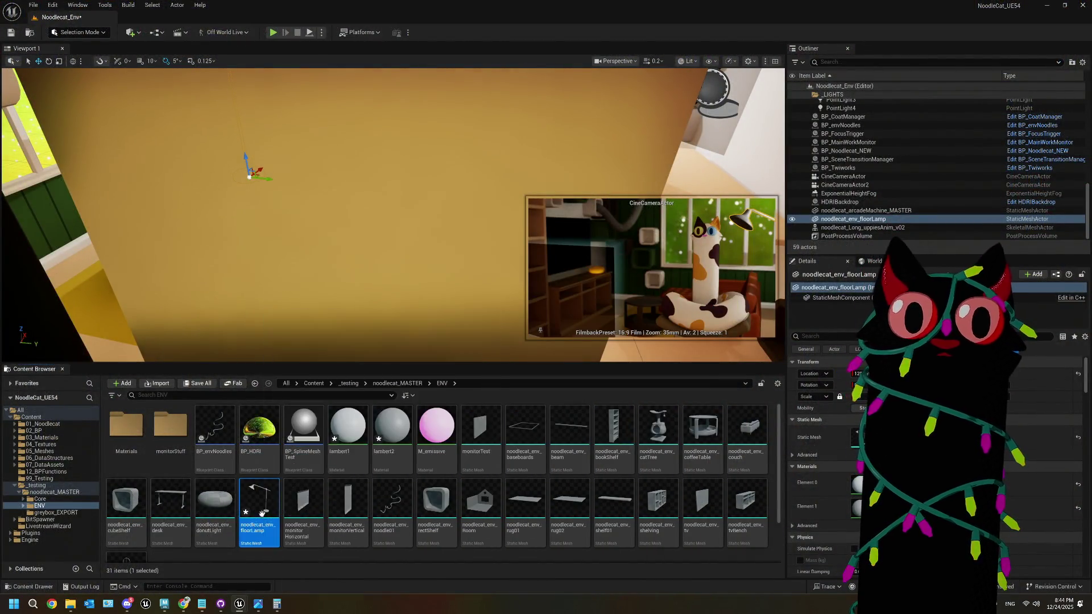
right_click(261, 500)
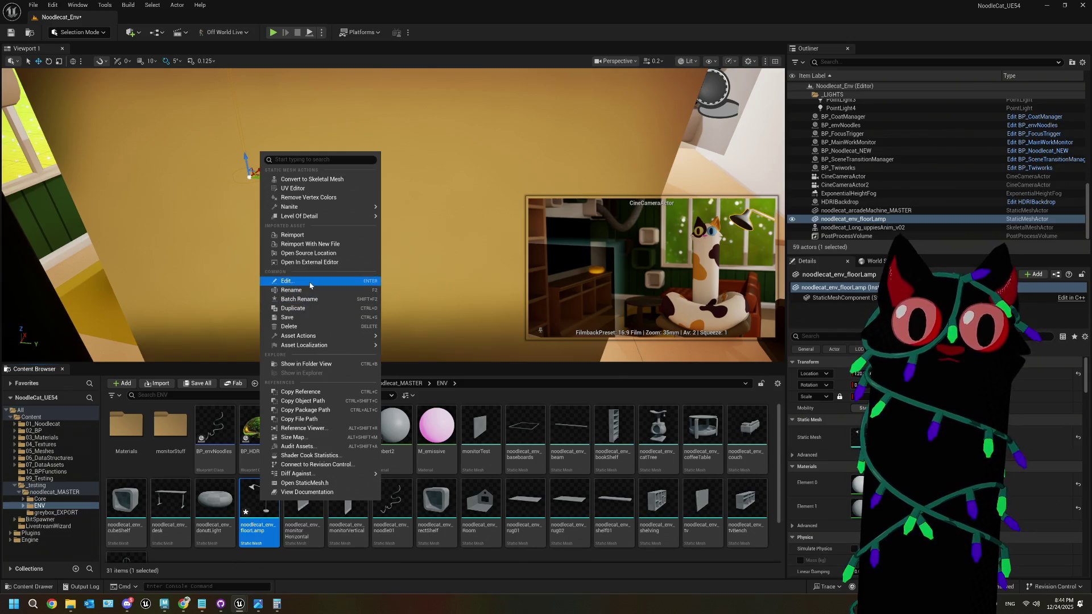
left_click(292, 234)
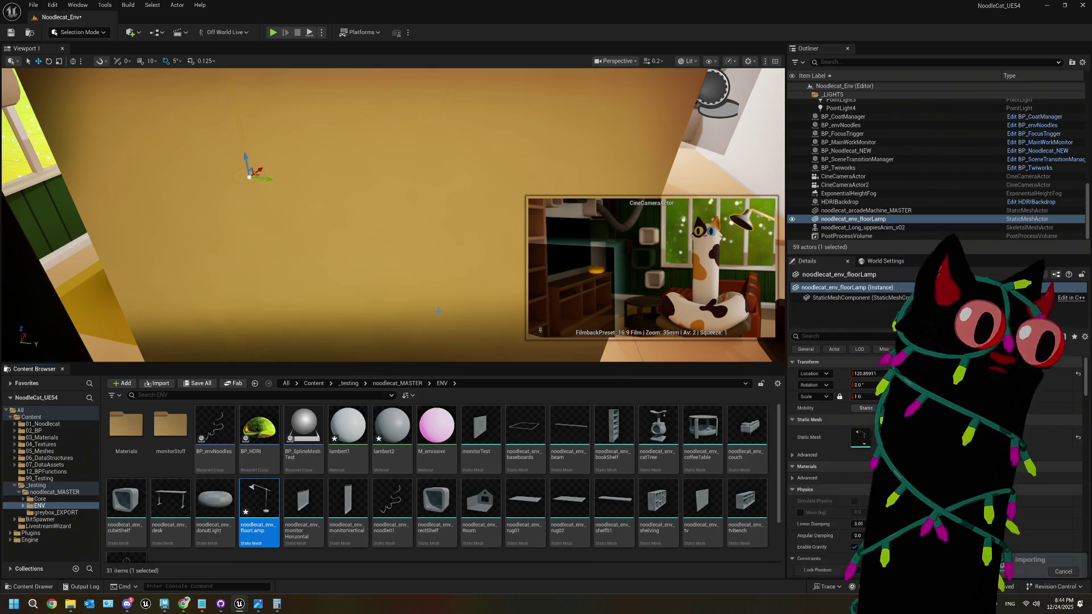
right_click_drag(406, 296, 386, 280)
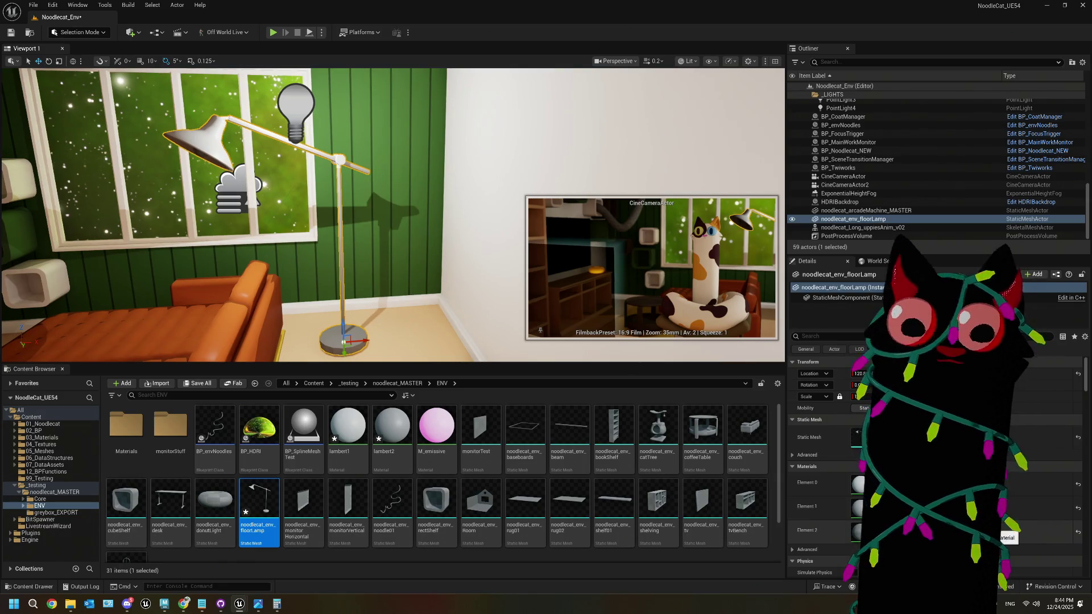
left_click(438, 428)
Step: Apply M_emissive to the lamp's Element 2 slot and inspect the glowing bulb and its material graph
mouse_move(438, 428)
left_mouse_down()
mouse_move(793, 536)
mouse_move(862, 532)
left_mouse_up()
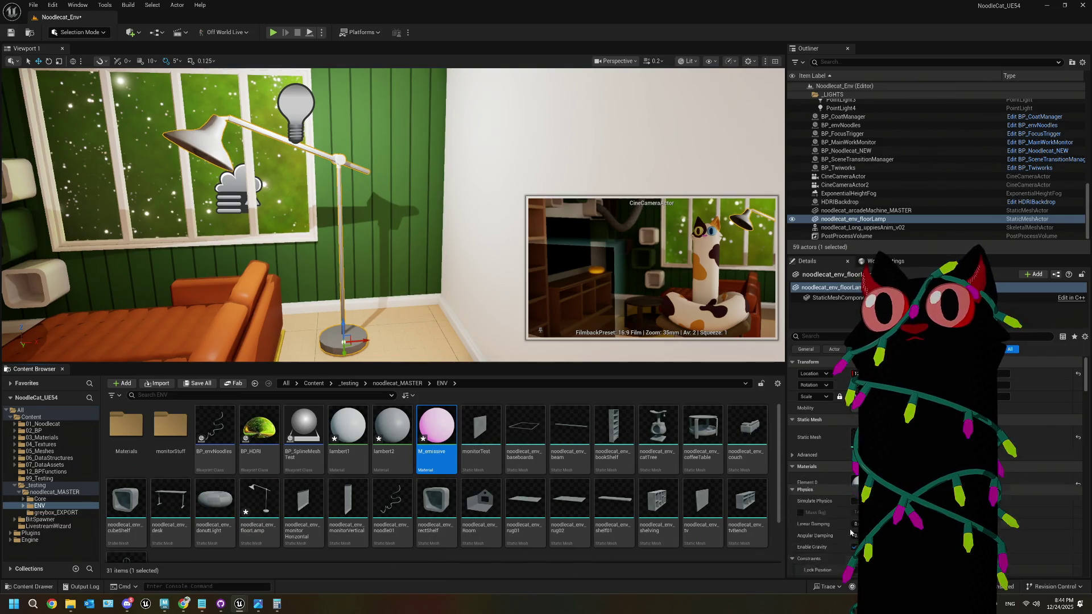
right_click_drag(398, 228, 369, 168)
right_click_drag(393, 217, 393, 216)
right_click_drag(393, 326, 393, 326)
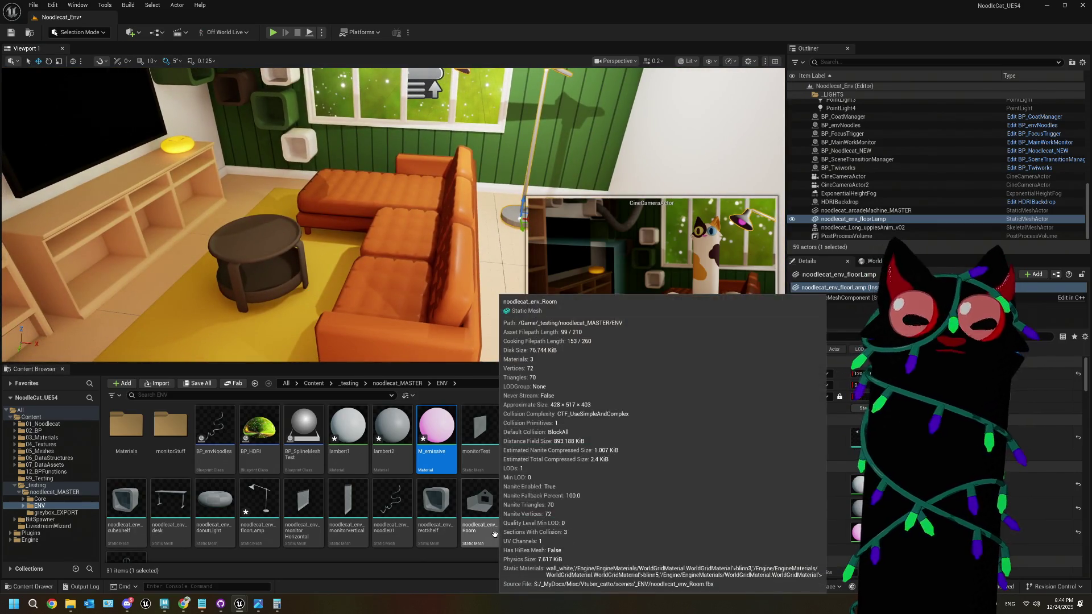
double_click(437, 429)
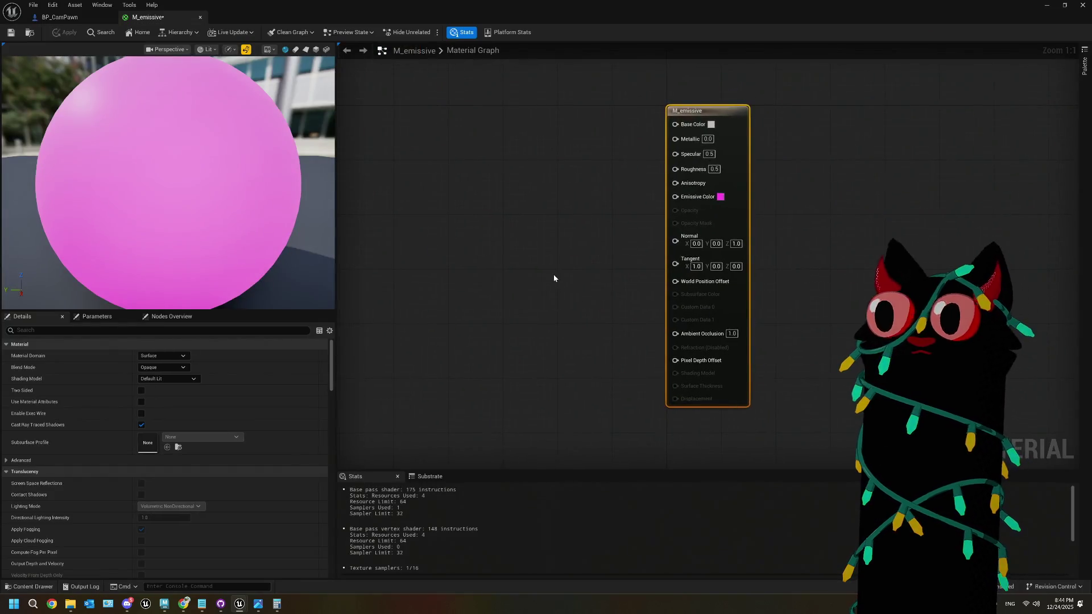
right_click_drag(554, 278, 604, 298)
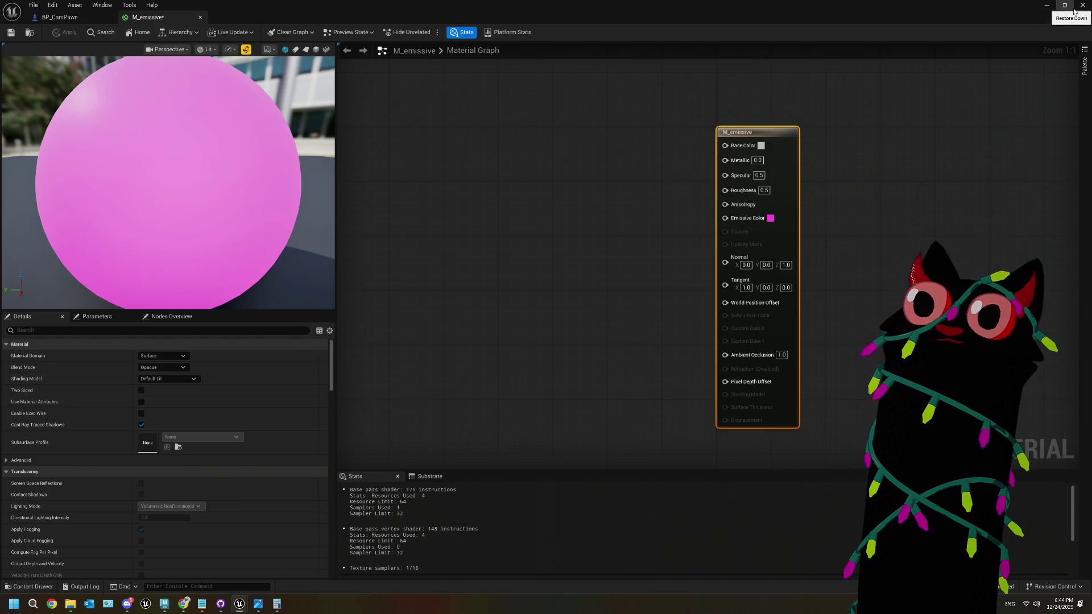
left_click(1046, 10)
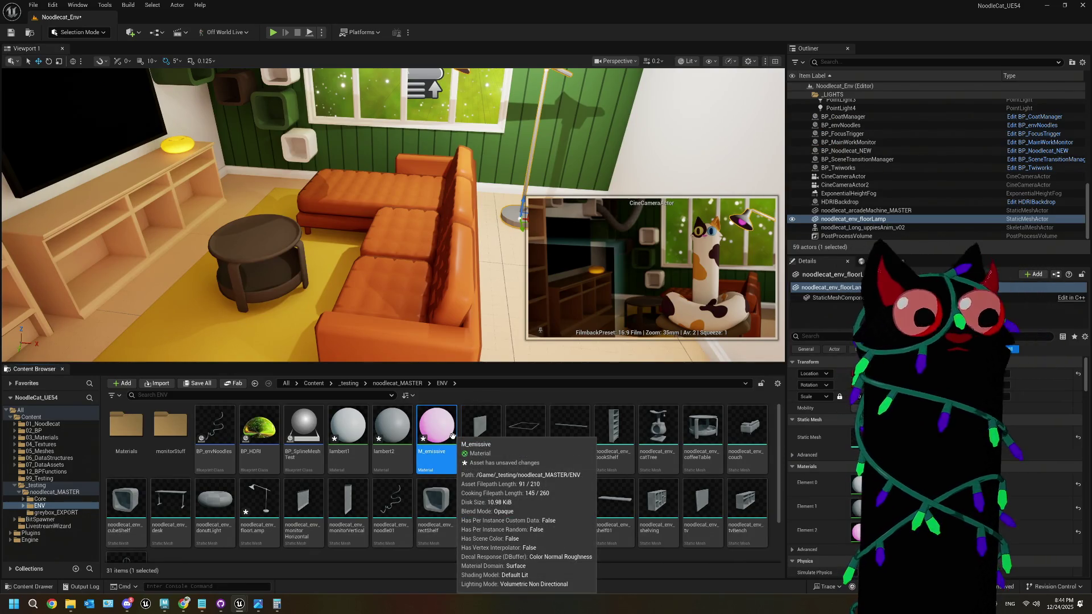
Step: Force-delete lambert1, lambert2 and M_emissive, then open the ENV Materials folder
left_click(353, 429, "shift")
key("Delete")
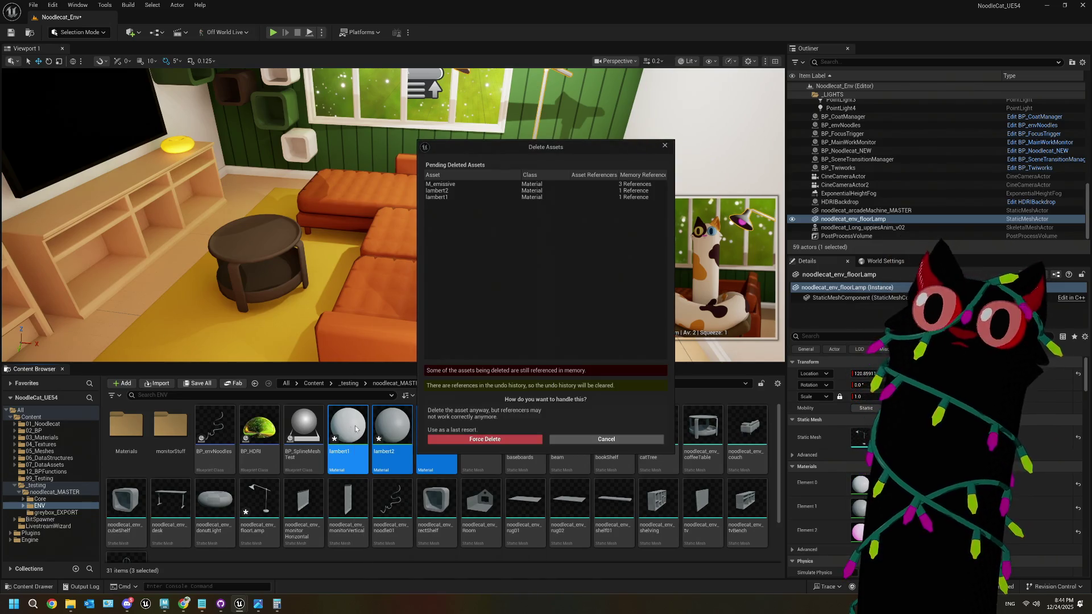
left_click(511, 442)
double_click(126, 428)
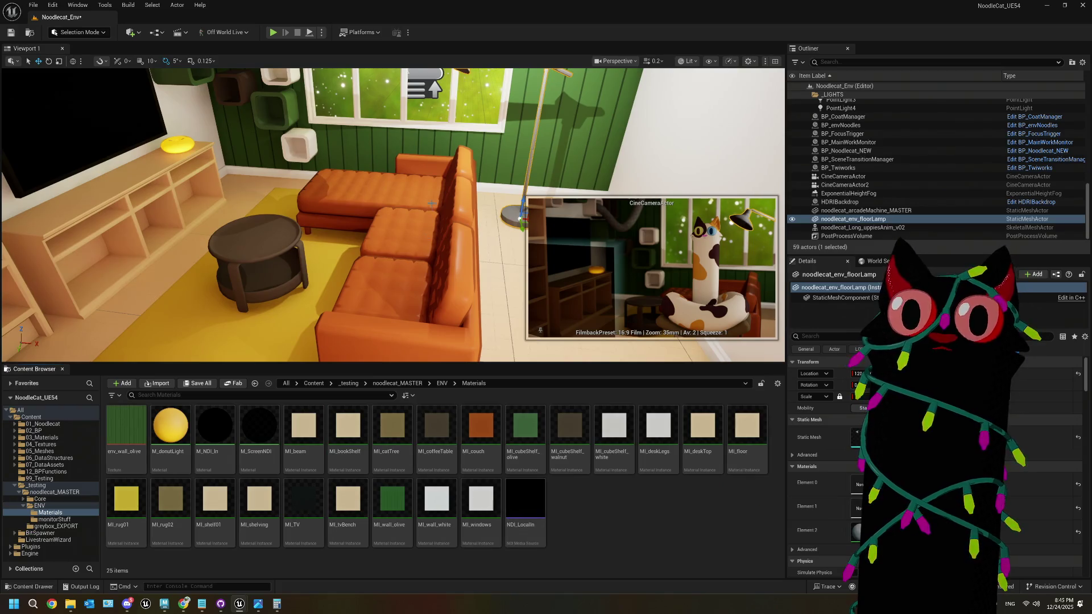
key("f")
scroll(392, 215, "up", 5)
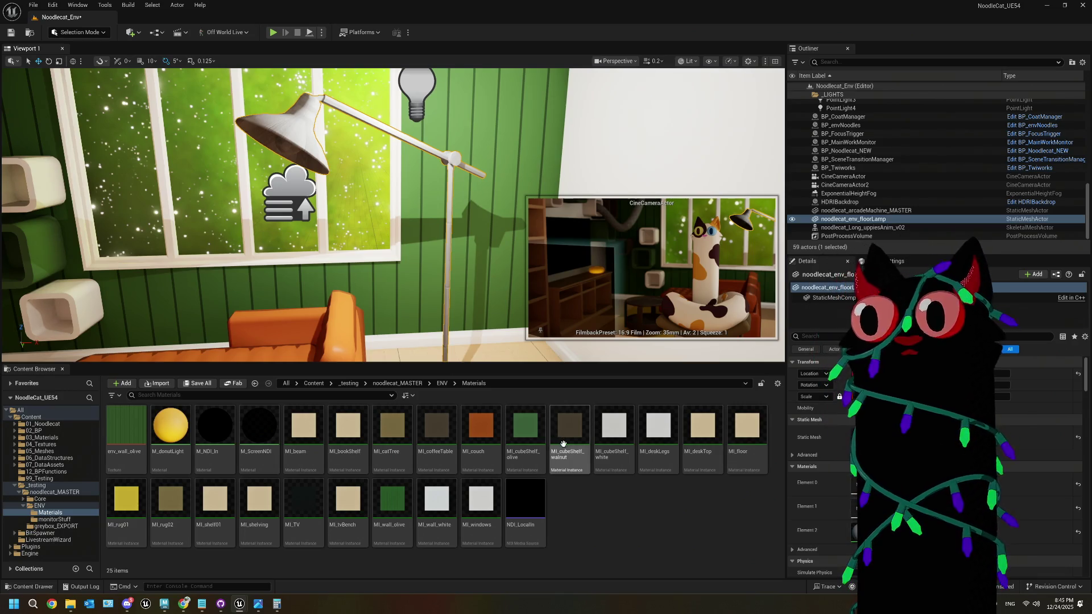
Step: Duplicate MI_tvBench as MI_floorLamp_black and apply it to the lamp's Element 0 and 1 slots
right_click(382, 510)
left_click(358, 504)
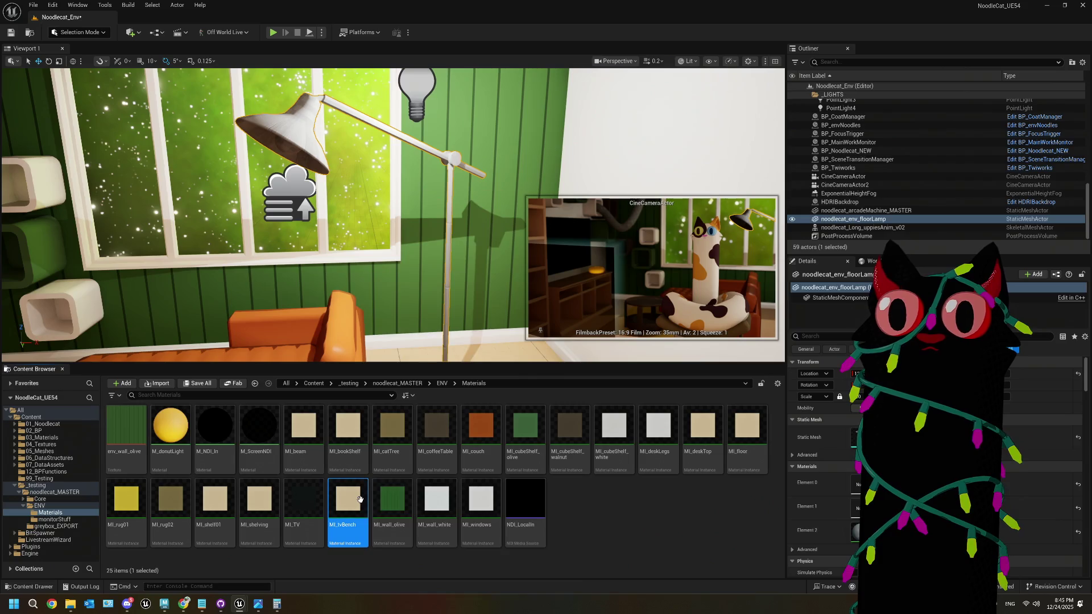
right_click(361, 503)
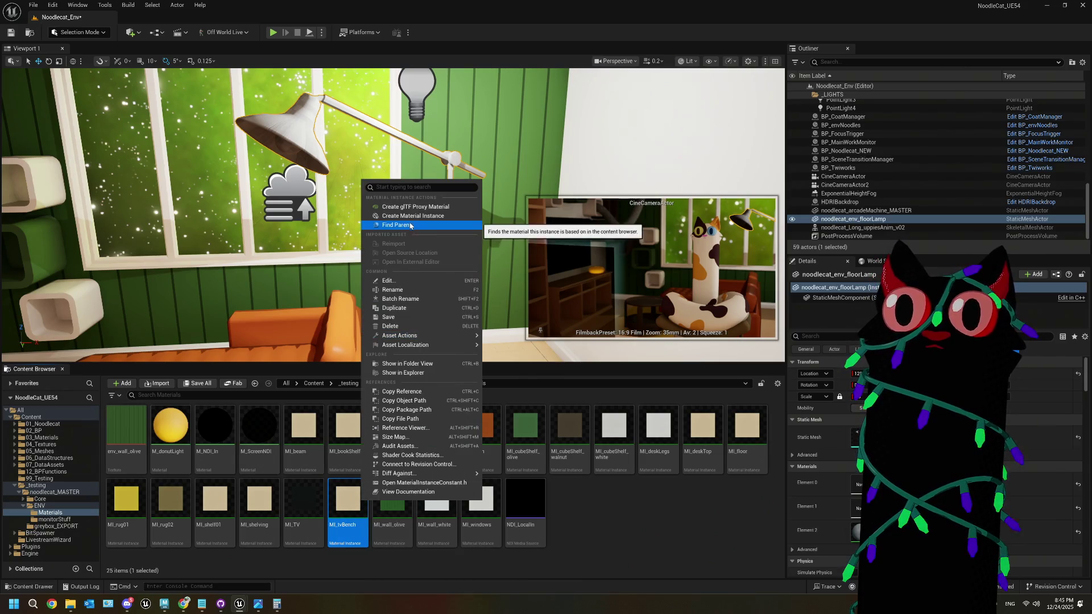
left_click(394, 307)
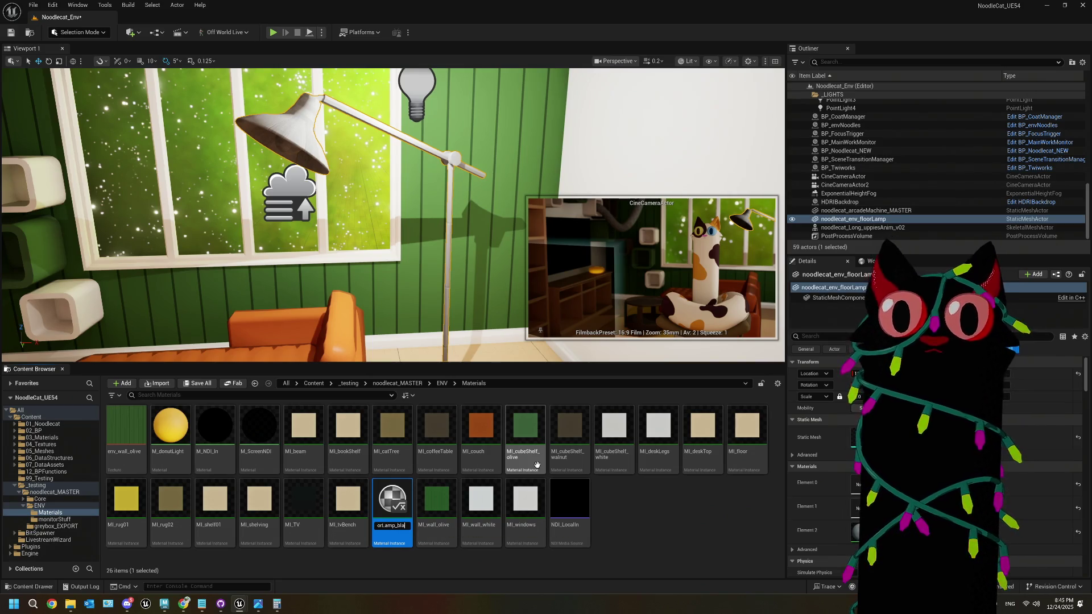
key("Return")
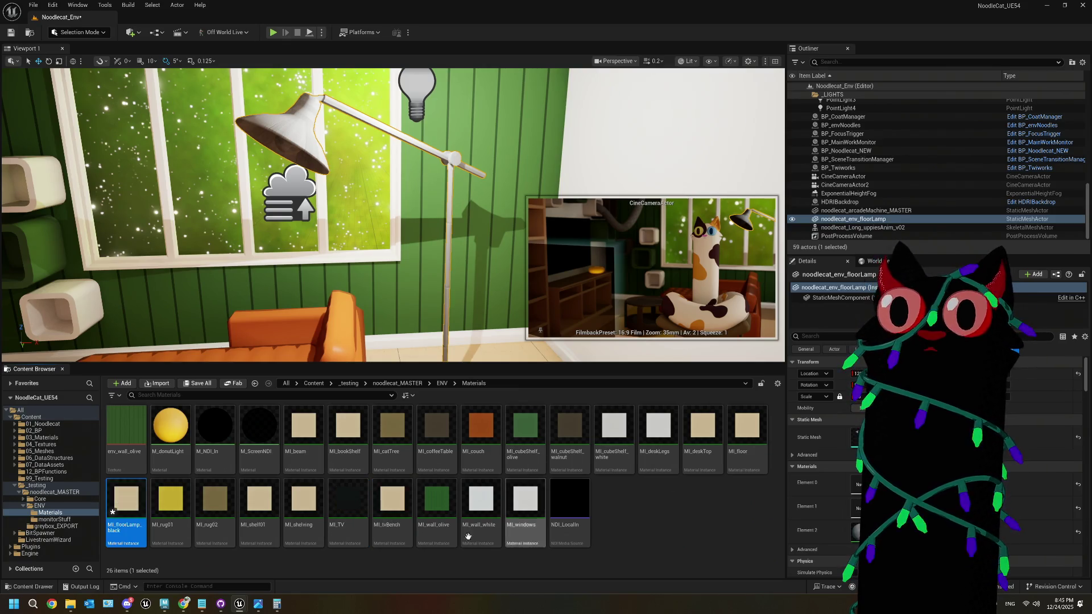
left_click_drag(856, 489, 856, 489)
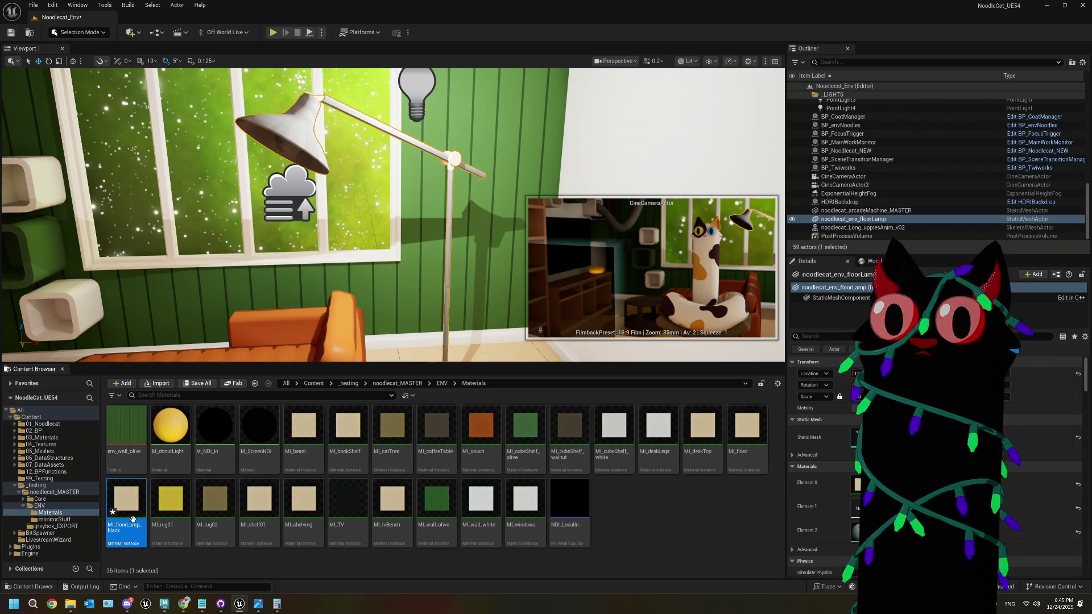
left_click_drag(127, 512, 858, 508)
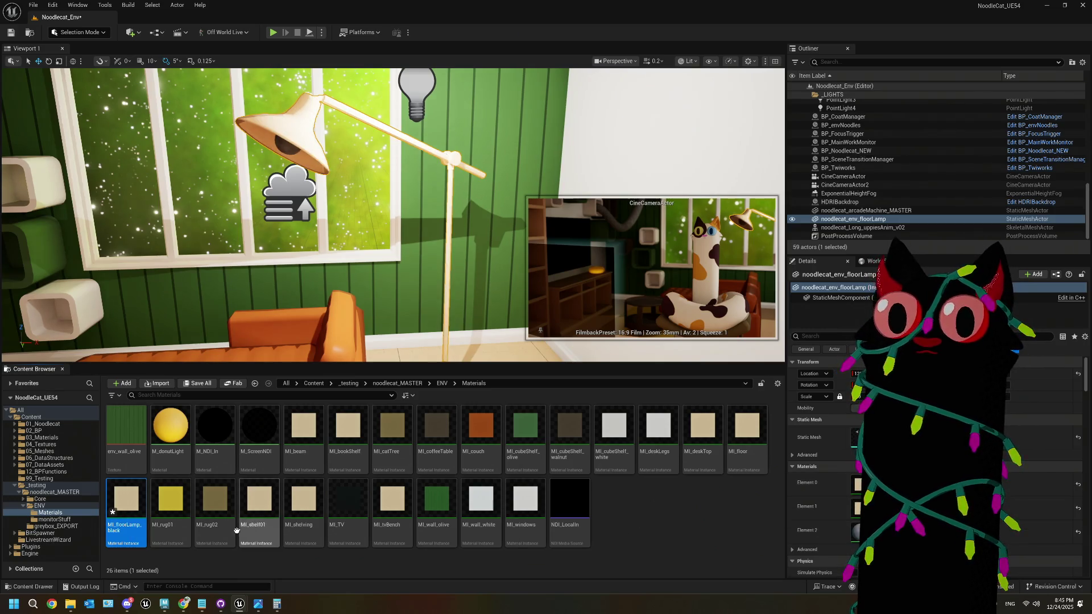
Step: Duplicate MI_floorLamp_black as MI_floorLamp_gold and open it for editing
right_click(132, 512)
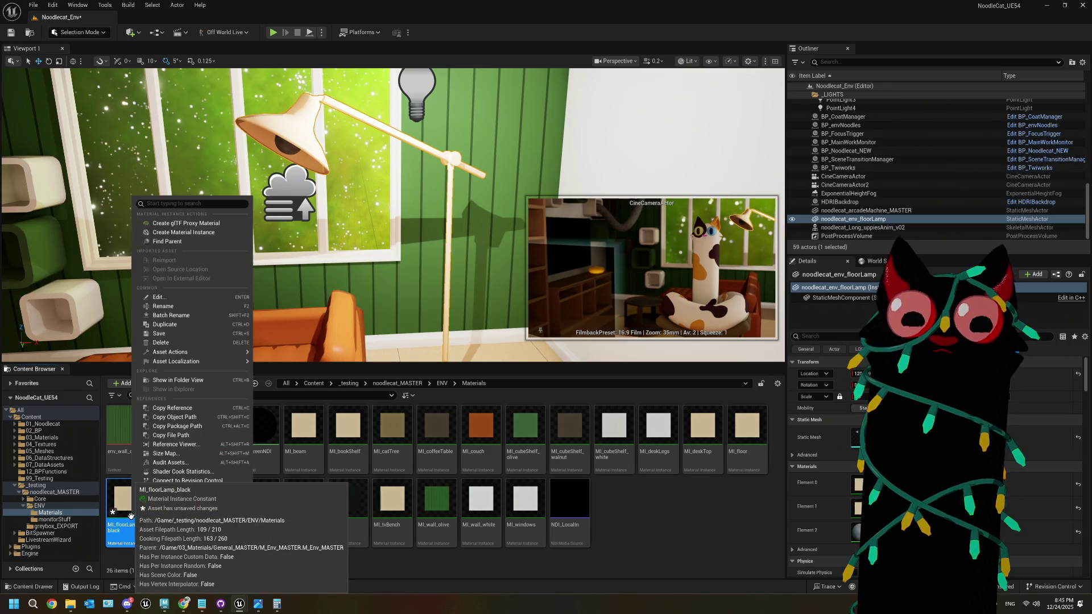
left_click(170, 325)
key("BackSpace")
key("BackSpace")
key("BackSpace")
type("gold")
key("Return")
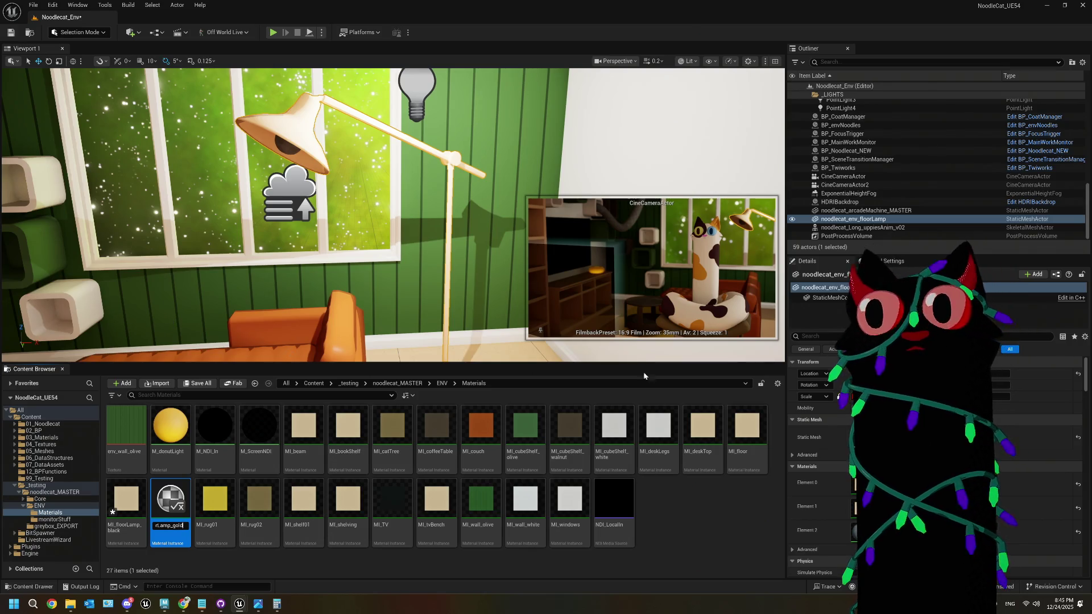
double_click(182, 499)
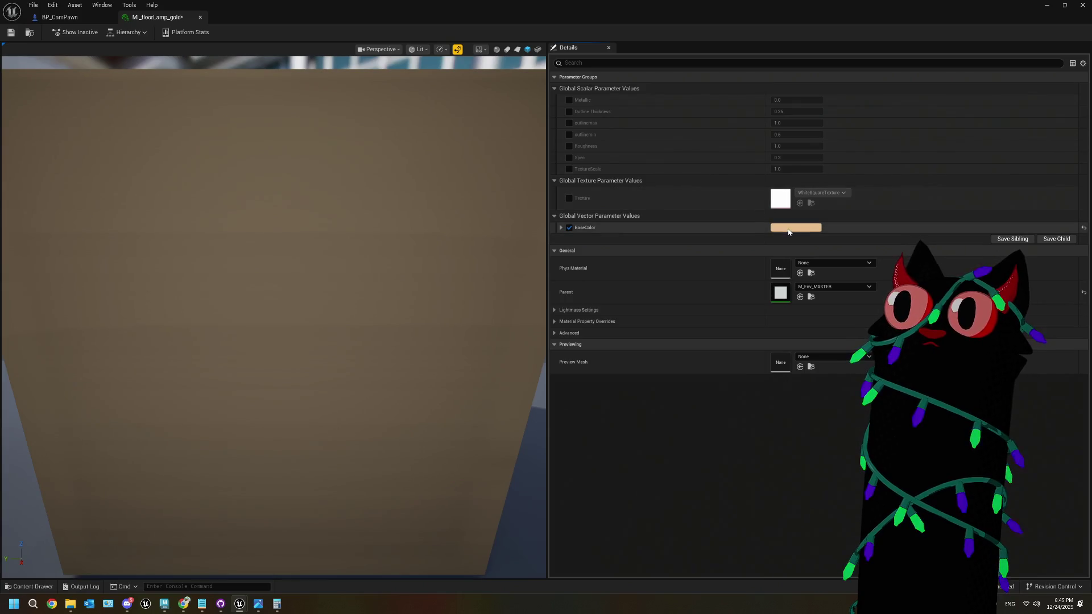
Step: Give MI_floorLamp_gold a bright yellow base colour and save it
left_click(787, 229)
left_click(862, 318)
left_click_drag(861, 320, 861, 325)
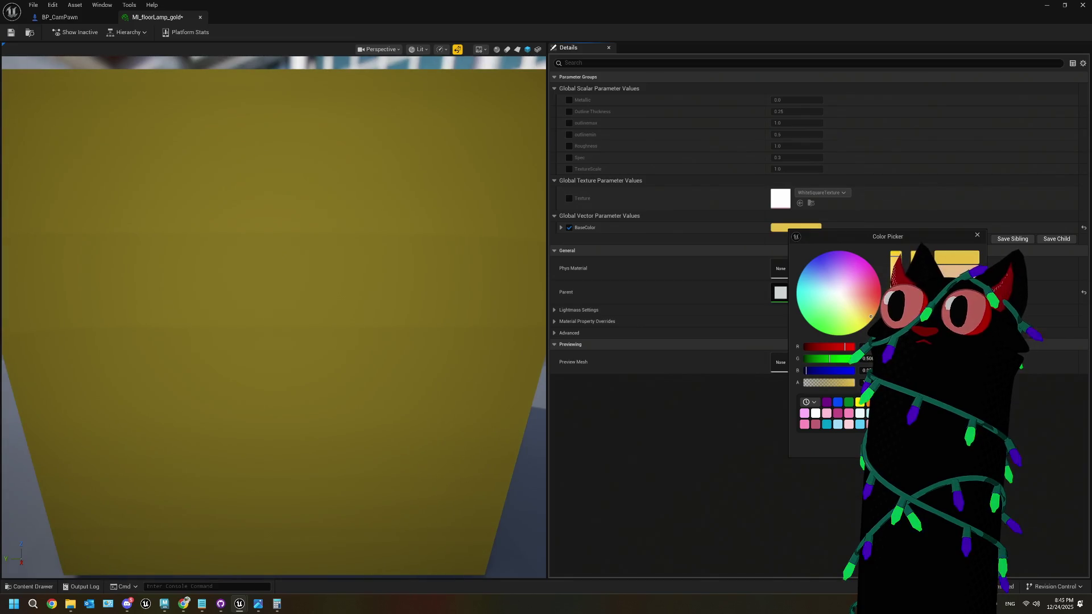
left_click(562, 277)
left_click(11, 32)
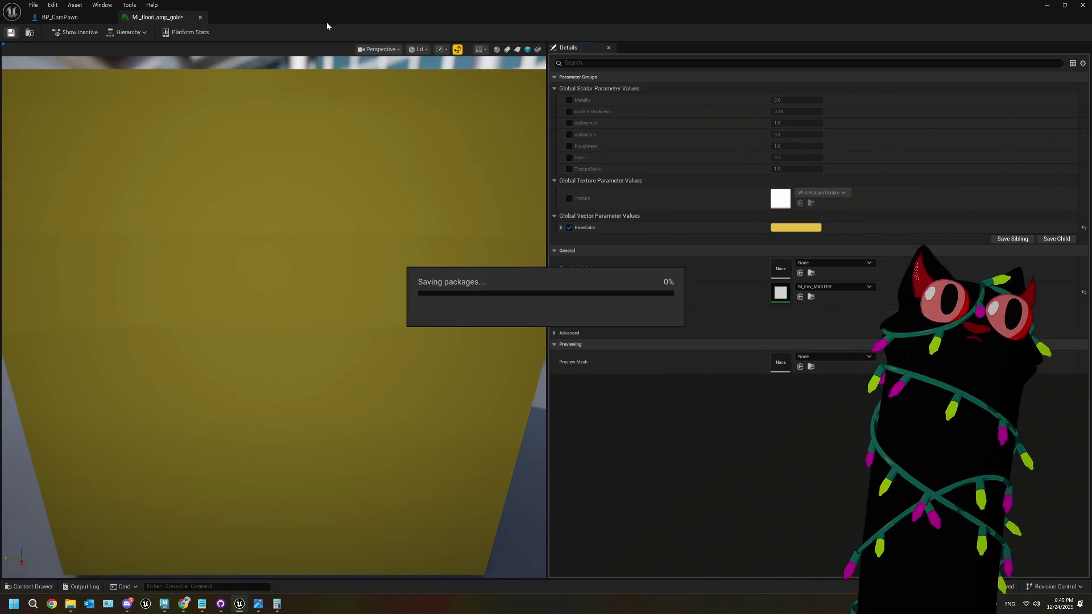
left_click(1049, 4)
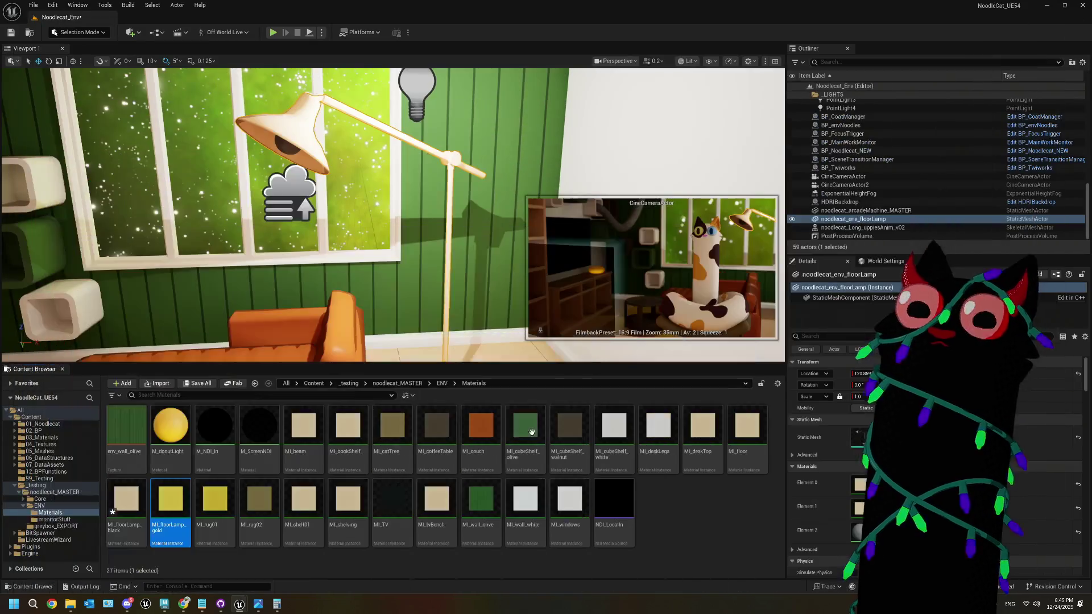
Step: Set MI_floorLamp_black's base colour to near-black and save it
left_click(140, 513)
double_click(140, 513)
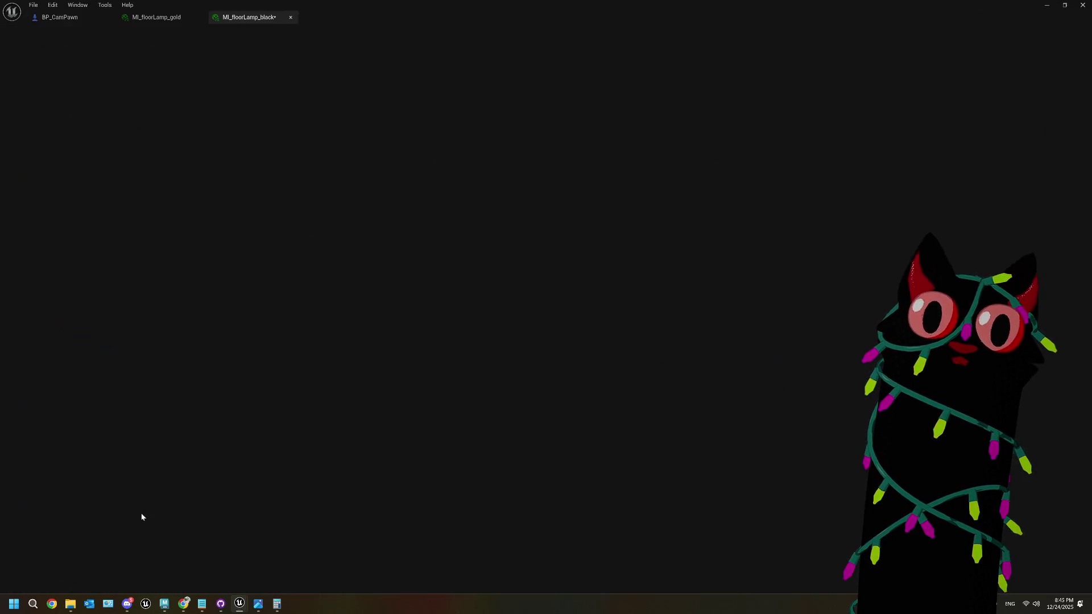
left_click(796, 228)
left_click_drag(912, 267, 912, 335)
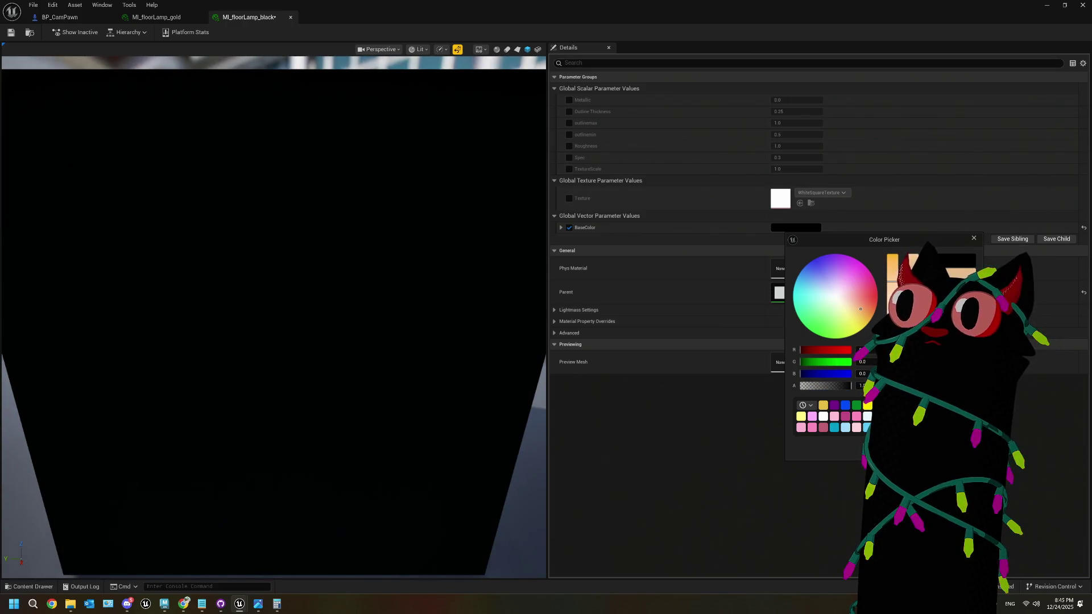
left_click(687, 317)
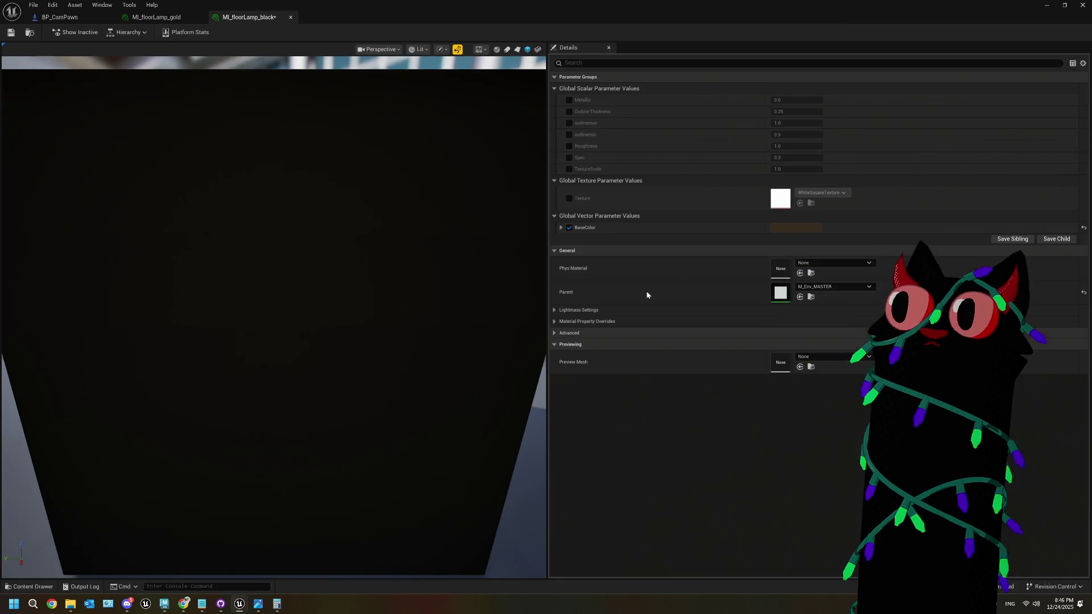
left_click(11, 32)
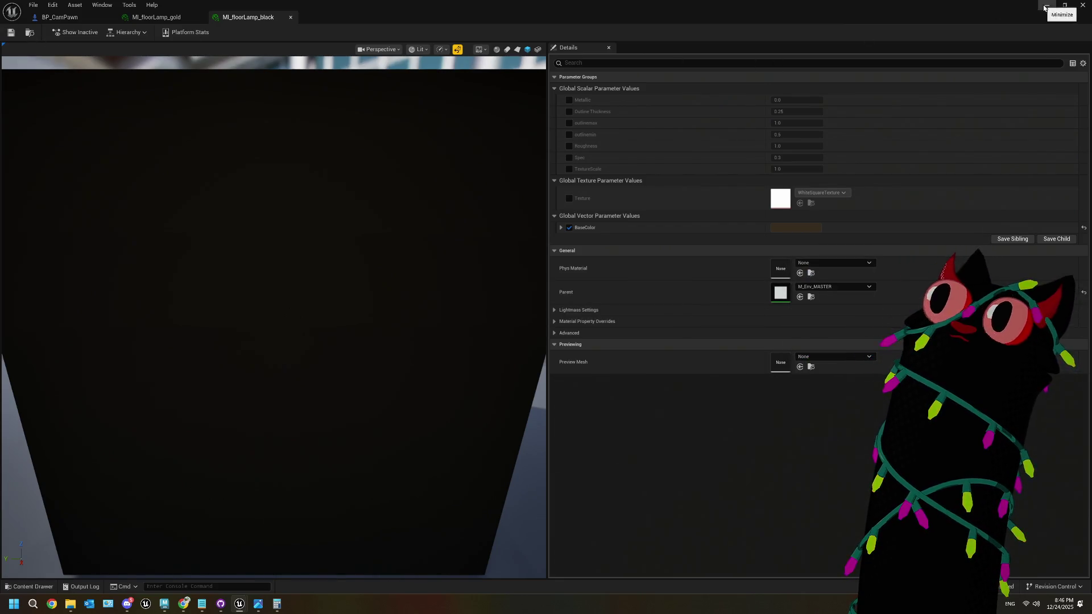
left_click(1046, 6)
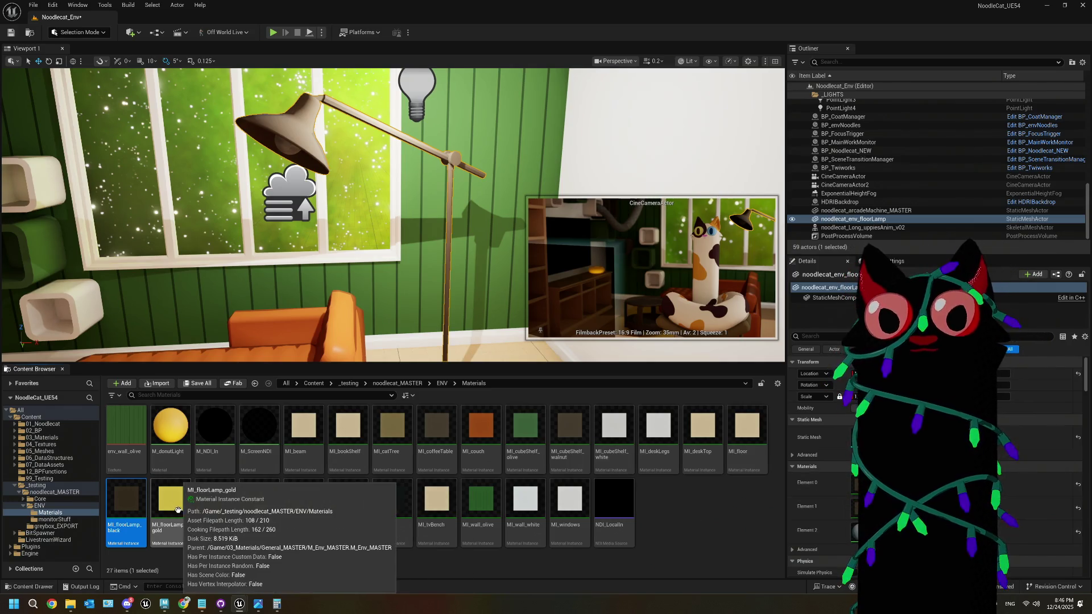
Step: Apply MI_floorLamp_gold to a lamp material slot and delete the point light beside the lamp
left_click_drag(171, 501, 481, 526)
left_click(668, 485)
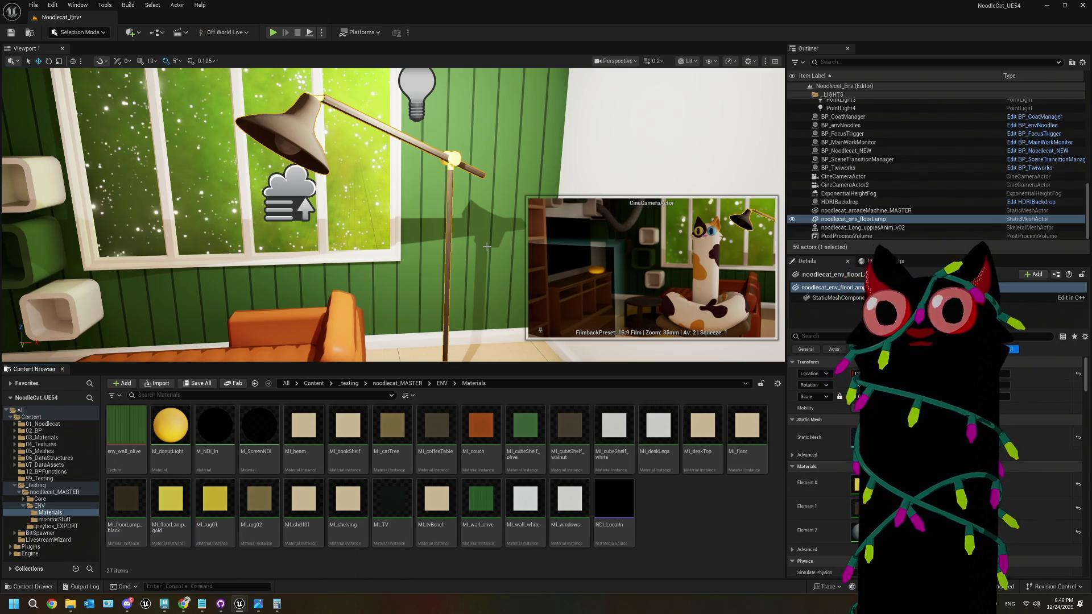
scroll(398, 199, "up", 3)
left_click(421, 161)
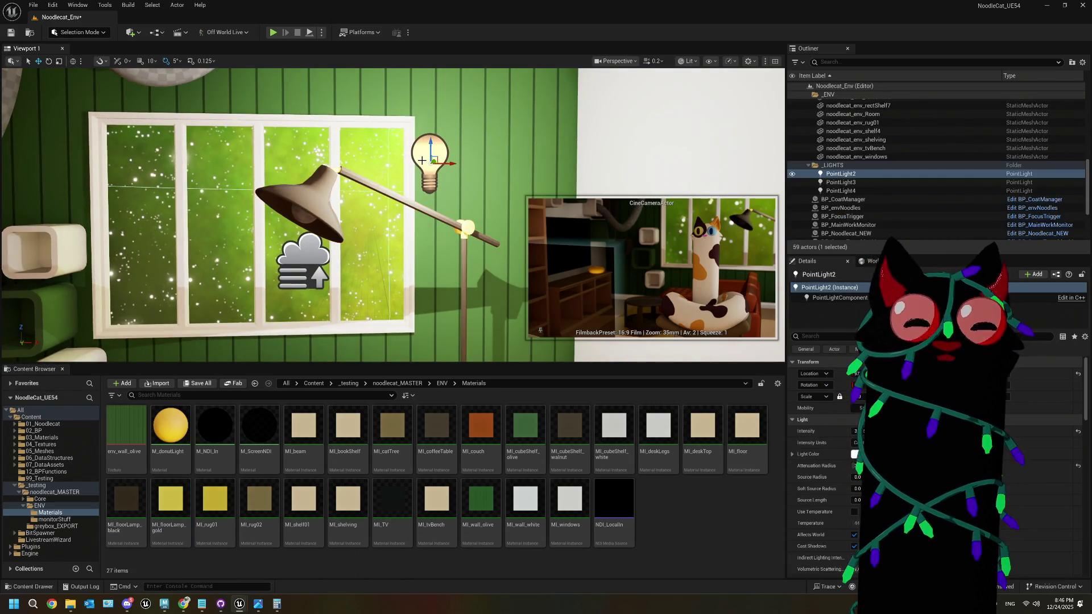
key("Delete")
Step: Put M_donutLight on the floor lamp's bulb slot and save the Noodlecat_Env level
mouse_move(422, 161)
right_mouse_down()
mouse_move(512, 187)
mouse_move(438, 188)
mouse_move(403, 285)
mouse_move(193, 302)
mouse_move(211, 341)
right_mouse_up()
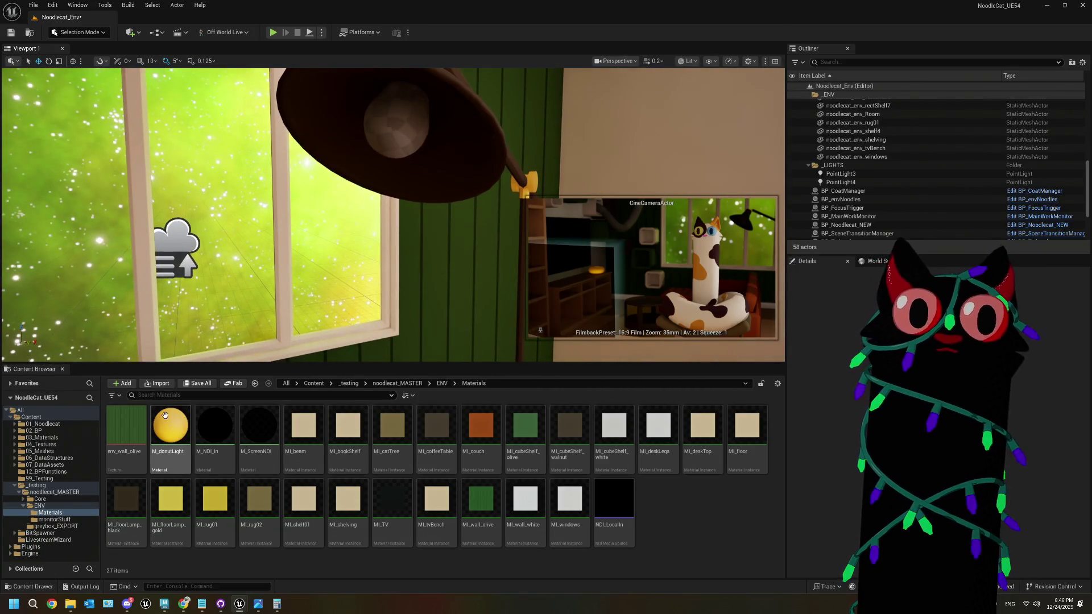
left_click(325, 262)
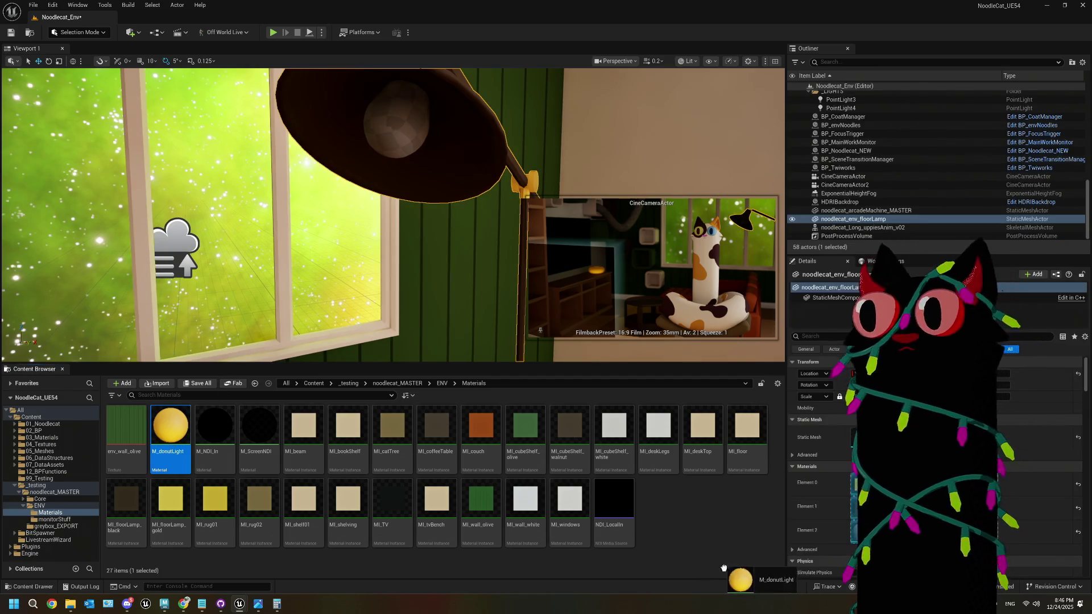
left_click_drag(855, 536, 855, 536)
key("f")
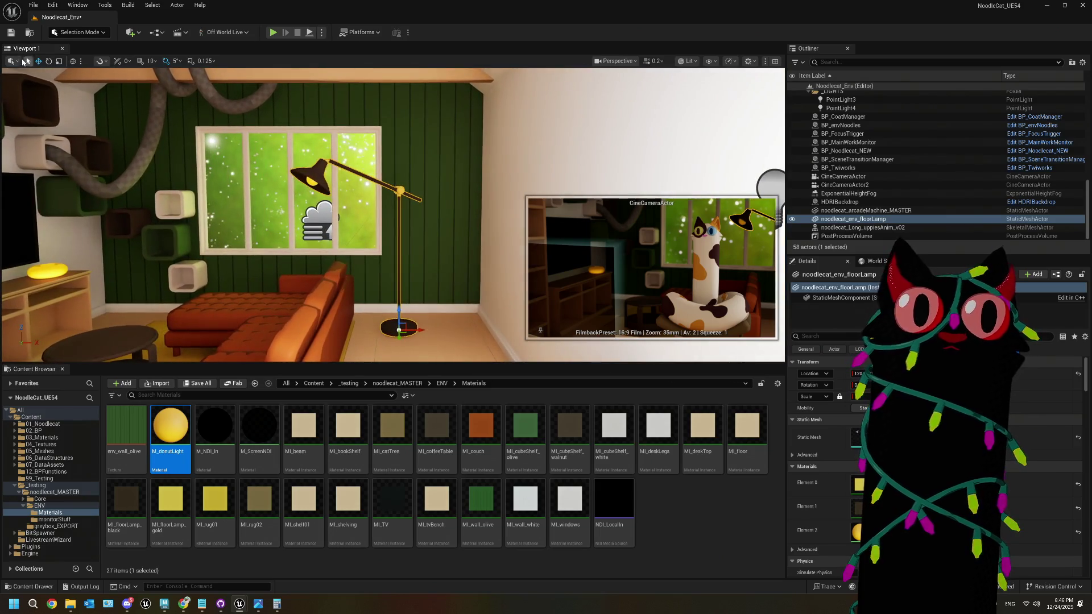
left_click(13, 35)
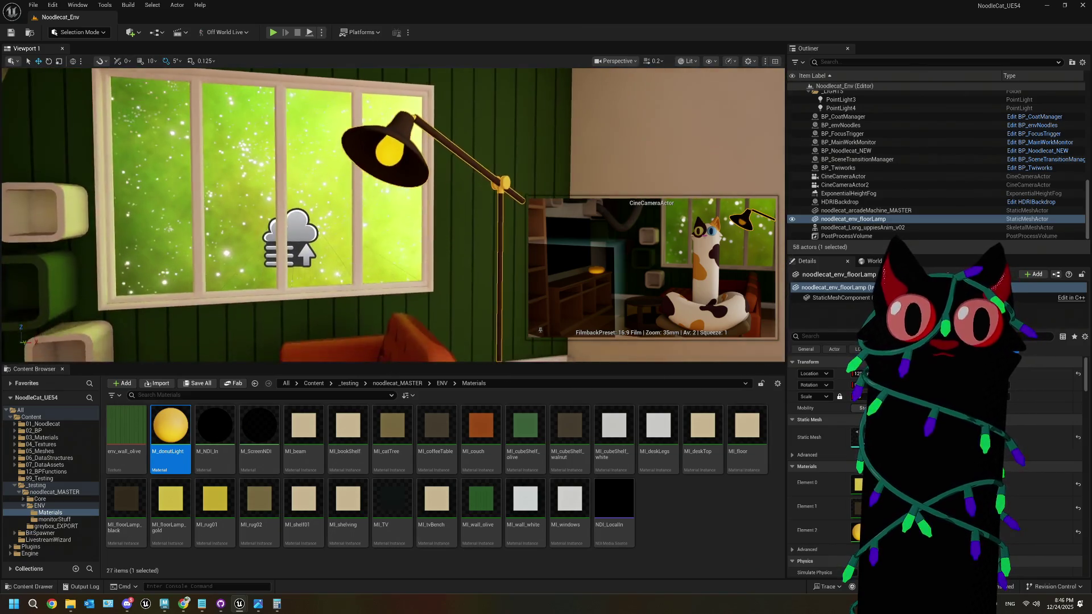
left_click(131, 34)
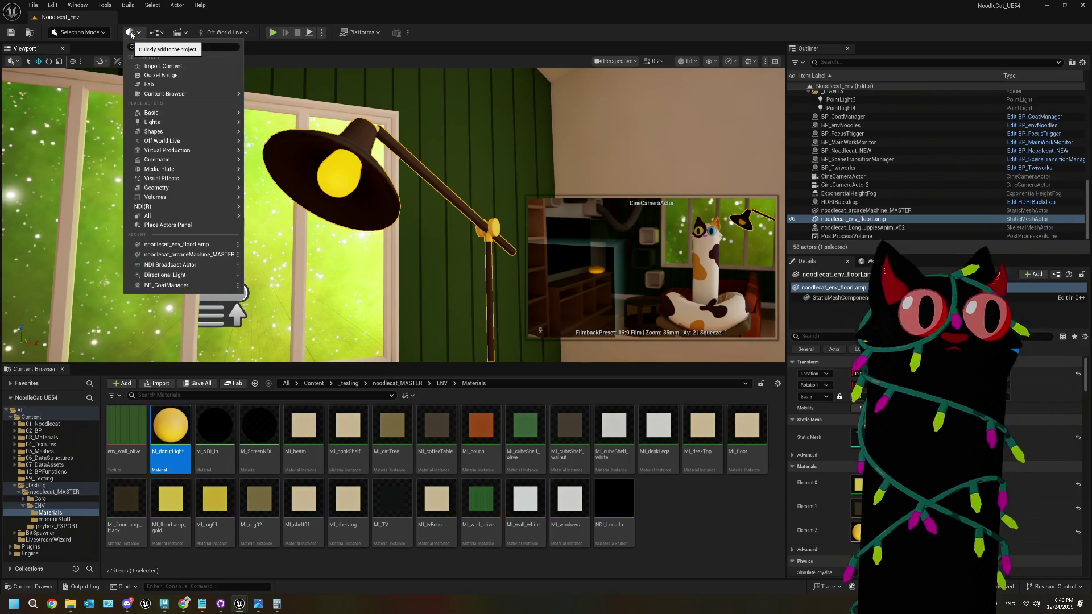
Step: Add a Spot Light, set its location to 0, and frame it above the sofa by the lamp
mouse_move(204, 128)
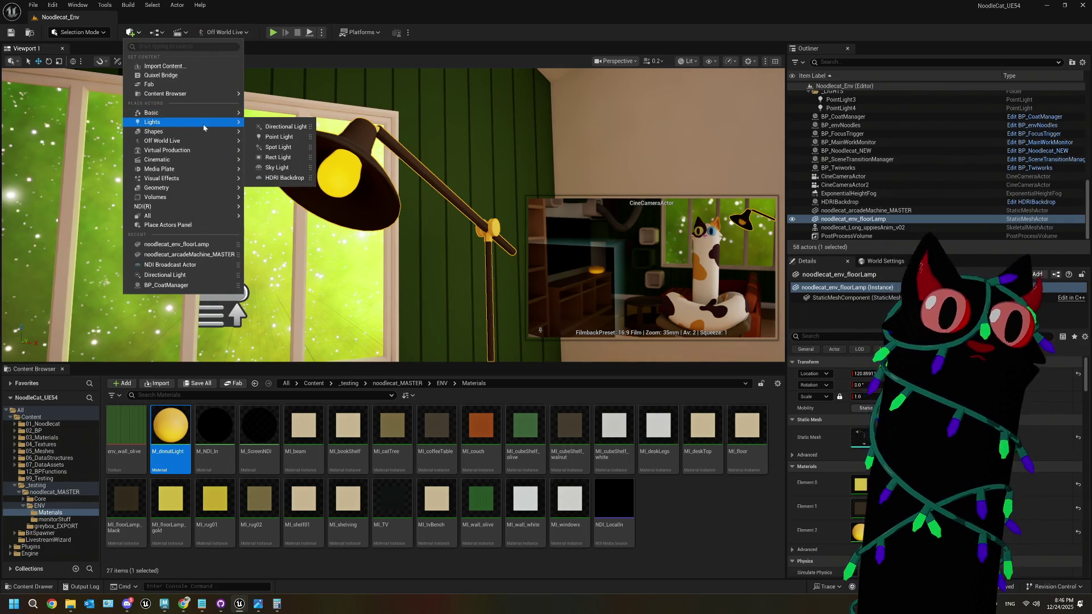
left_click(281, 148)
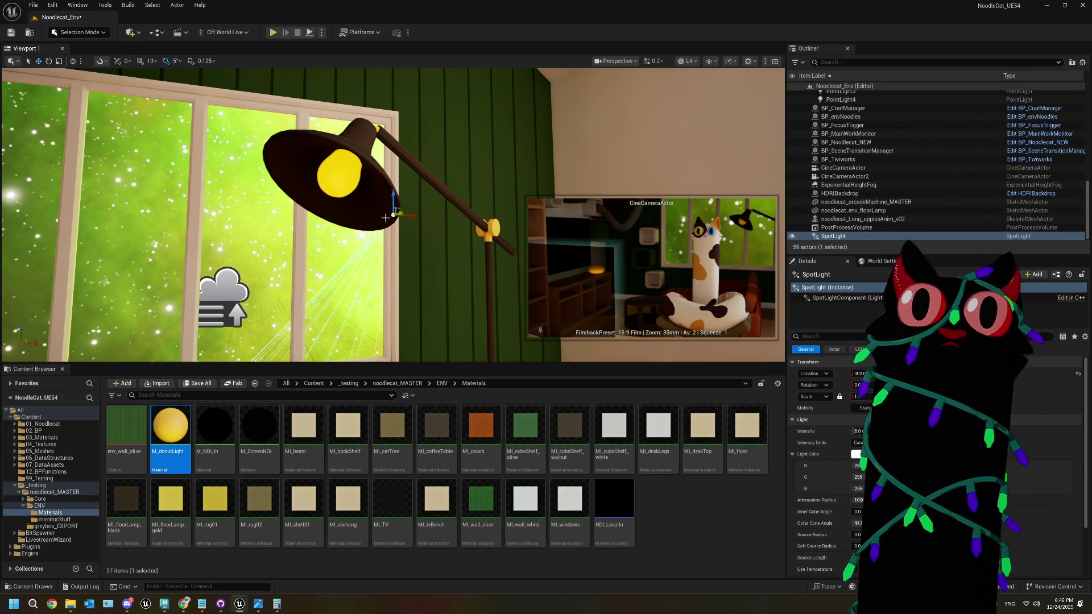
mouse_move(338, 290)
right_mouse_down()
mouse_move(318, 273)
mouse_move(338, 290)
right_mouse_up()
key("f")
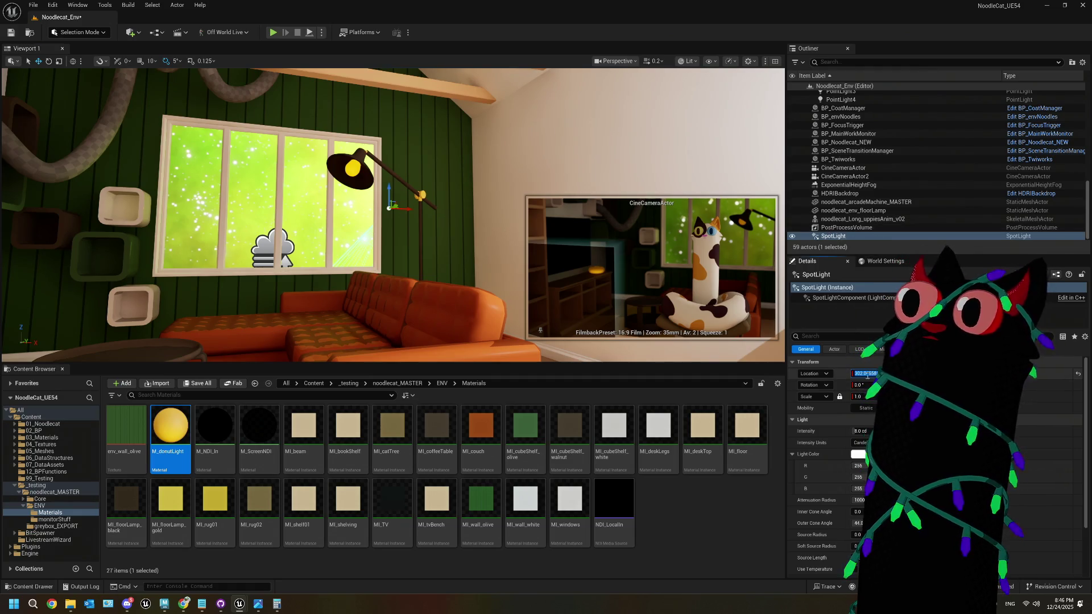
type("0")
key("Return")
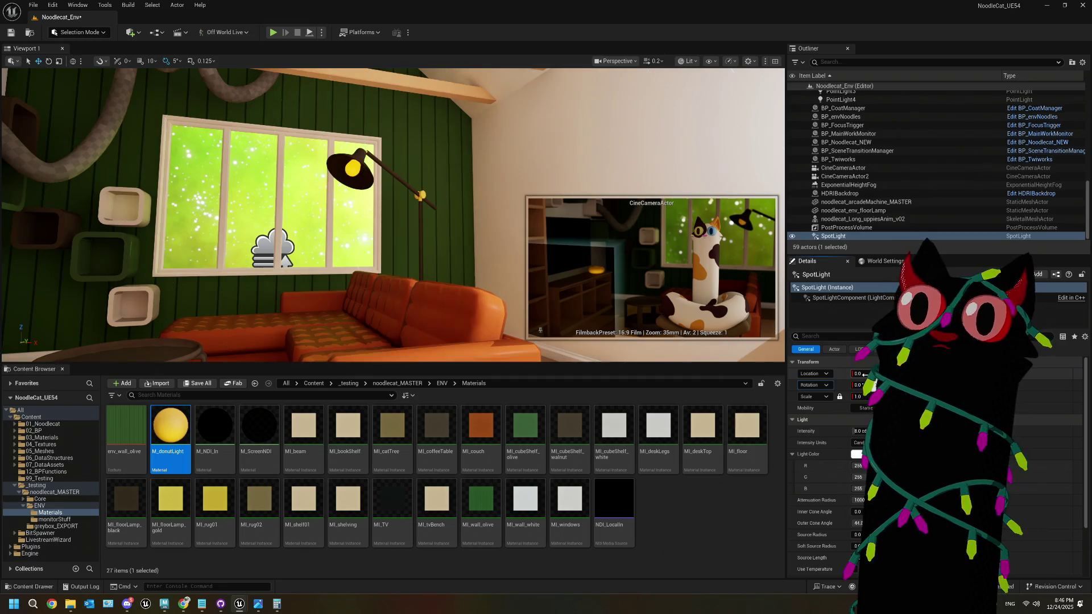
scroll(413, 195, "down", 2)
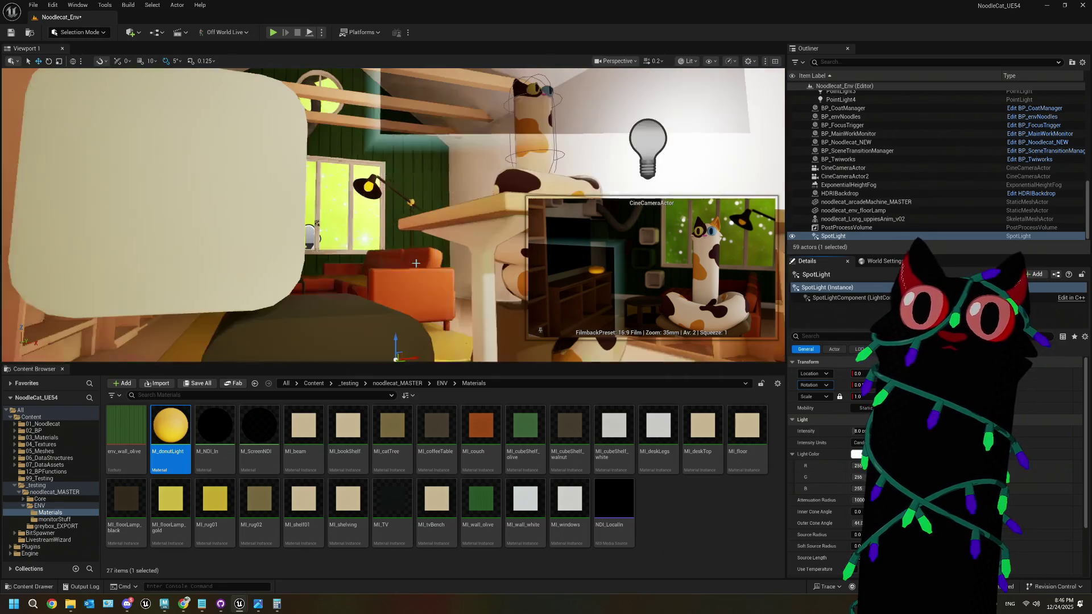
scroll(413, 195, "down", 5)
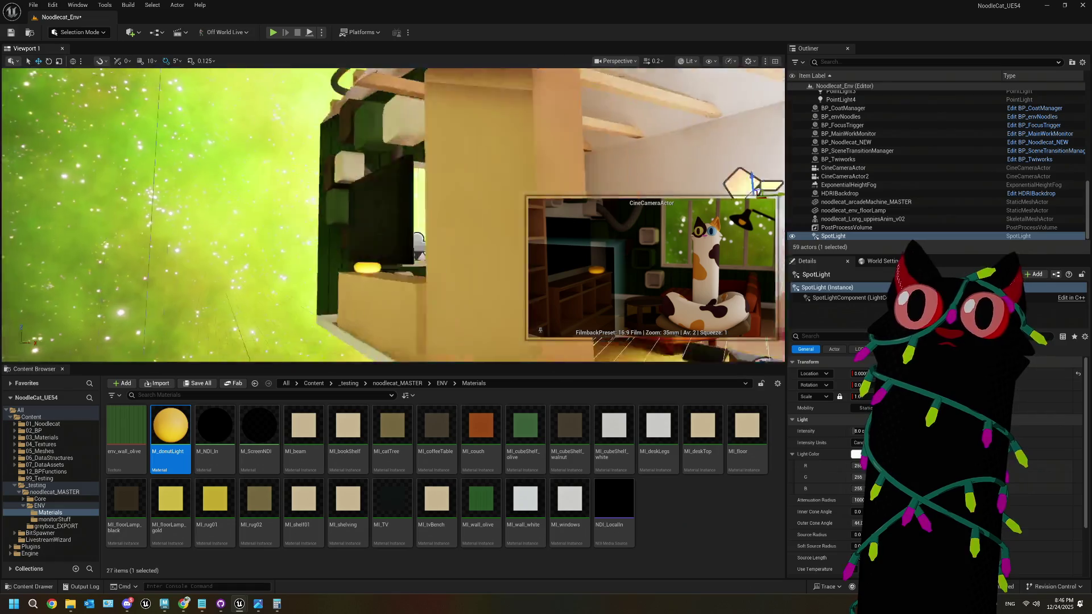
key("f")
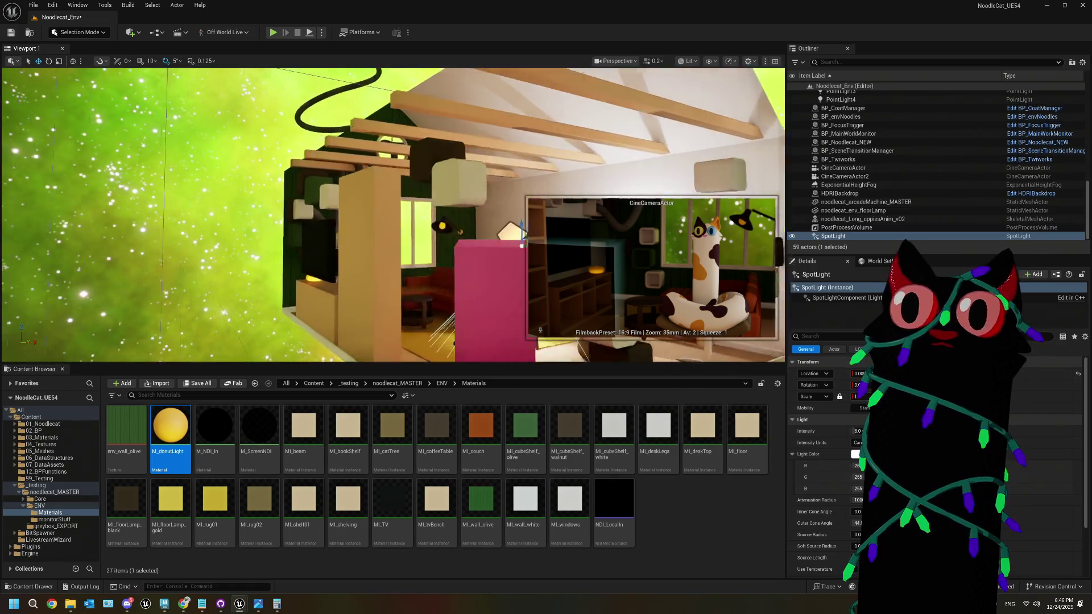
right_click_drag(295, 188, 228, 171)
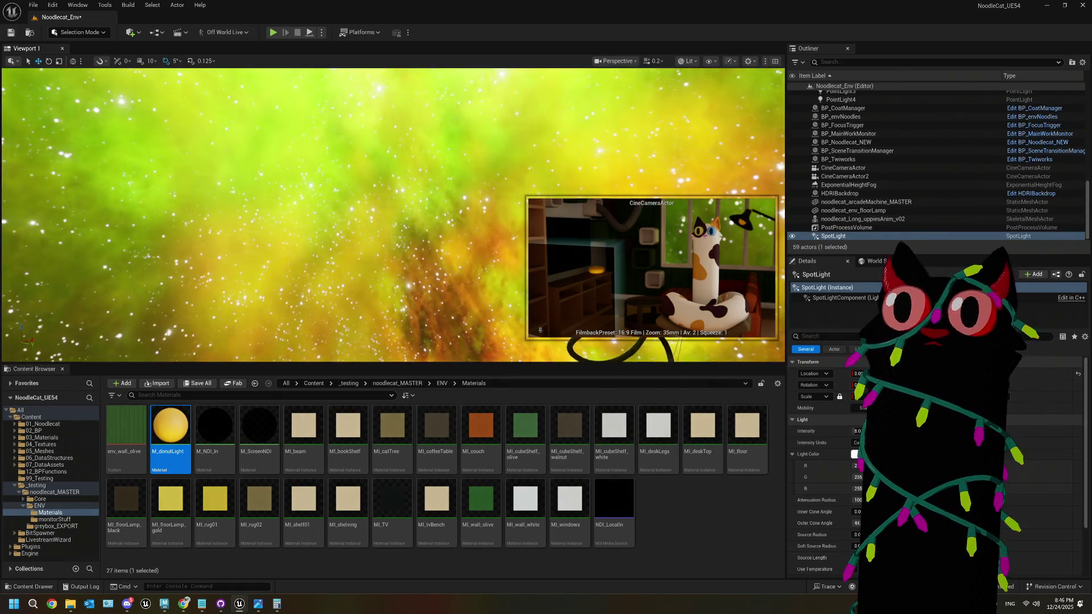
key("f")
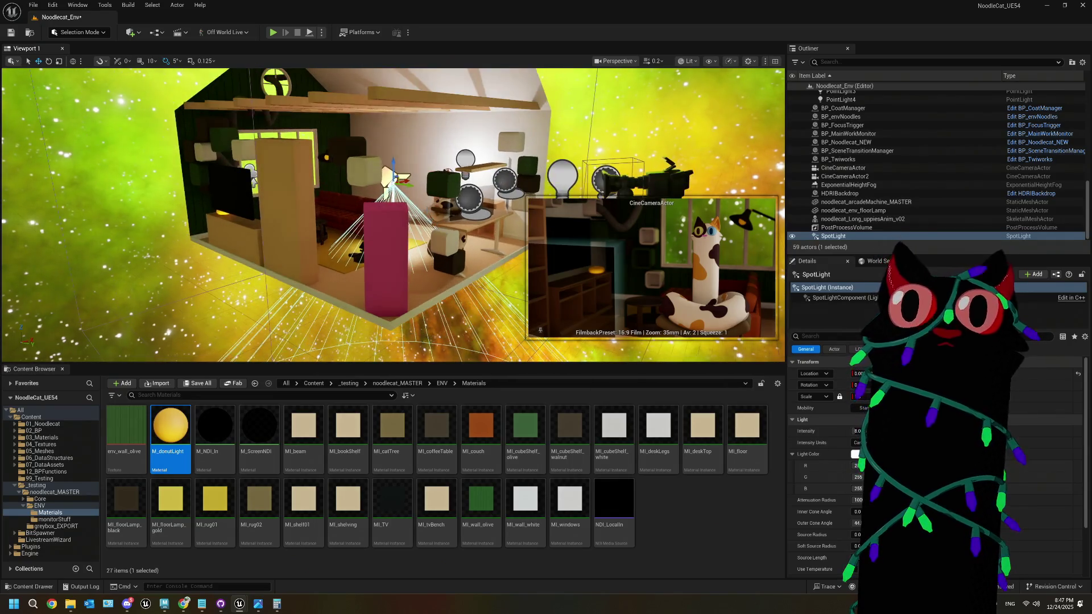
mouse_move(393, 216)
right_mouse_down()
mouse_move(375, 213)
mouse_move(407, 211)
right_mouse_up()
Step: Move the spotlight over the sofa and rotate it by -20 then 5 degrees so its cone points down
left_click_drag(356, 153, 228, 140)
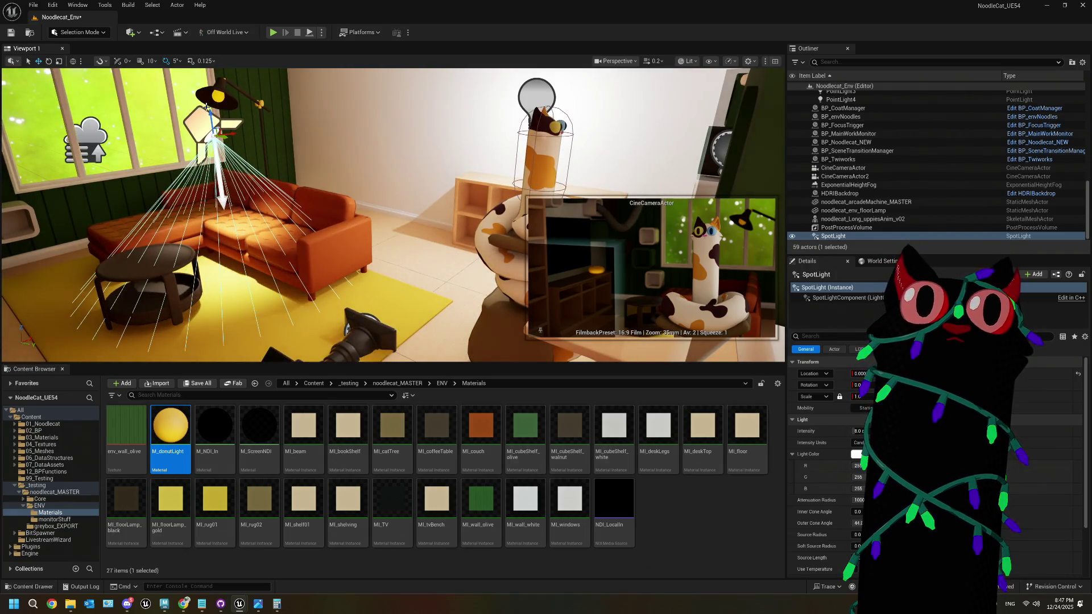
mouse_move(242, 147)
right_mouse_down()
mouse_move(202, 143)
mouse_move(198, 198)
right_mouse_up()
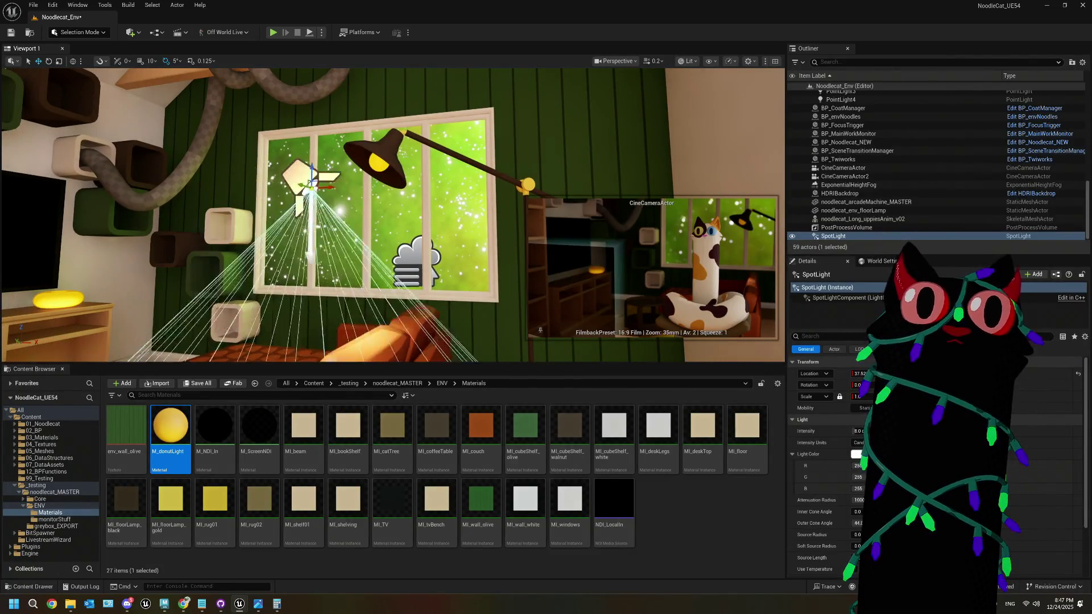
right_click_drag(291, 225, 377, 211)
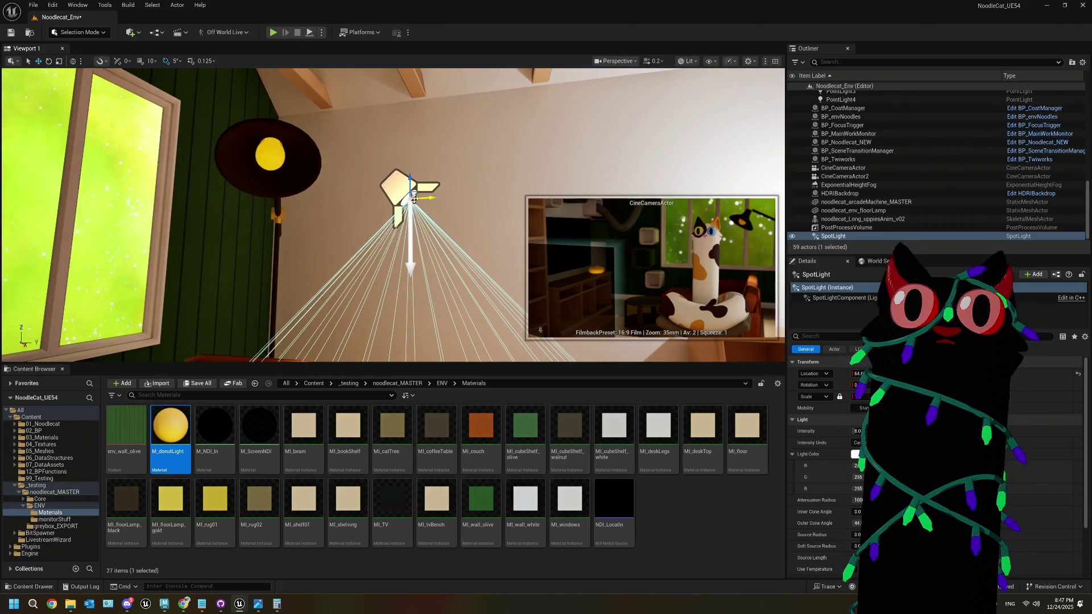
mouse_move(314, 182)
right_mouse_down()
mouse_move(267, 181)
mouse_move(316, 184)
right_mouse_up()
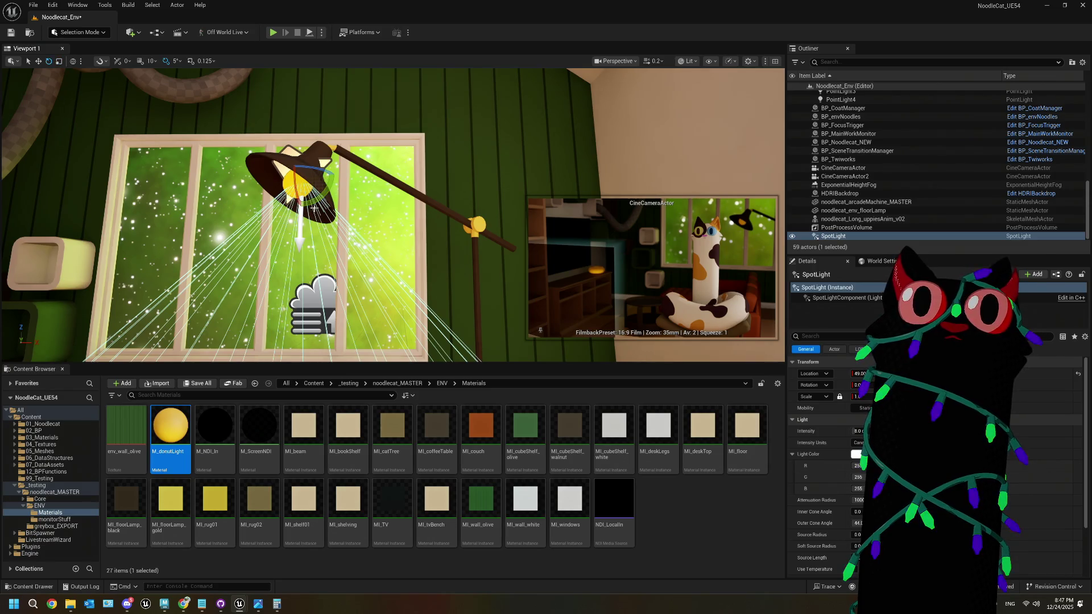
mouse_move(374, 198)
right_mouse_down()
mouse_move(347, 174)
mouse_move(430, 199)
mouse_move(94, 89)
right_mouse_up()
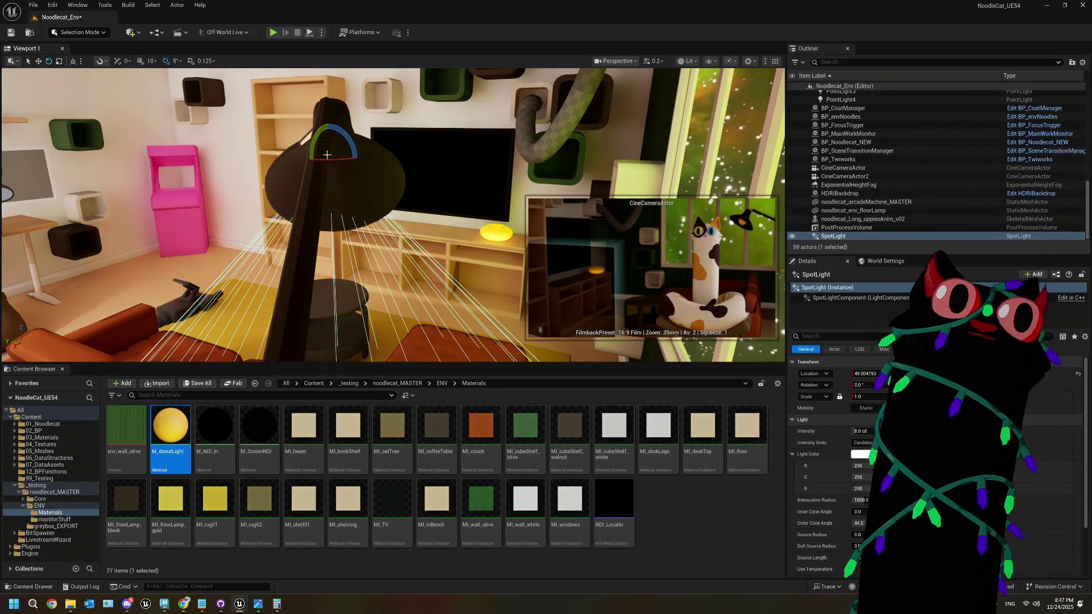
mouse_move(334, 158)
left_mouse_down()
mouse_move(248, 145)
mouse_move(302, 162)
left_mouse_up()
key("f")
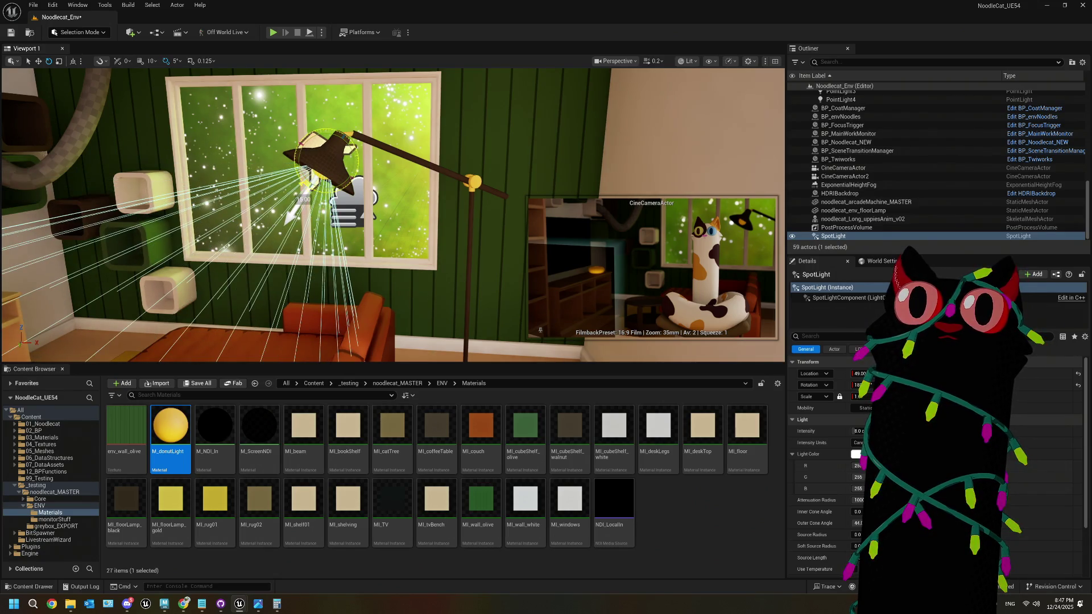
left_click_drag(247, 185, 321, 189, "alt")
left_click_drag(393, 196, 393, 197)
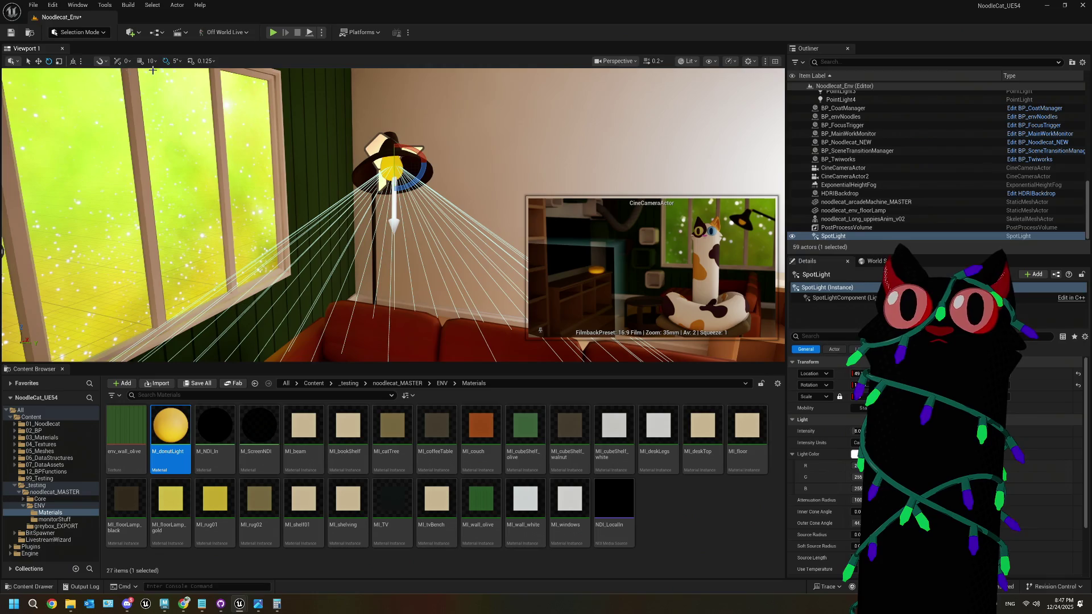
Step: Turn off rotation snapping and swing the spotlight's beam down and to the left
left_click(98, 61)
mouse_move(143, 105)
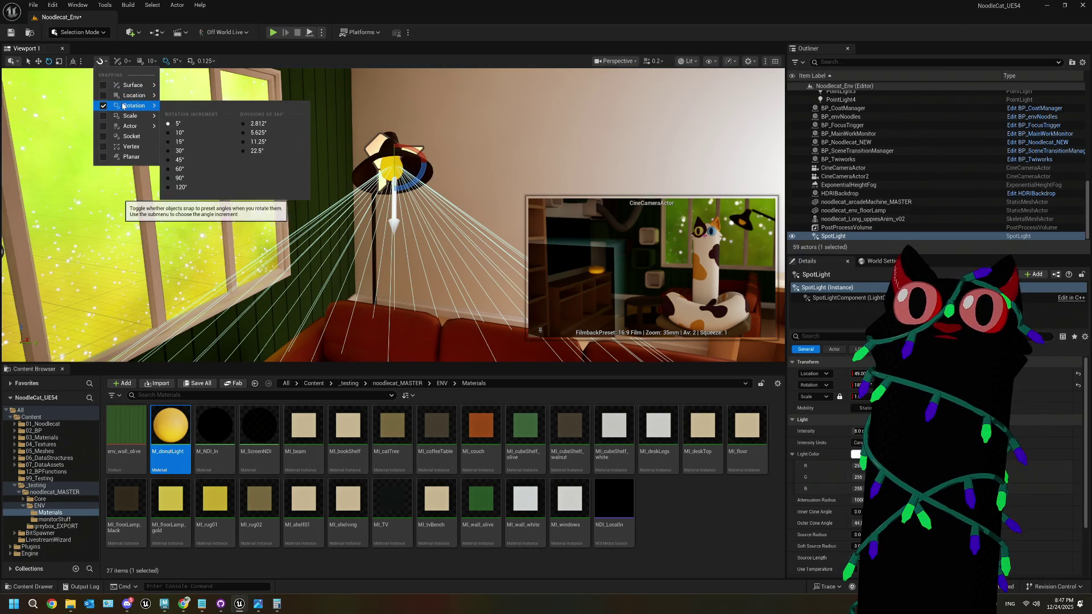
left_click(91, 103)
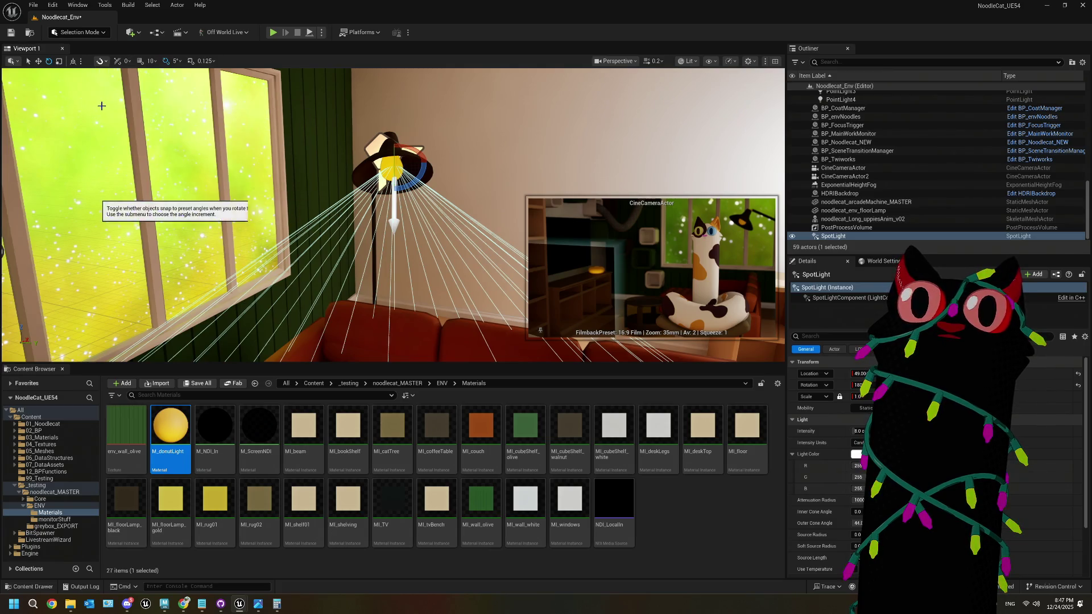
left_click_drag(420, 179, 407, 198)
mouse_move(408, 198)
right_mouse_down()
mouse_move(318, 198)
mouse_move(352, 188)
mouse_move(428, 202)
right_mouse_up()
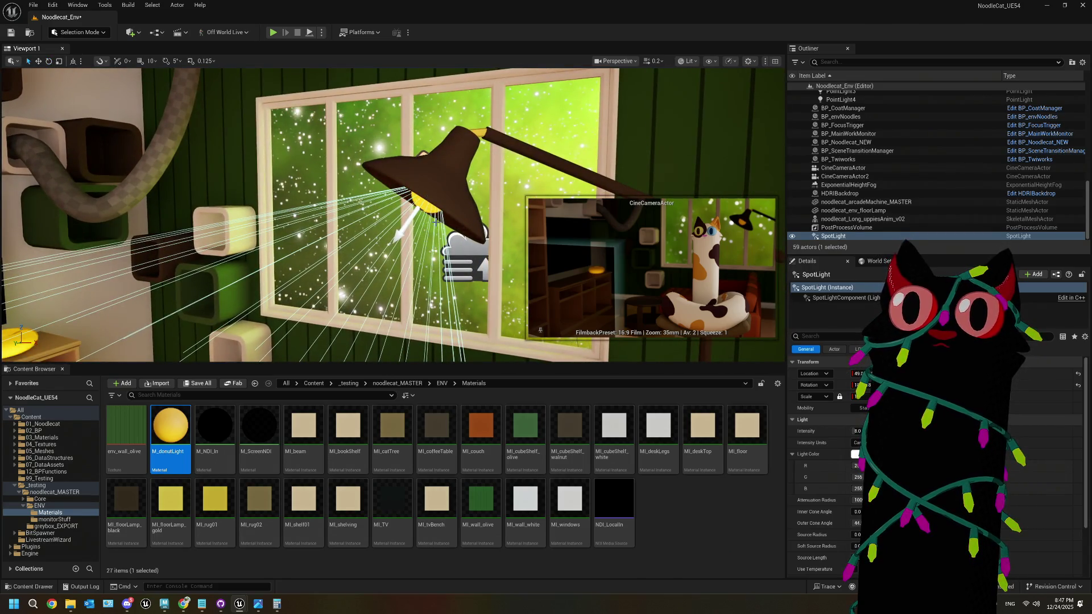
Step: Reselect the spotlight, nudge it into place at the bulb, and filter its properties by 'vol'
left_click(441, 234)
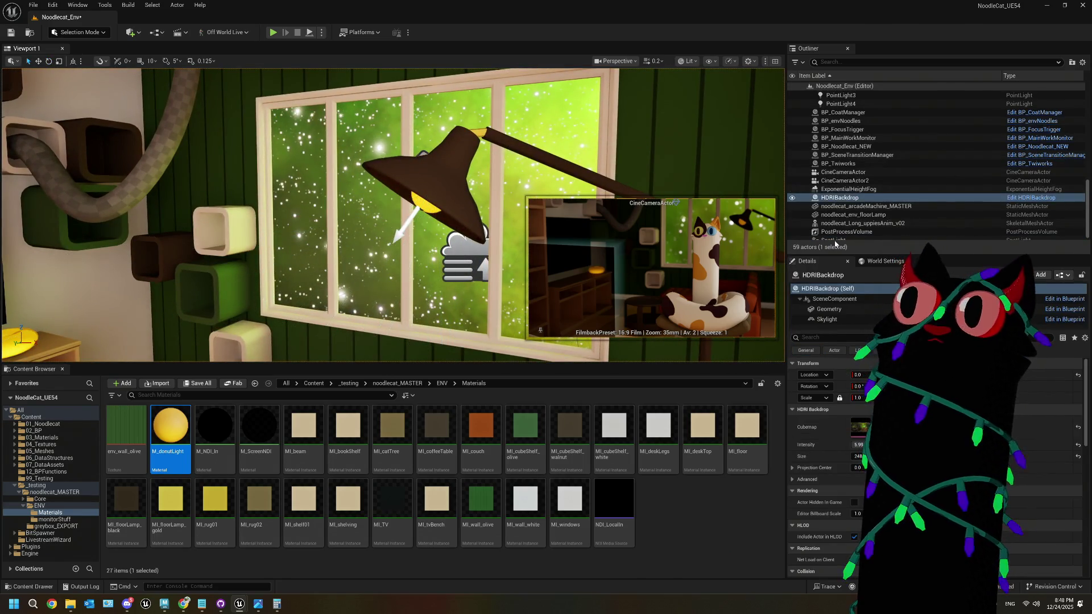
scroll(853, 222, "down", 1)
left_click(834, 236)
left_click_drag(427, 199, 387, 233)
scroll(418, 213, "down", 5)
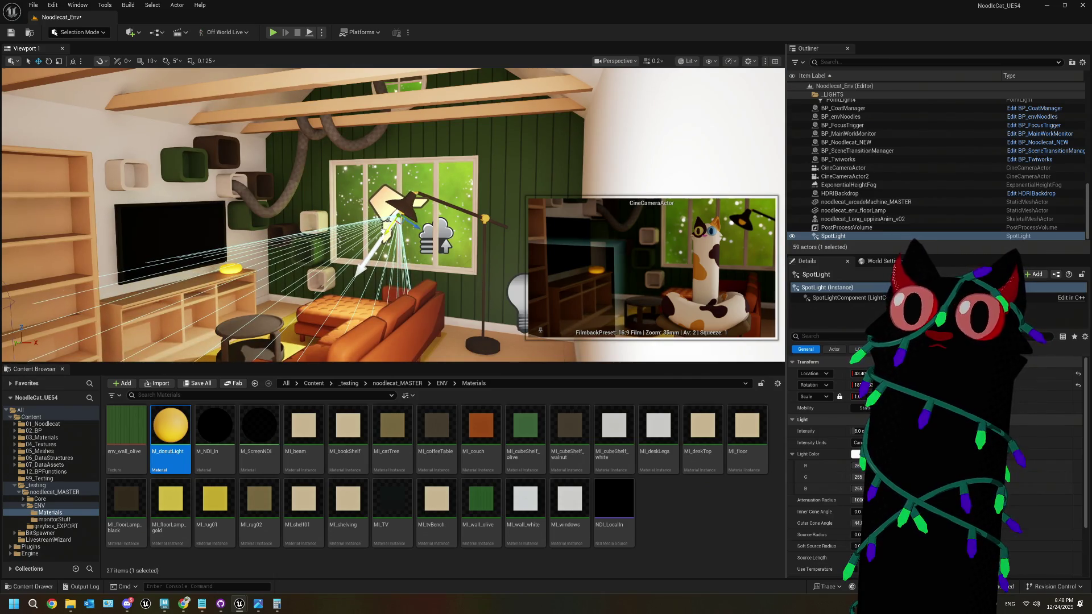
scroll(565, 189, "up", 5)
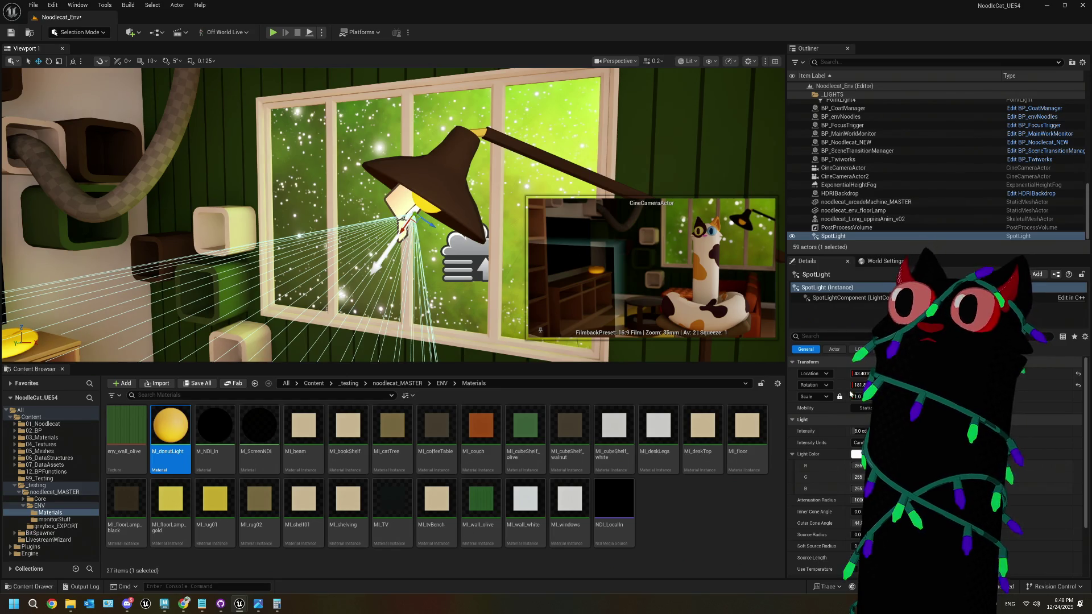
scroll(825, 455, "down", 2)
left_click(829, 335)
type("v")
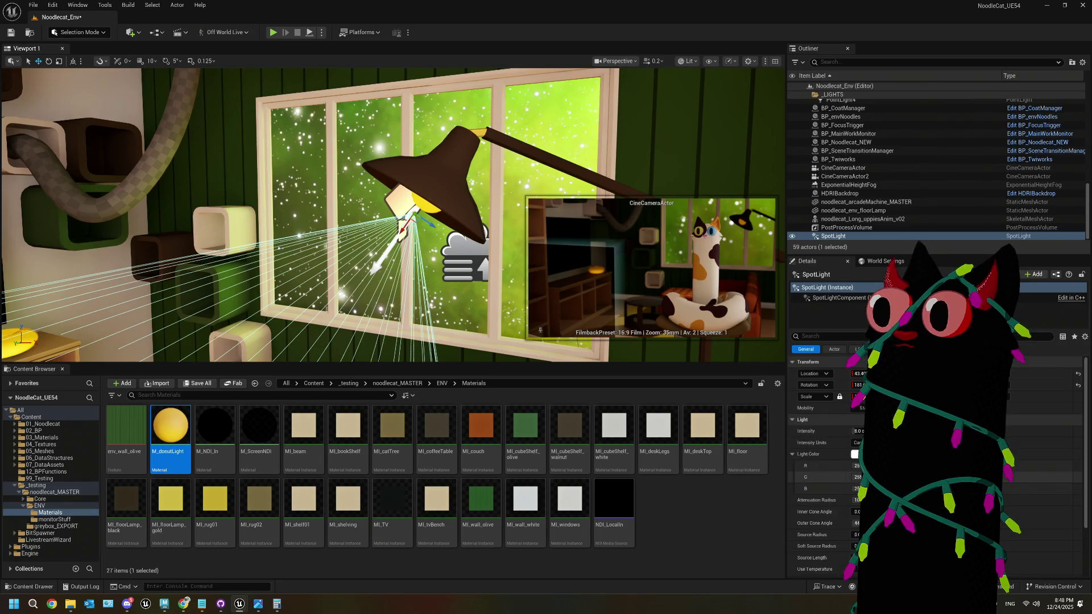
type("ol")
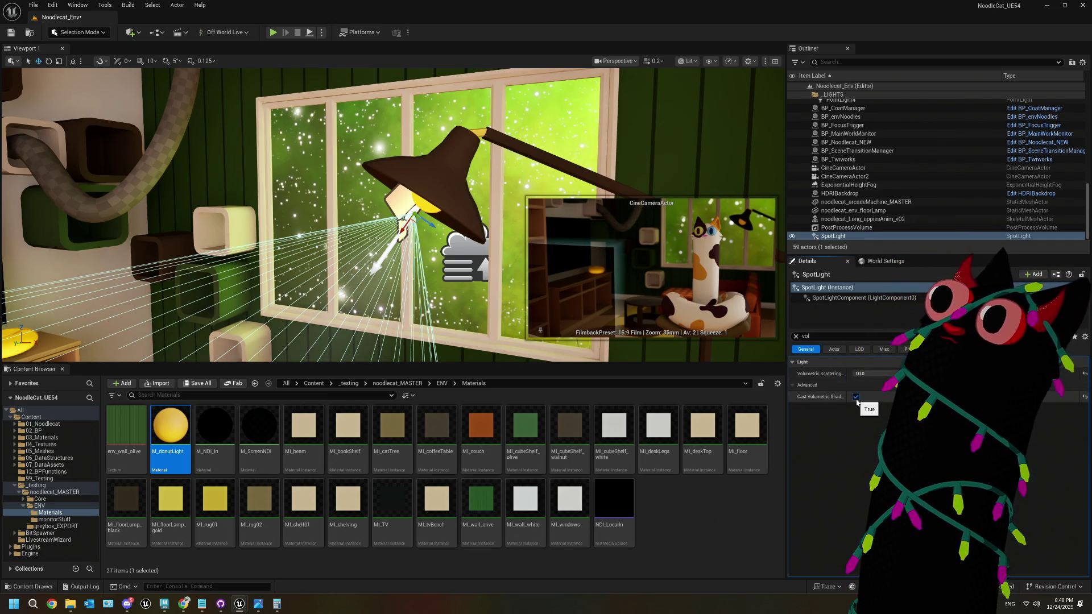
Step: Review the spotlight's volumetric settings, re-aim its beam down-left, and clear the 'vol' filter
left_click(792, 362)
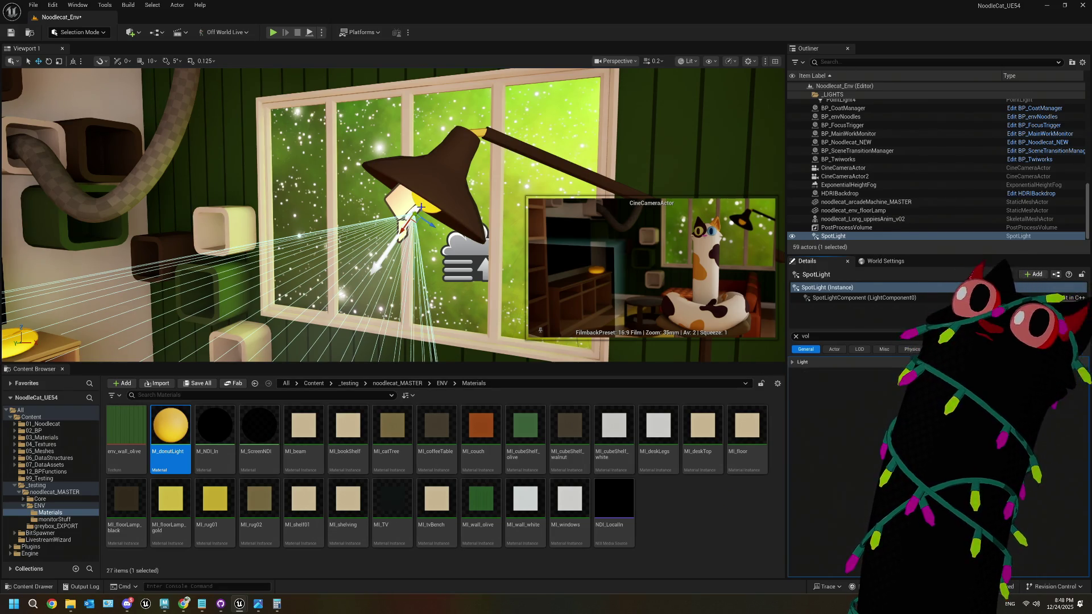
mouse_move(405, 239)
left_mouse_down()
mouse_move(407, 226)
mouse_move(402, 234)
left_mouse_up()
scroll(370, 252, "down", 5)
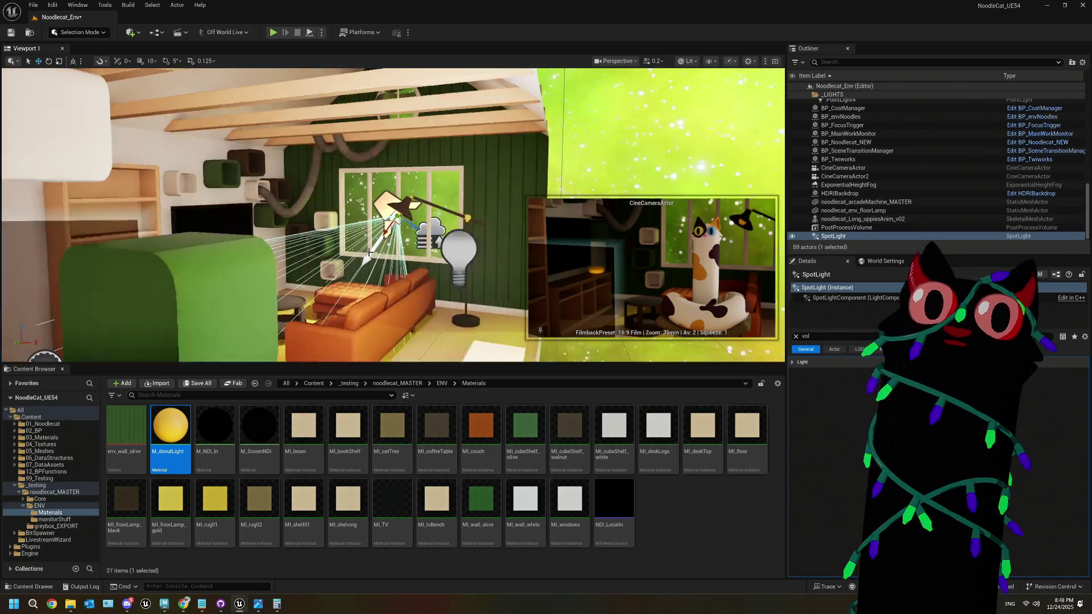
scroll(369, 252, "up", 2)
scroll(370, 252, "up", 4)
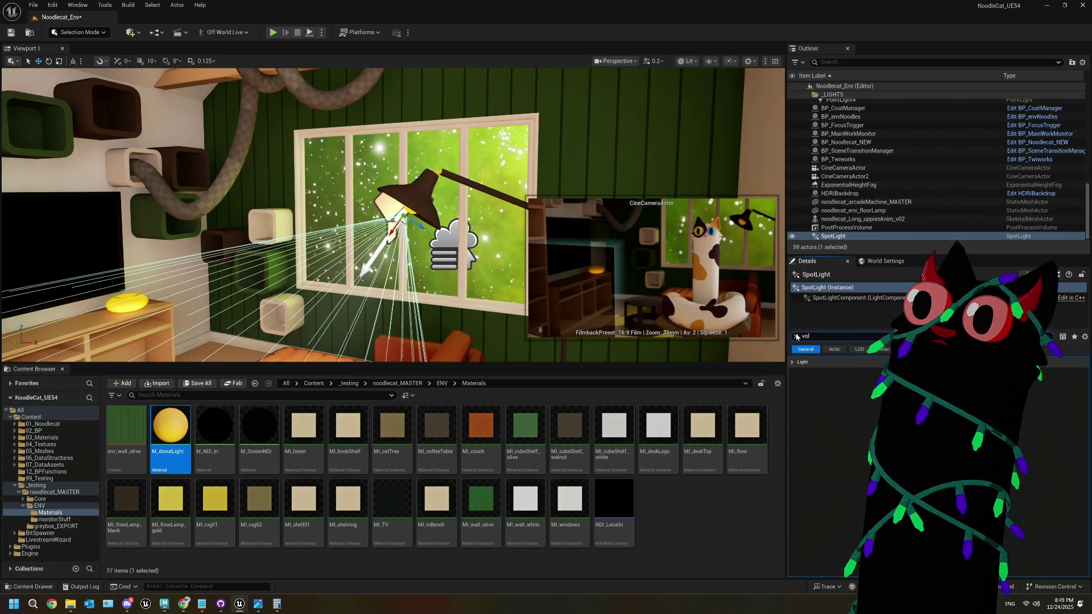
left_click(796, 336)
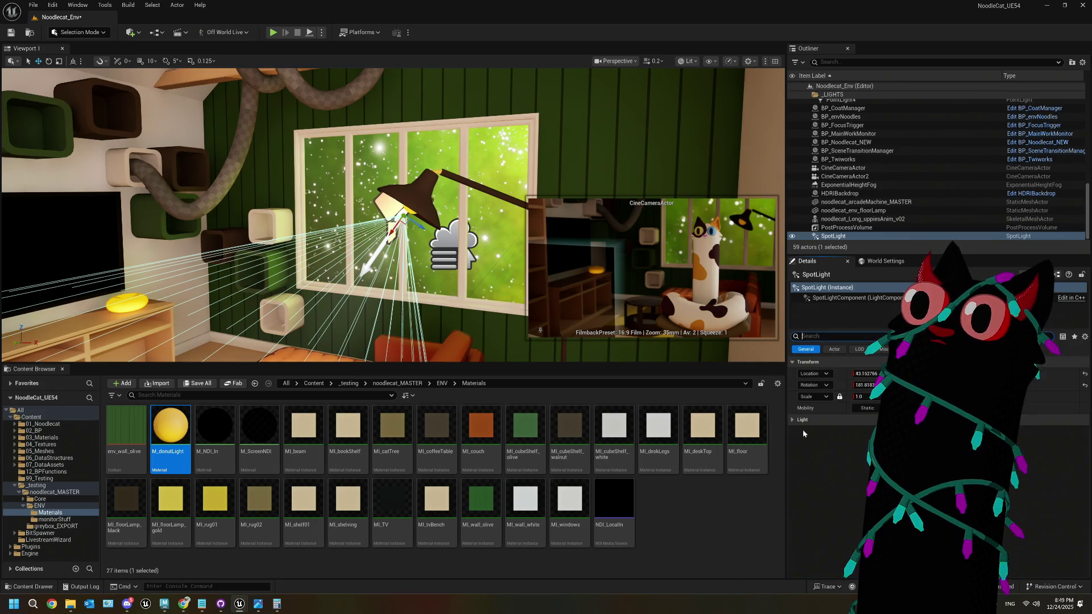
Step: Create a new material named M_floorLampLight in the ENV Materials folder
right_click(678, 505)
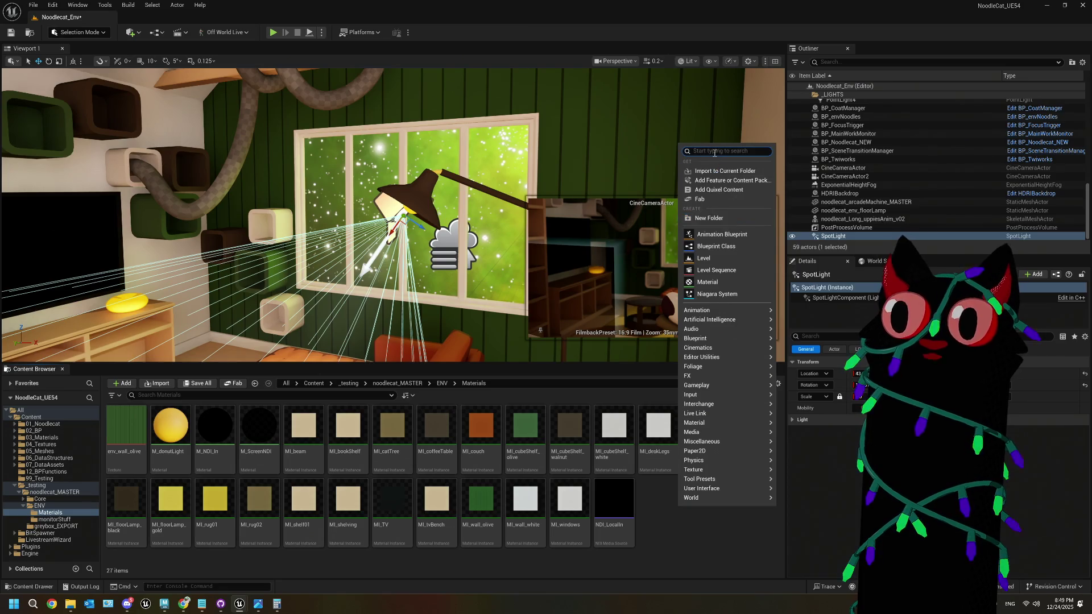
left_click(717, 282)
type("M_Floo")
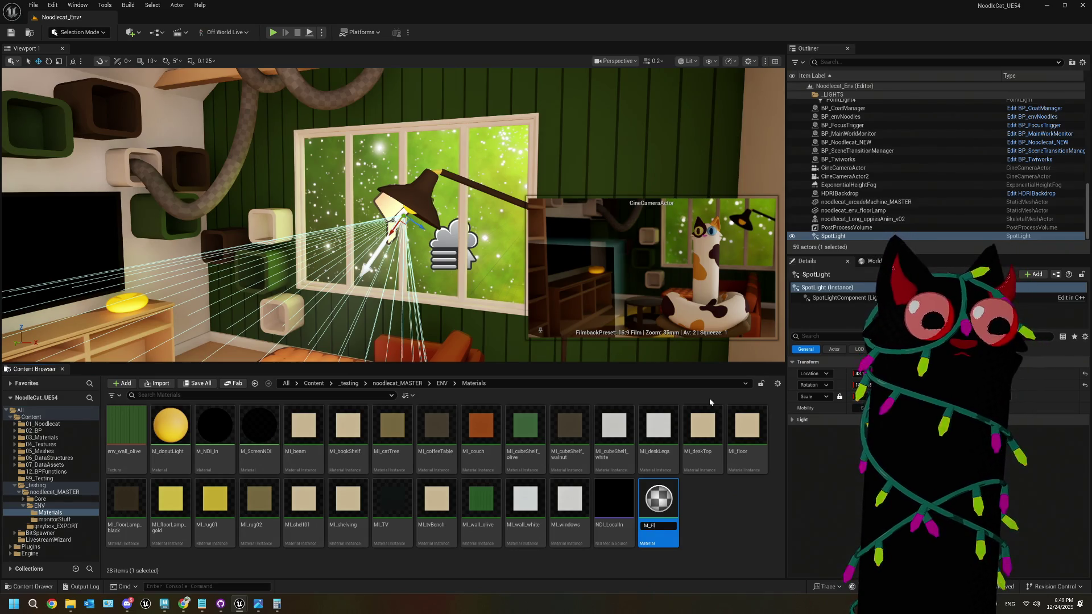
key("BackSpace")
key("BackSpace")
key("BackSpace")
type("f")
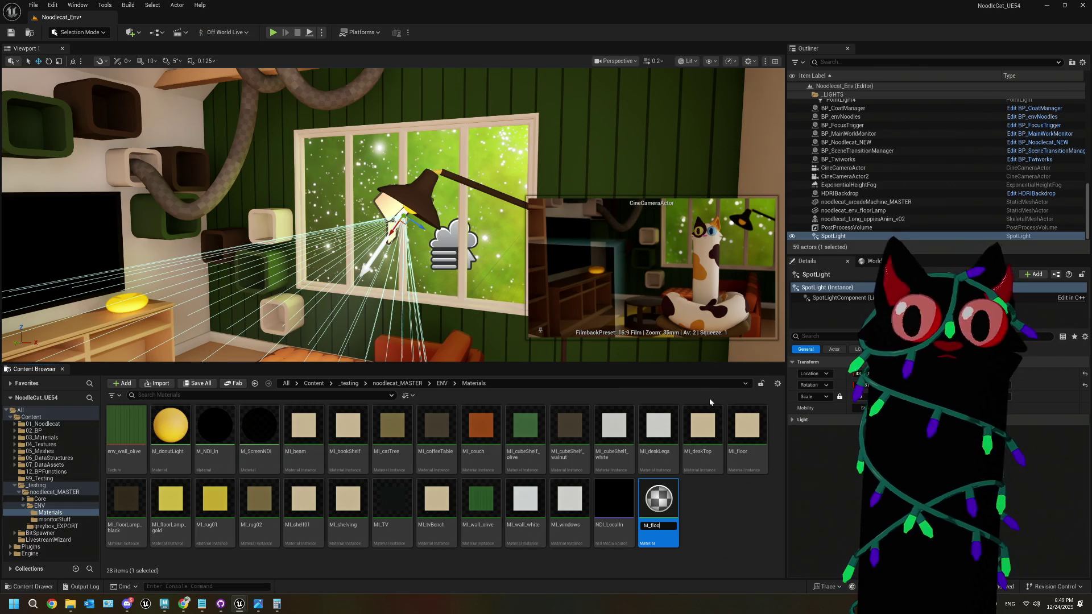
type("LampLight")
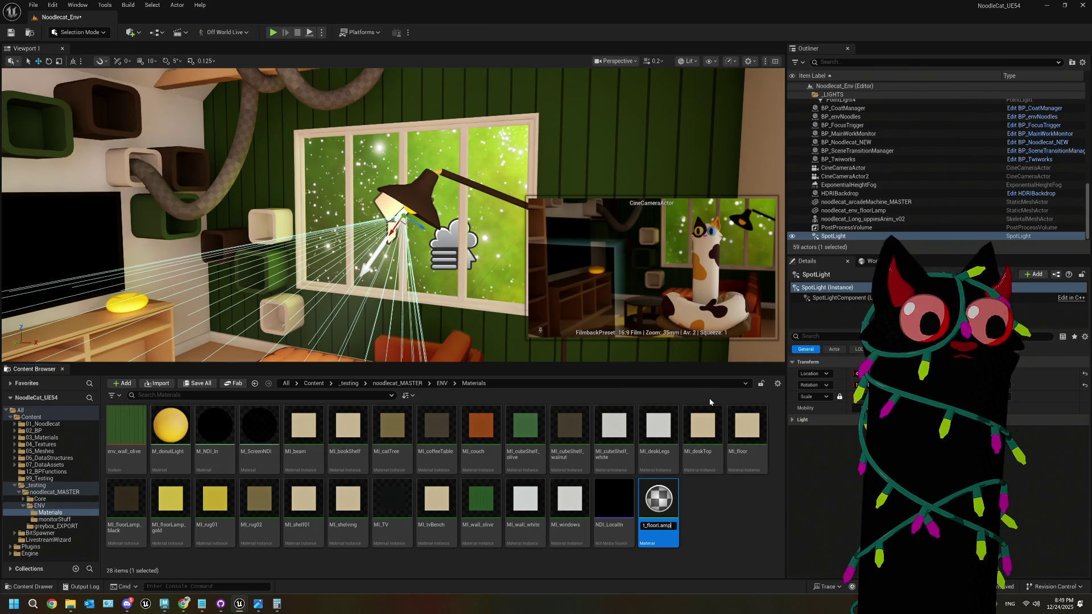
key("Return")
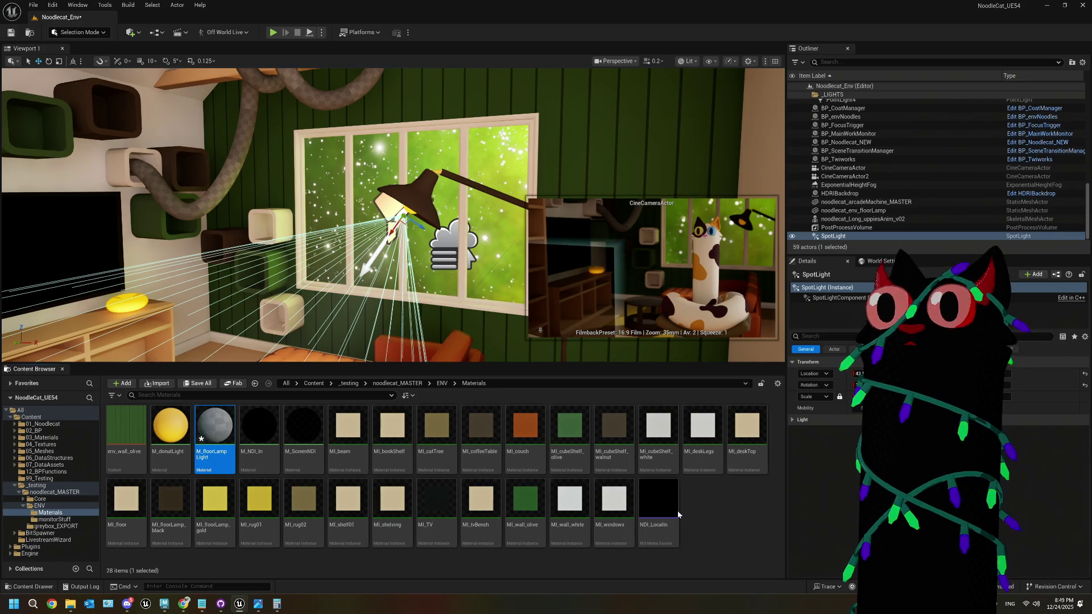
Step: Select the floor lamp and hide the spotlight in the level
left_click(434, 190)
left_click(432, 188)
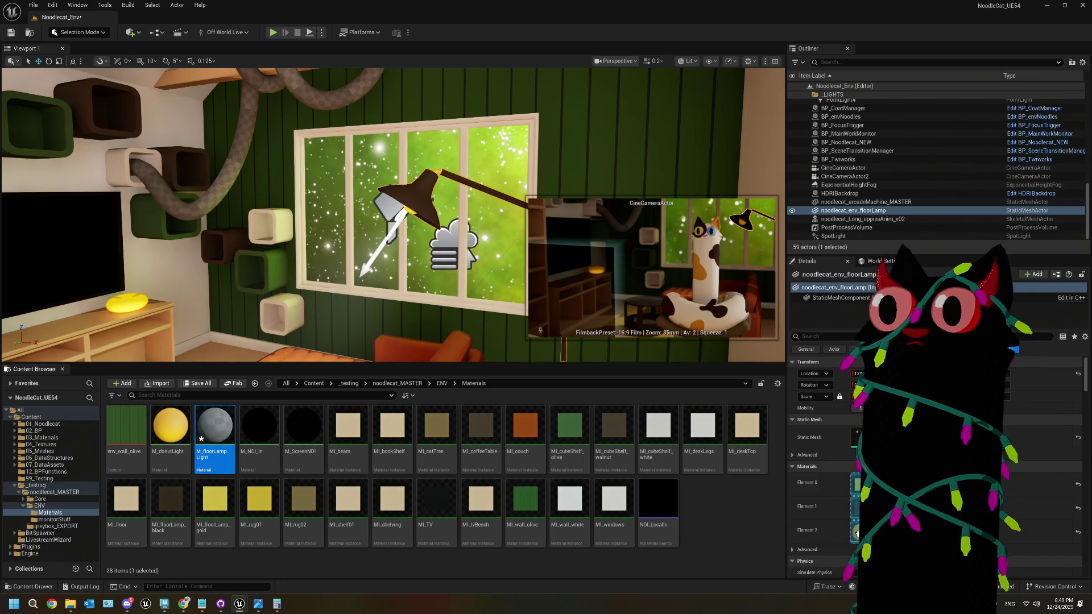
left_click(792, 236)
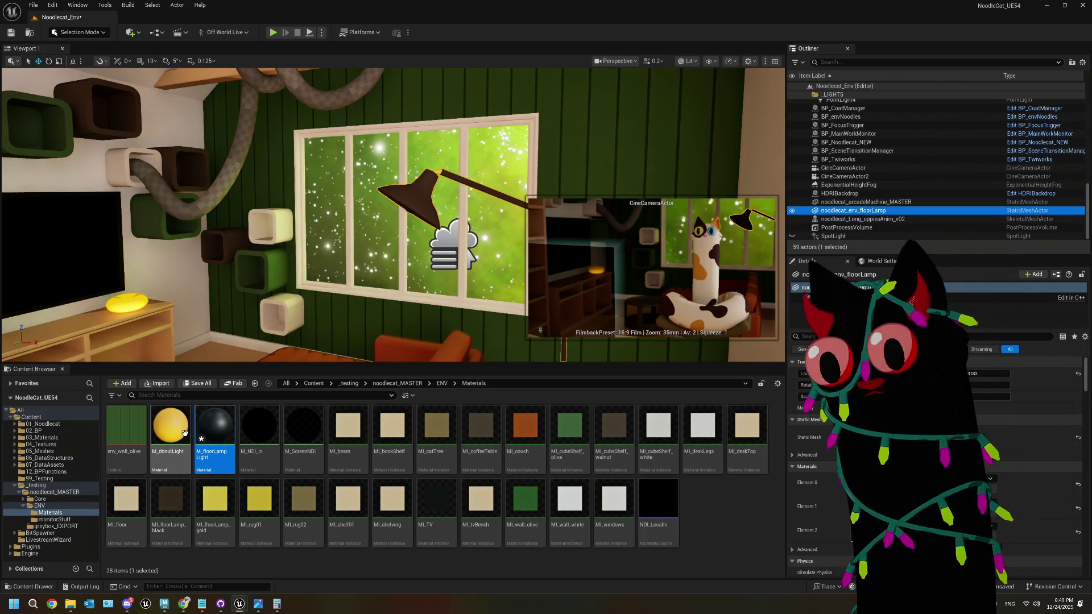
Step: In M_floorLampLight, wire a constant colour into Emissive Color and set the shading model to Unlit
double_click(216, 428)
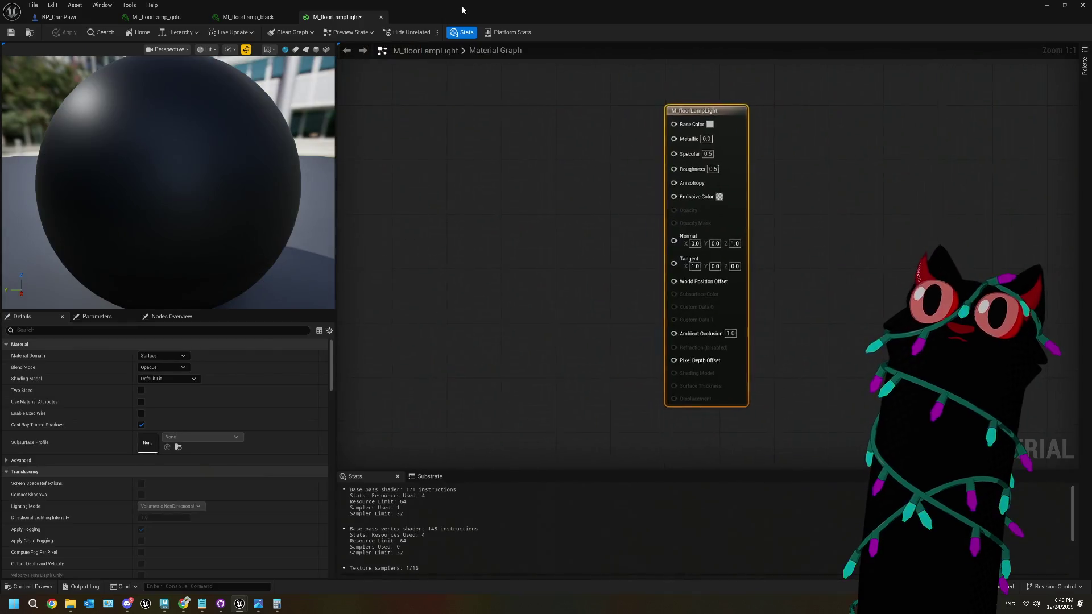
mouse_move(462, 5)
left_mouse_down()
mouse_move(390, 201)
mouse_move(195, 81)
mouse_move(362, 333)
mouse_move(304, 308)
left_mouse_up()
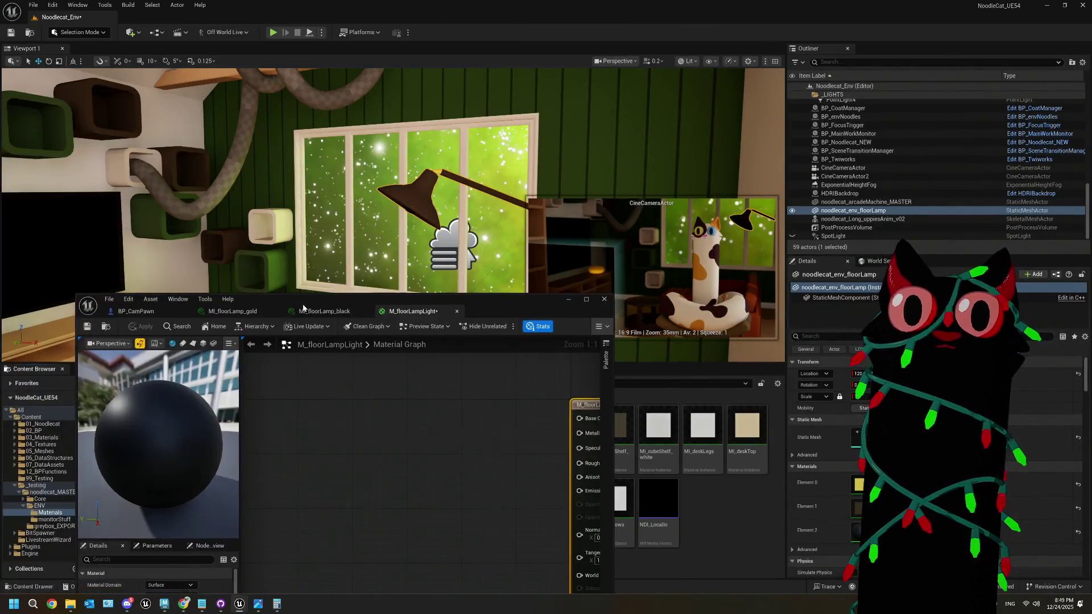
left_click(337, 452)
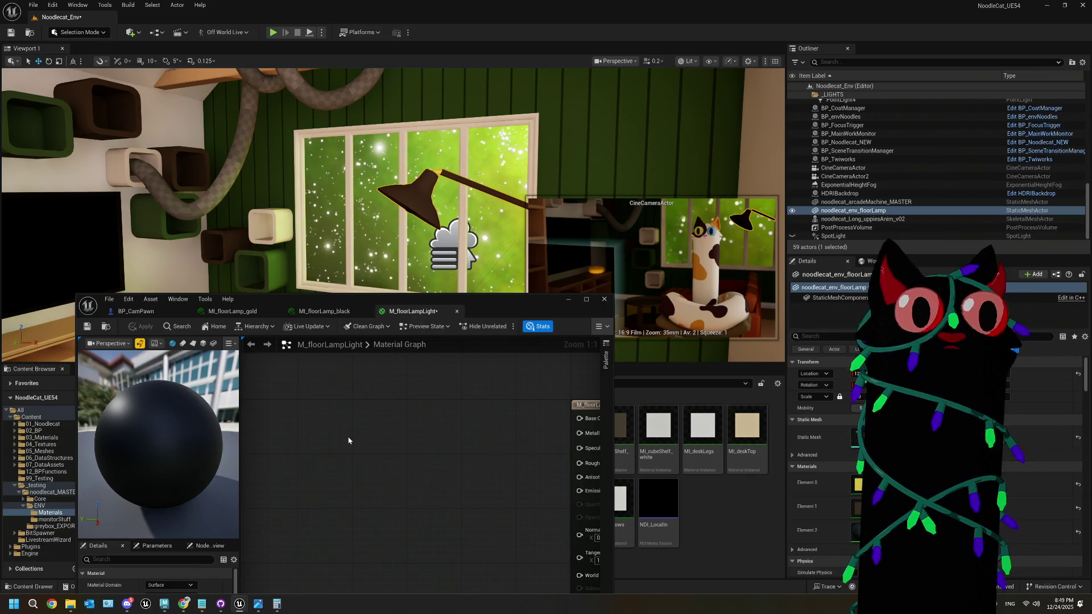
left_click(326, 421)
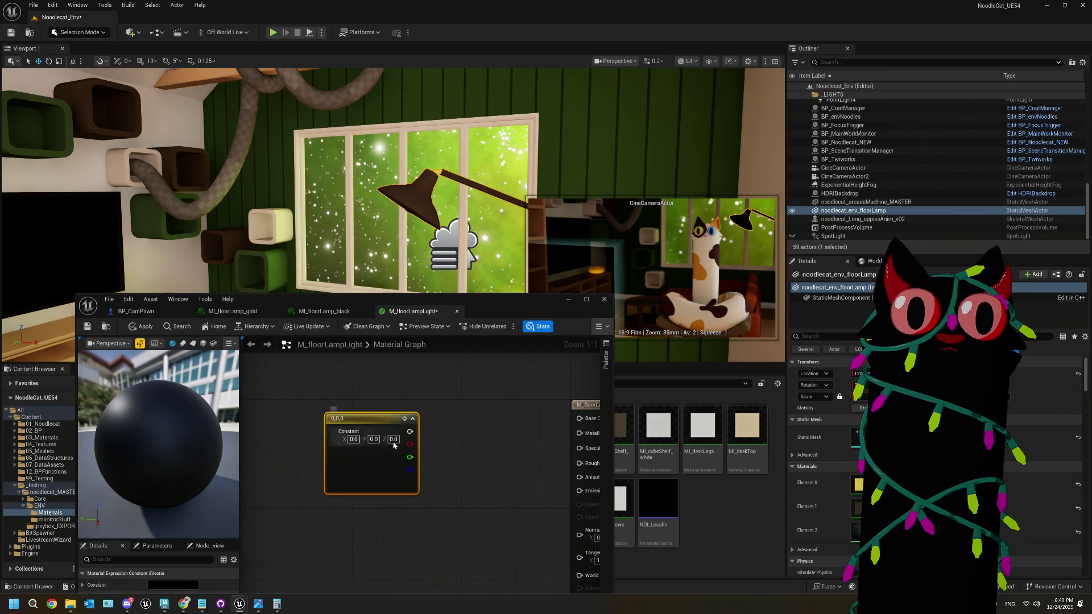
mouse_move(560, 471)
left_mouse_down()
mouse_move(589, 507)
mouse_move(580, 490)
left_mouse_up()
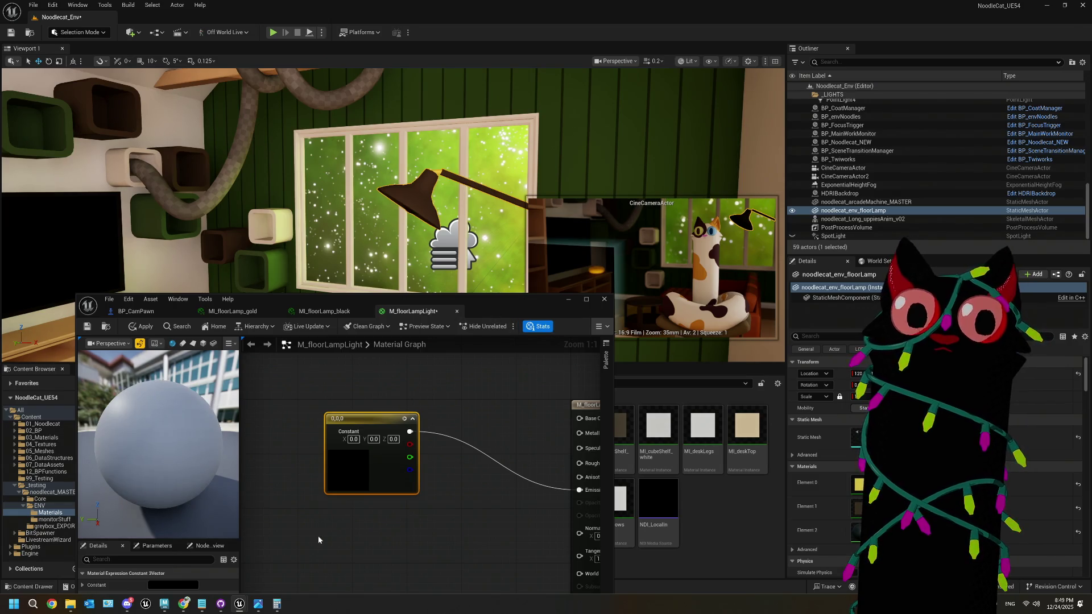
right_click_drag(521, 439, 446, 411)
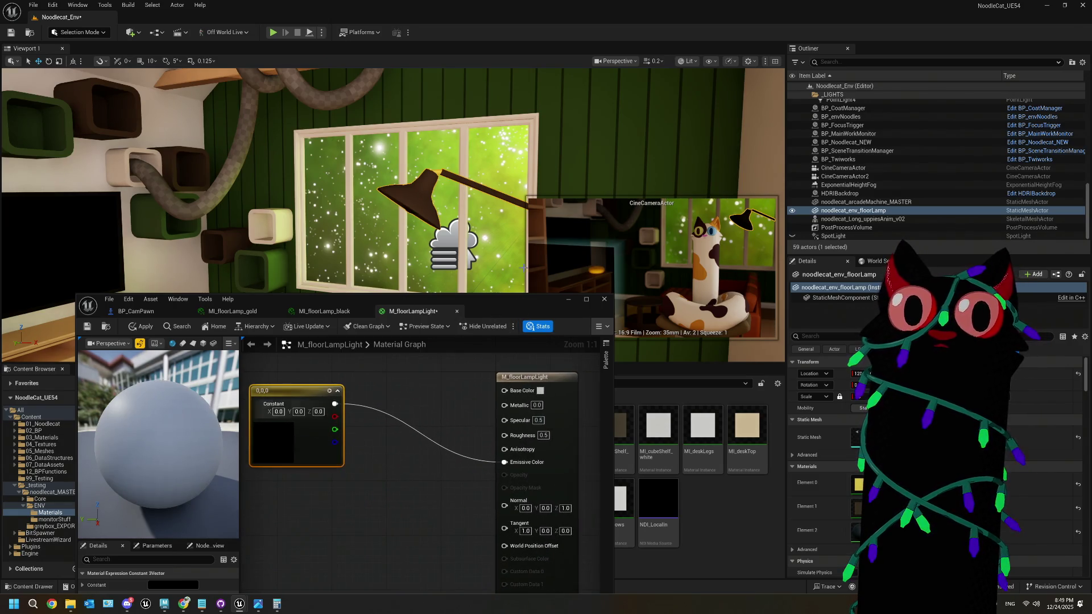
left_click_drag(495, 318, 714, 142)
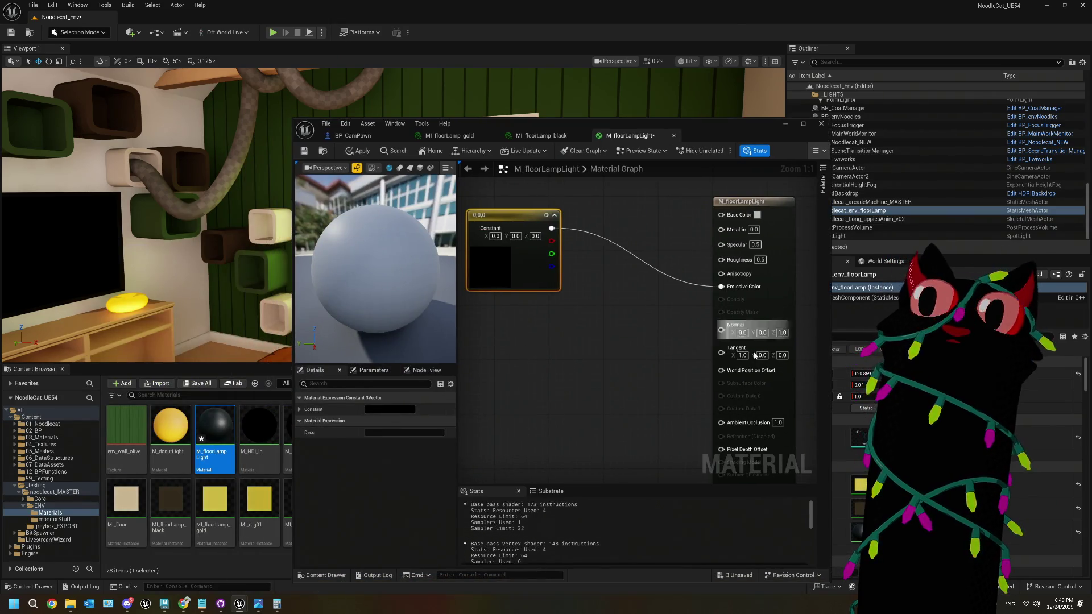
left_click(771, 297)
left_click(392, 432)
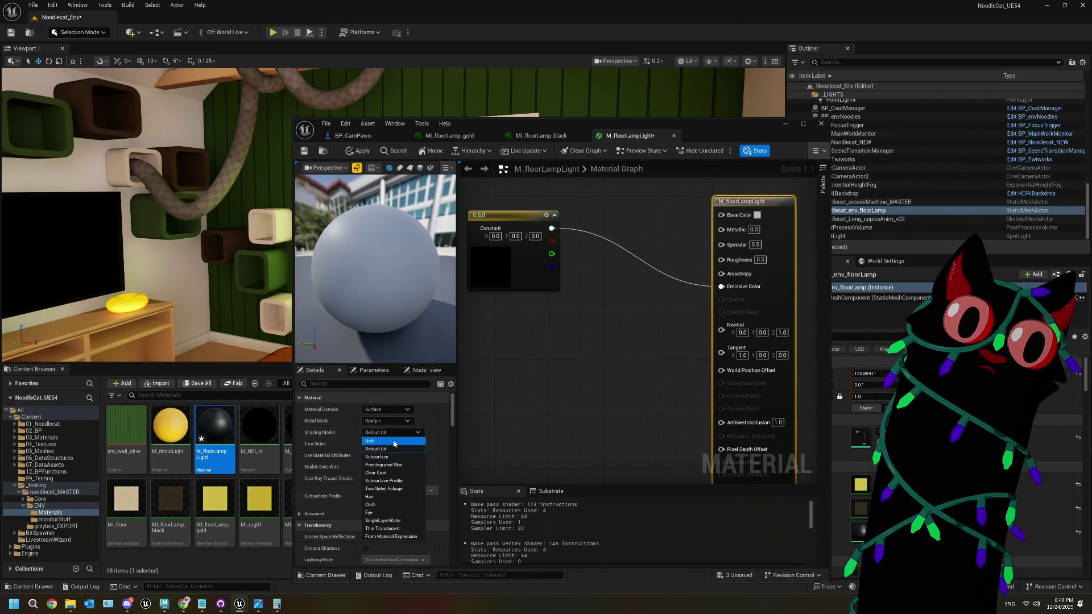
left_click(393, 442)
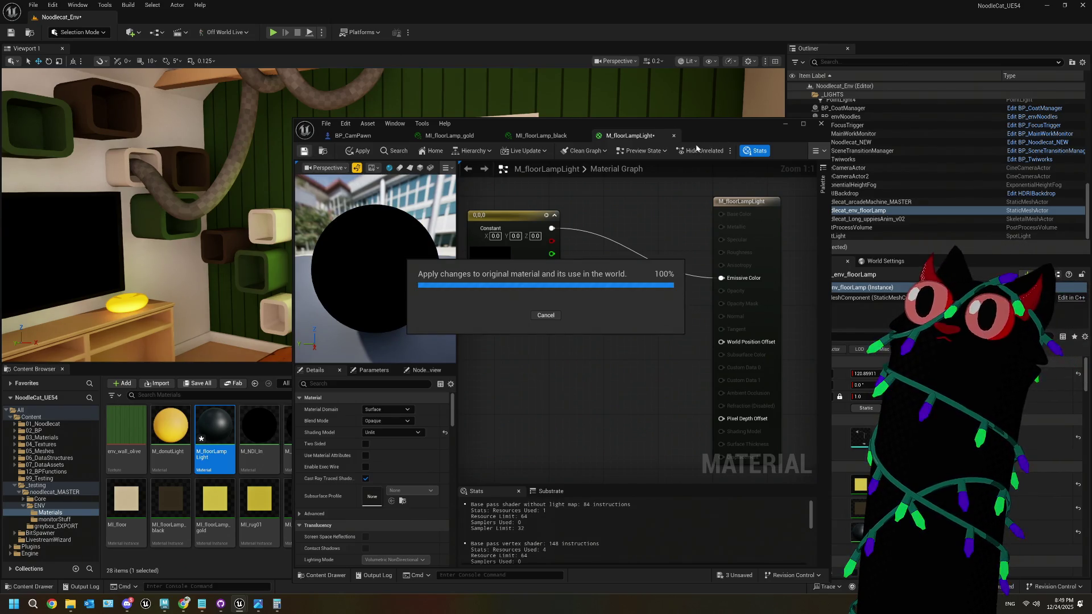
Step: Insert a Multiply between the constant colour and Emissive, with a Brightness scalar parameter on B
mouse_move(697, 137)
left_mouse_down()
mouse_move(690, 281)
mouse_move(680, 280)
left_mouse_up()
right_click_drag(529, 233, 501, 230)
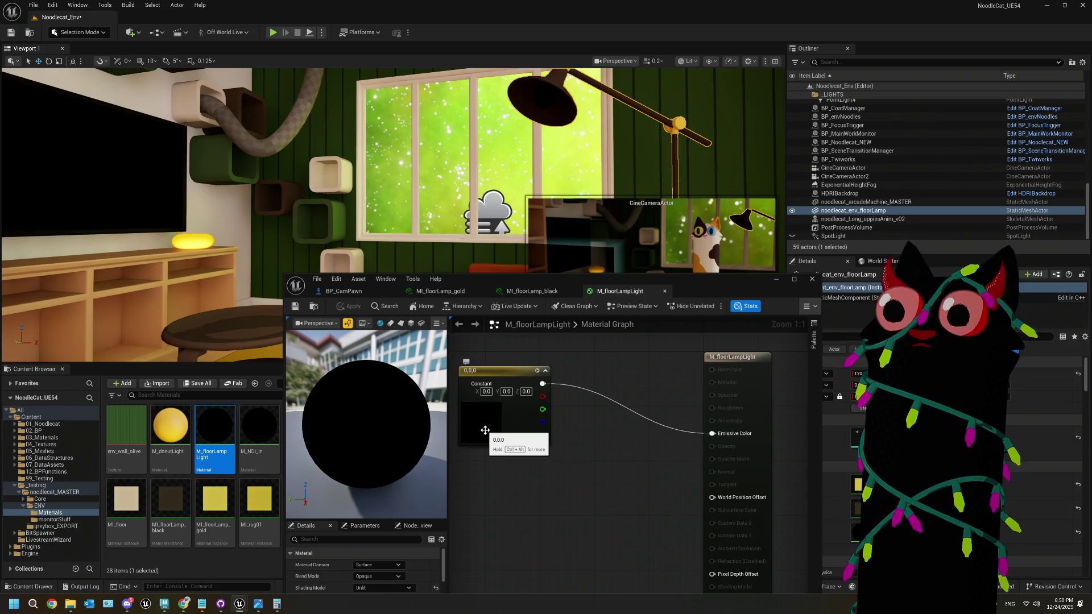
key("m")
left_click_drag(577, 407, 713, 434)
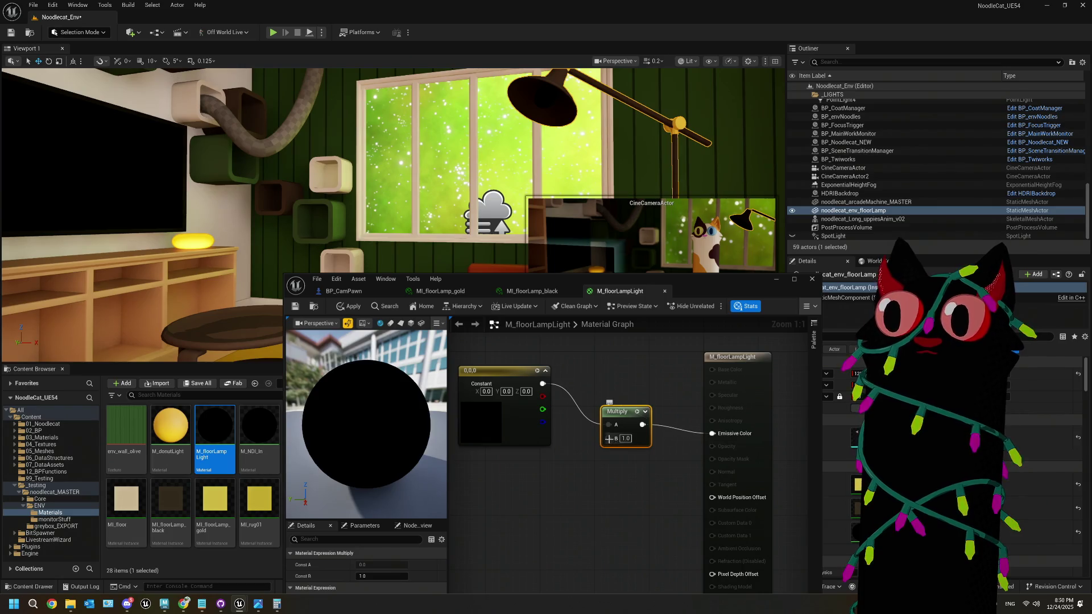
left_click_drag(551, 478, 552, 478)
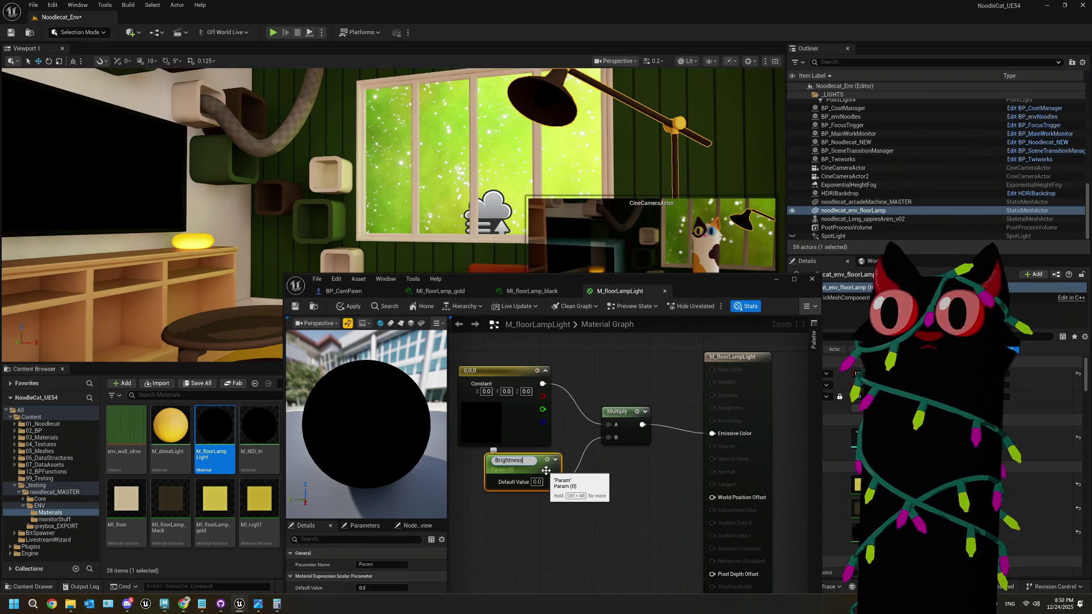
Step: Set the bulb's constant colour to pale peach FFE3C3 and save the material
left_click(602, 511)
double_click(493, 432)
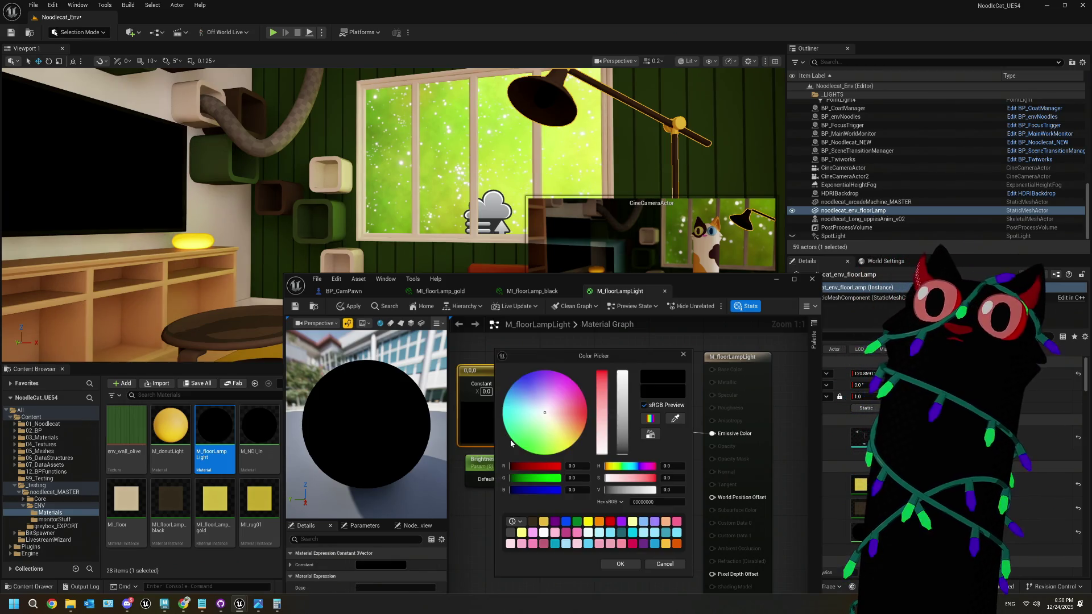
left_click_drag(570, 442, 577, 440)
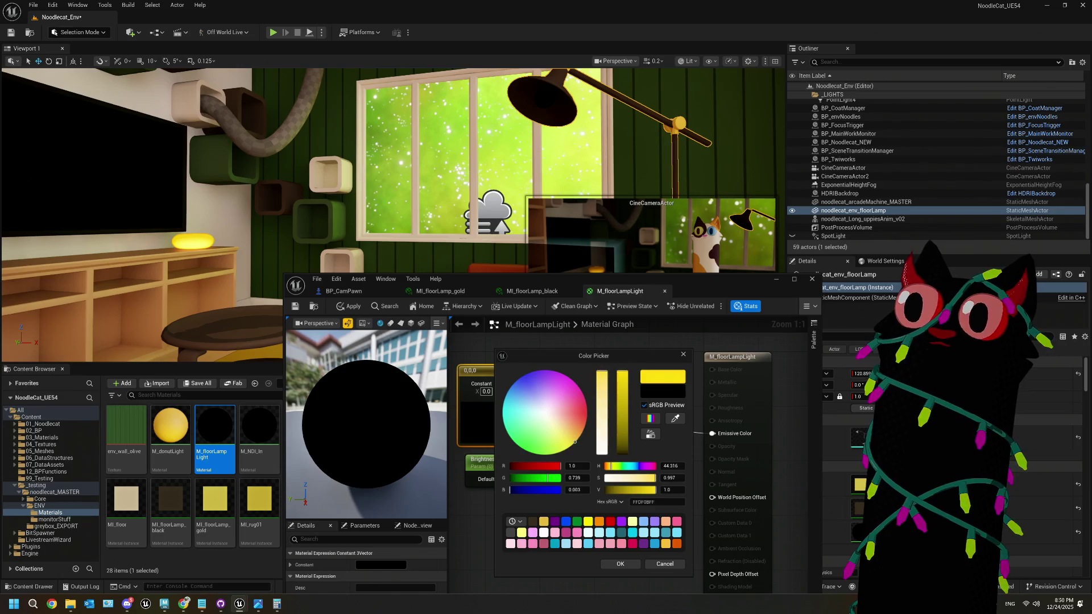
left_click(611, 545)
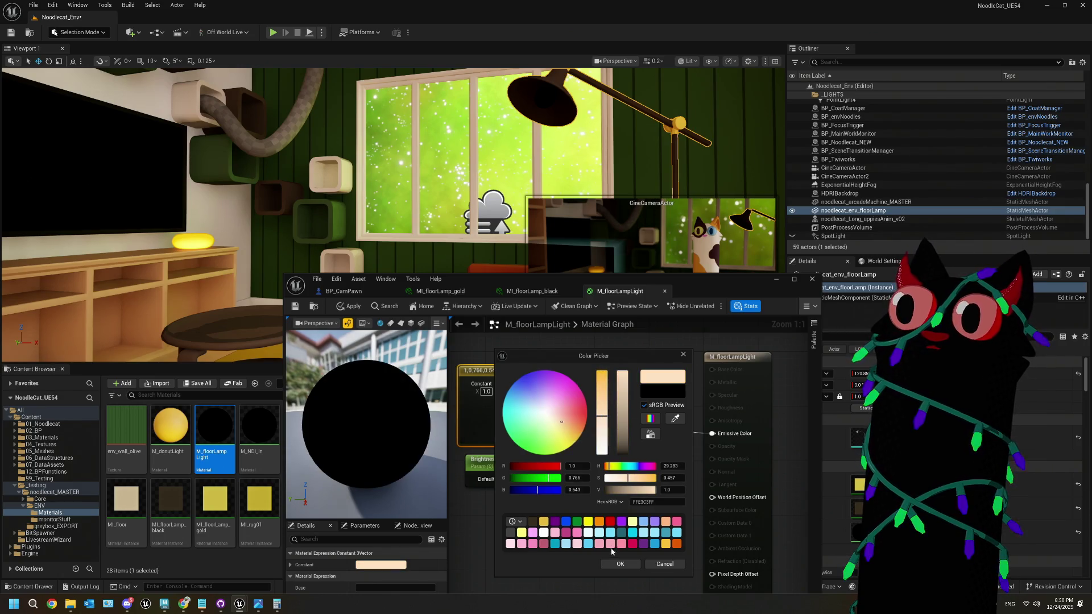
left_click(620, 564)
key("ctrl+s")
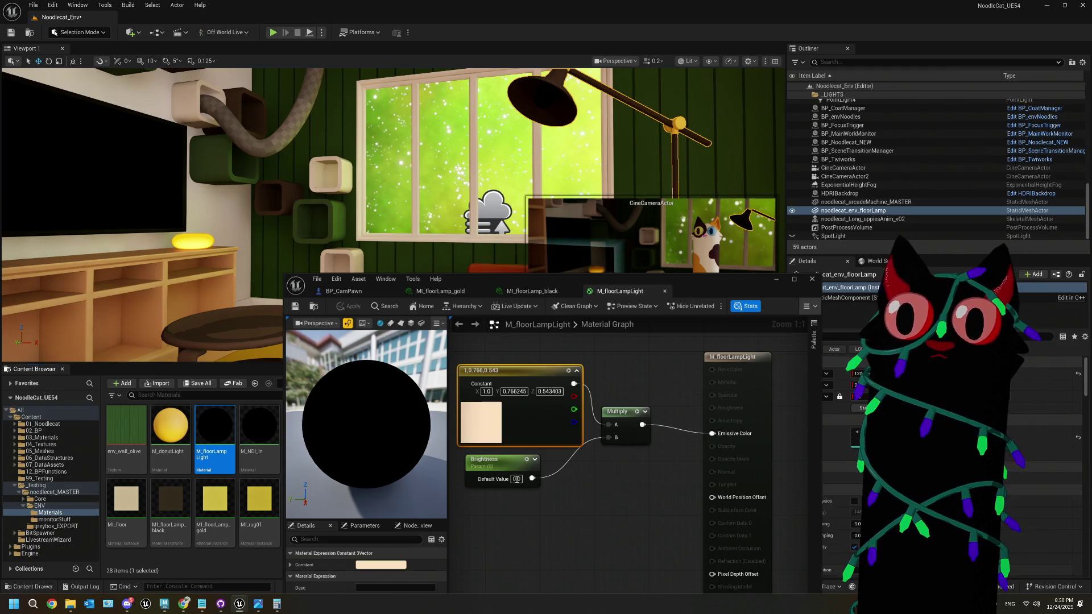
Step: Raise the Brightness default value from 1 to 100 and save the material
type("1")
key("Return")
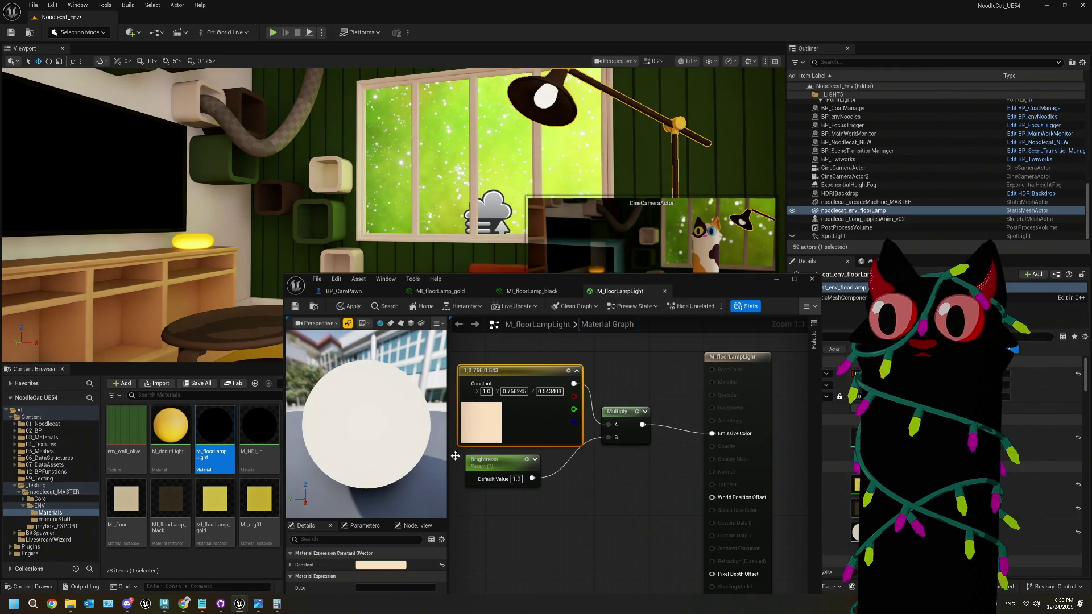
left_click(294, 311)
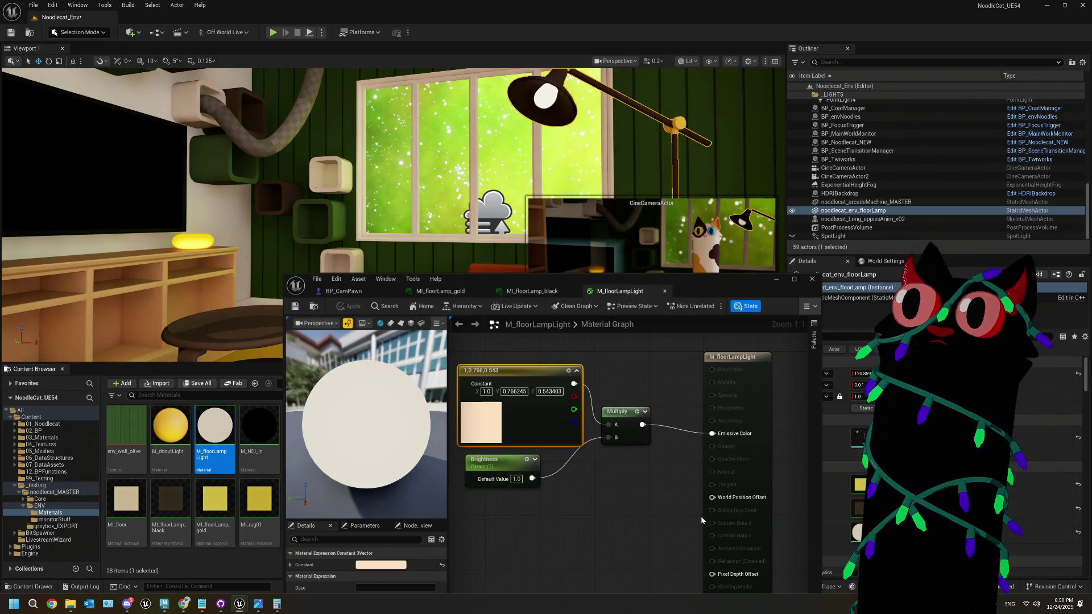
mouse_move(685, 286)
left_mouse_down()
mouse_move(793, 465)
mouse_move(804, 360)
left_mouse_up()
left_click(635, 553)
type("100")
key("Return")
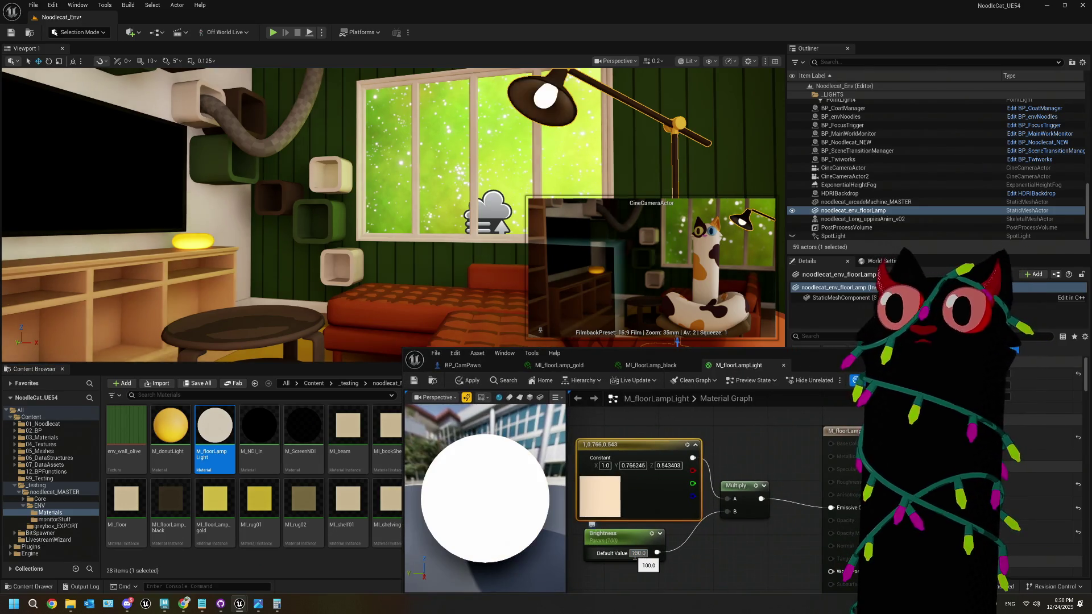
left_click(417, 380)
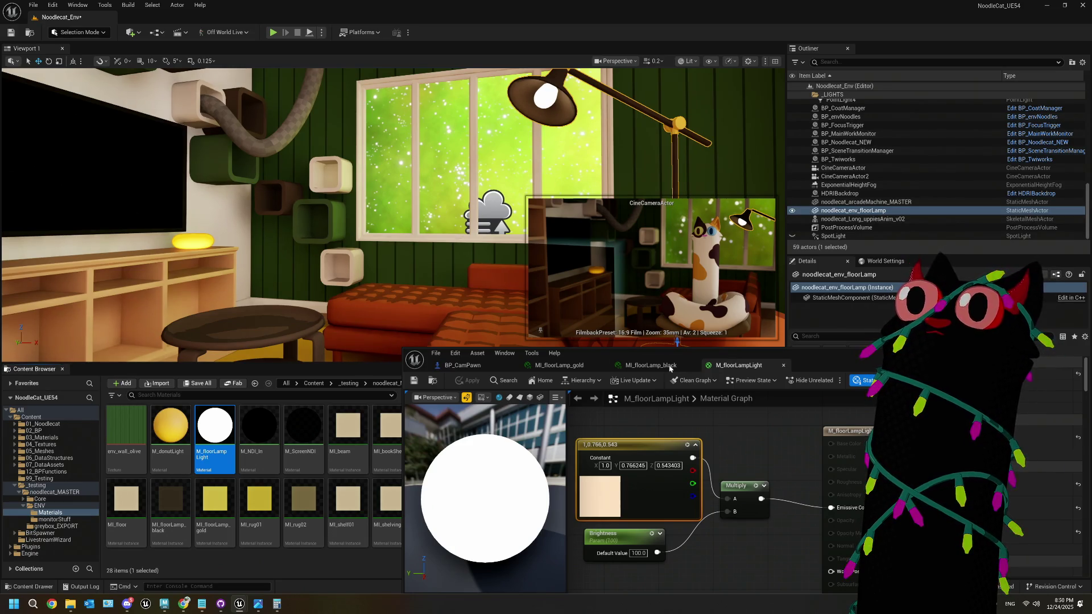
Step: Compare Brightness at 0, restore it to 100, and return to the level editor
left_click(640, 553)
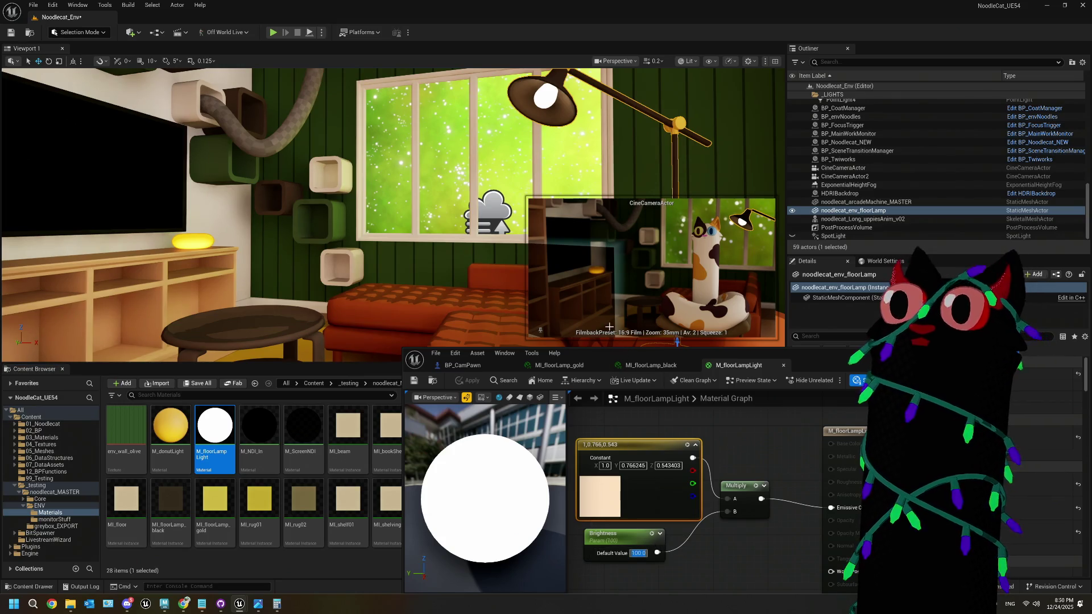
type("0")
key("Return")
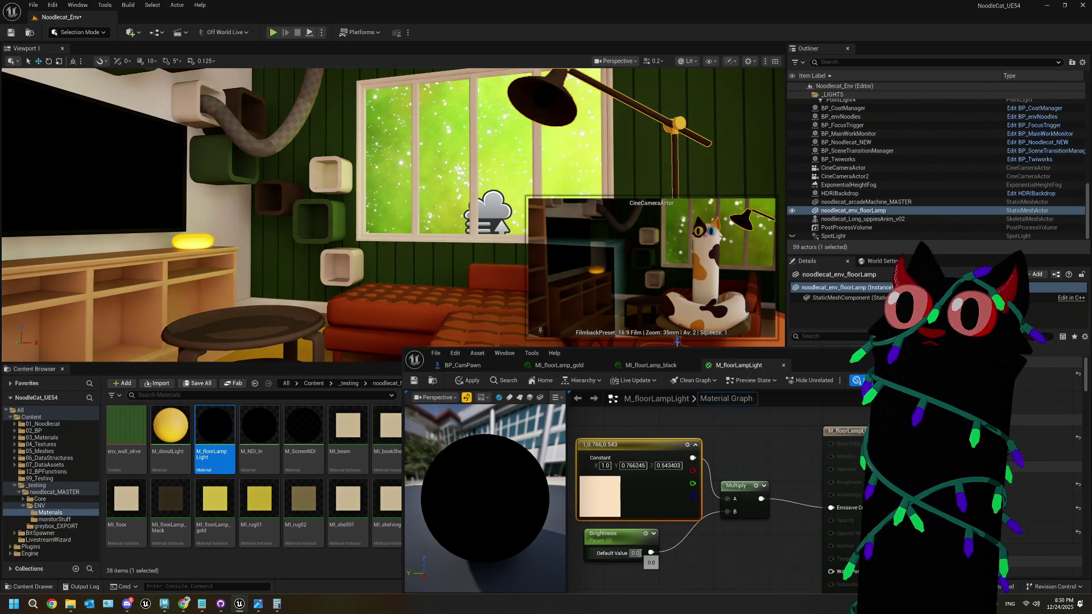
left_click(638, 552)
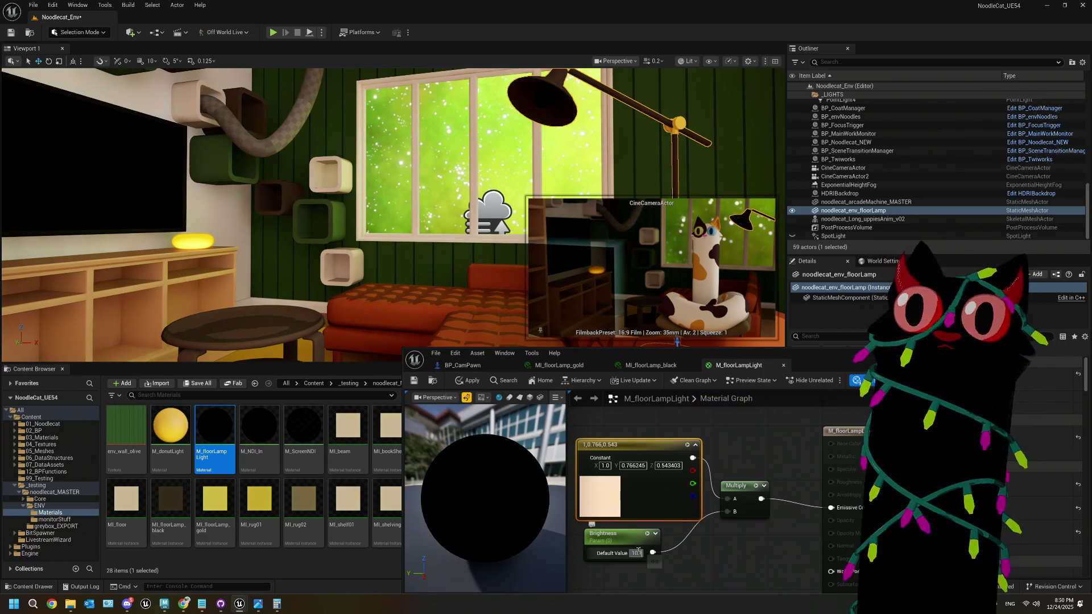
type("100")
key("Return")
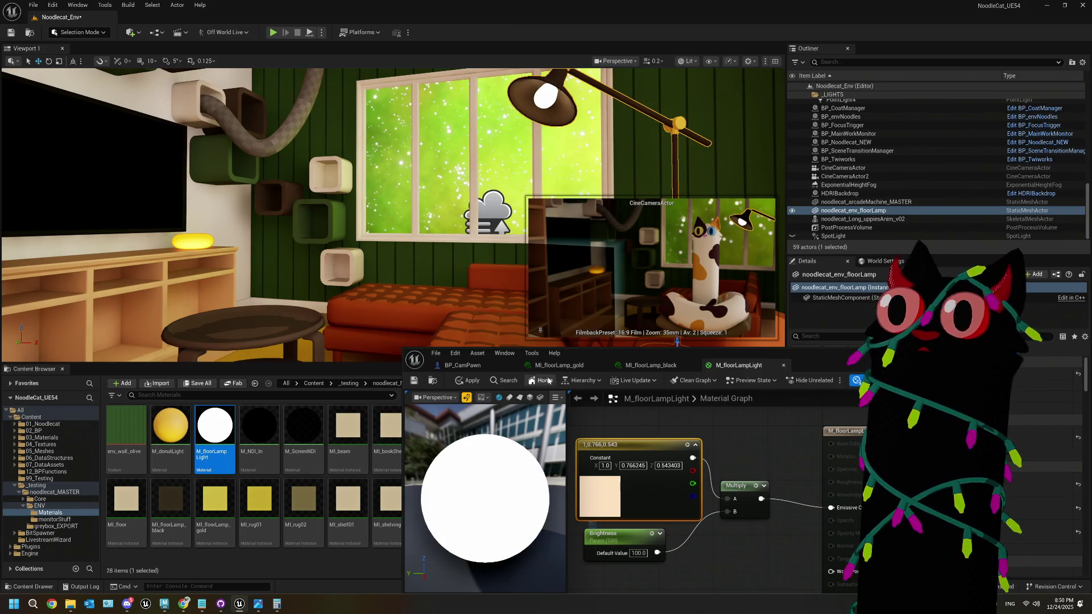
left_click(510, 169)
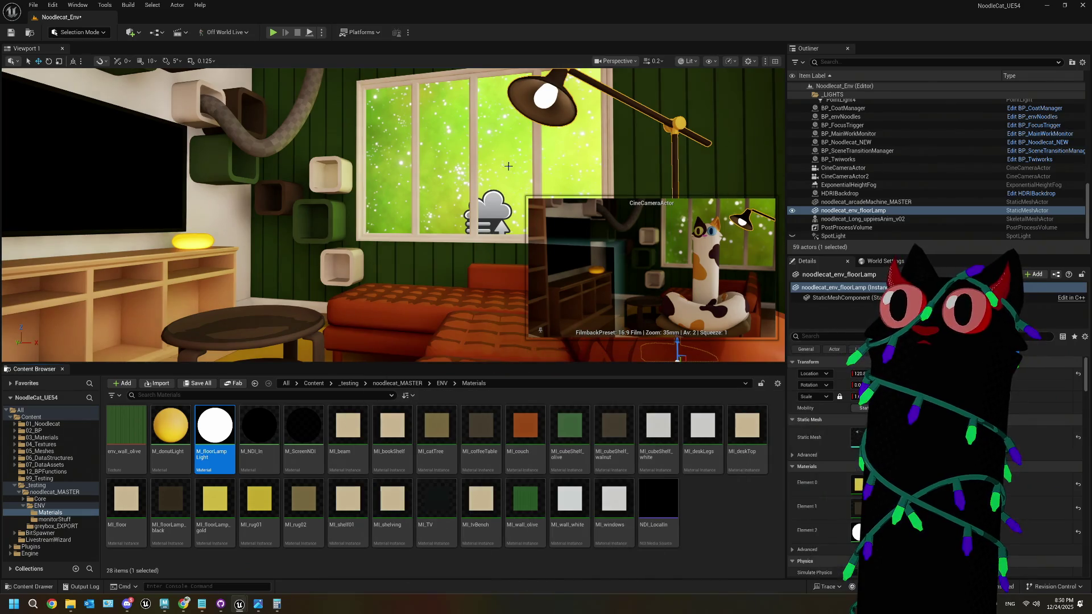
Step: Delete PointLight3 above the shelf, check the darkened room, and save the Noodlecat_Env level
mouse_move(495, 189)
right_mouse_down()
mouse_move(479, 258)
mouse_move(458, 183)
right_mouse_up()
left_click(375, 230)
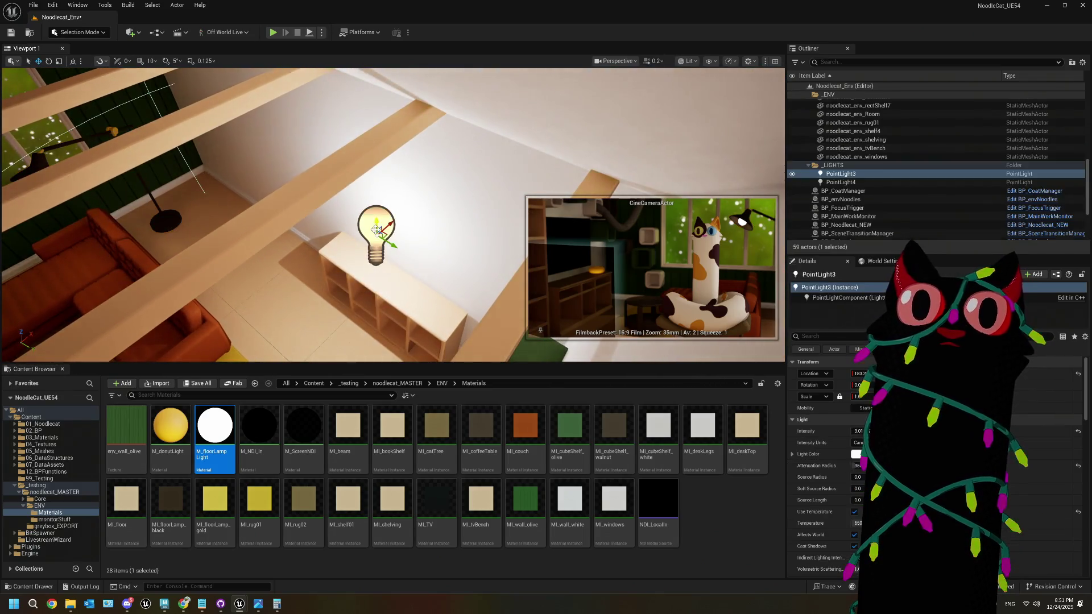
key("Delete")
mouse_move(375, 230)
right_mouse_down()
mouse_move(369, 245)
mouse_move(367, 181)
right_mouse_up()
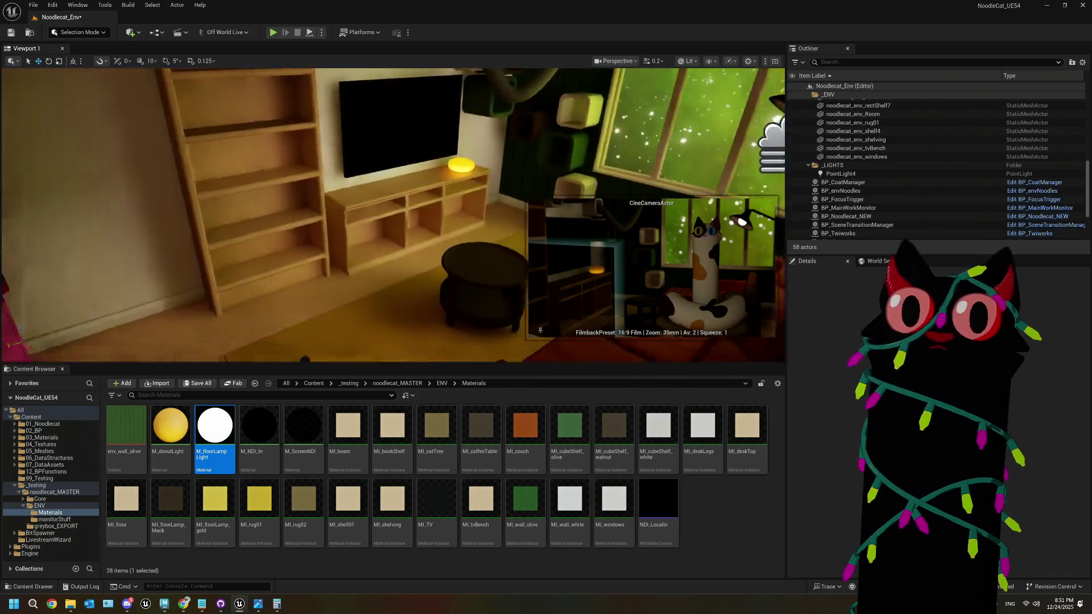
right_click_drag(367, 181, 375, 181)
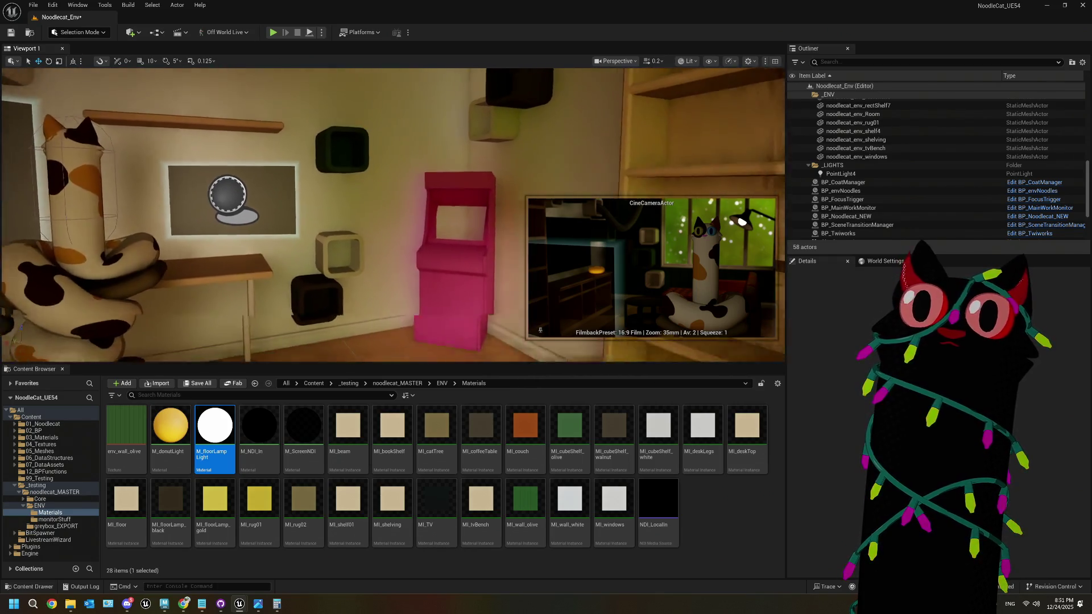
left_click(421, 238)
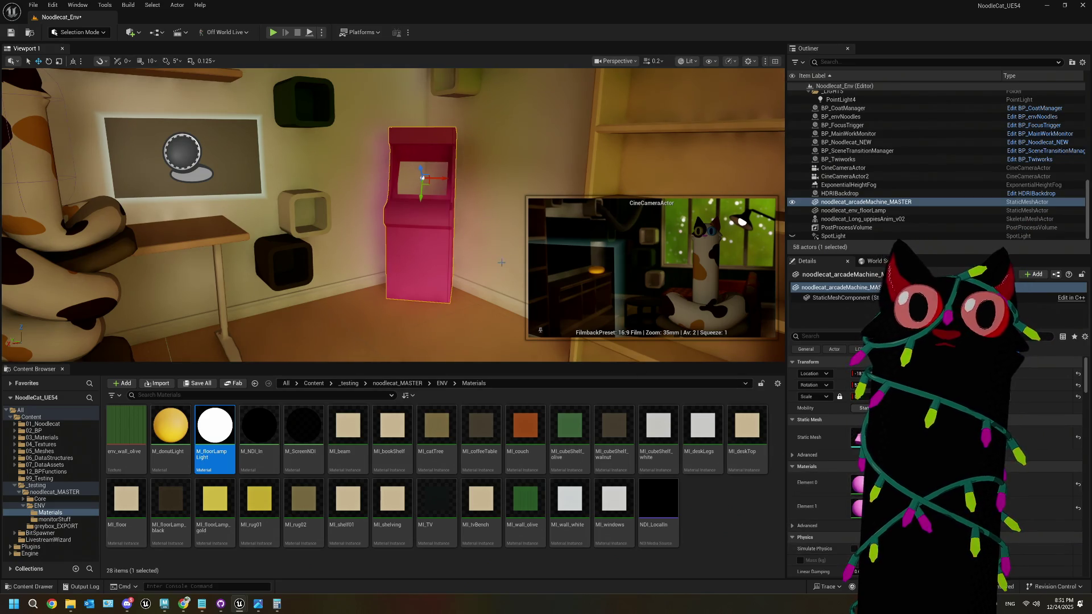
right_click_drag(546, 262, 489, 261)
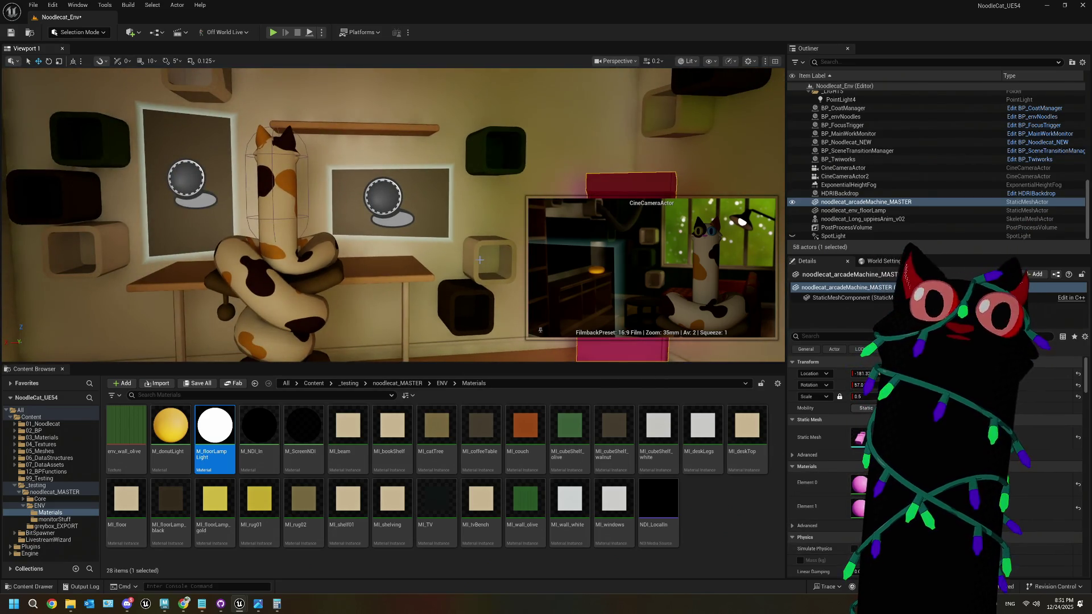
key("ctrl+s")
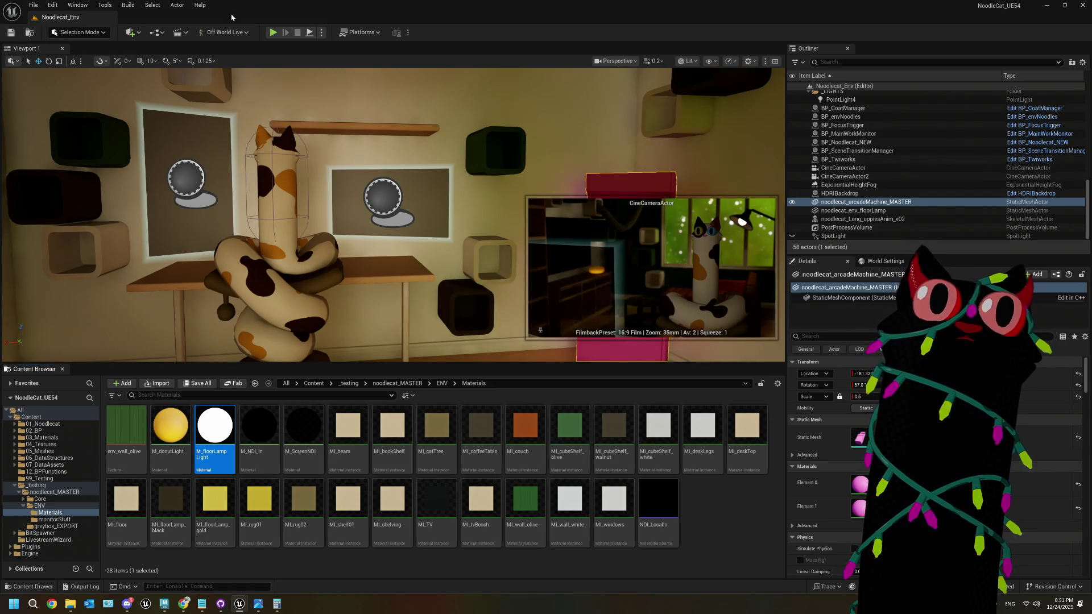
Step: Play the Noodlecat_Env level in the editor and close the TwitchWorks login browser once done
left_click(274, 33)
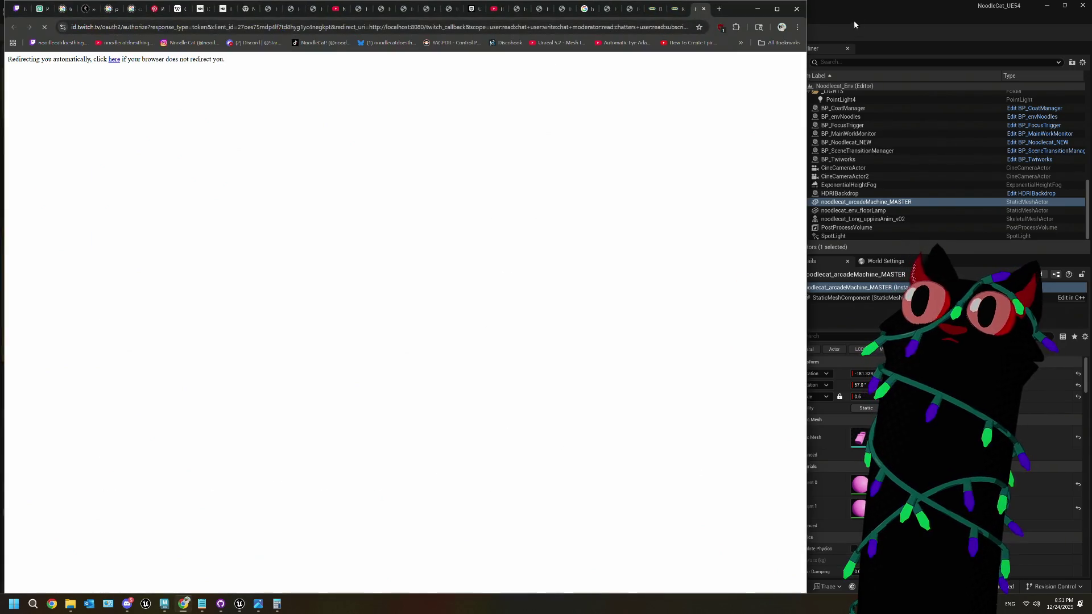
left_click_drag(742, 5, 742, 99)
double_click(742, 99)
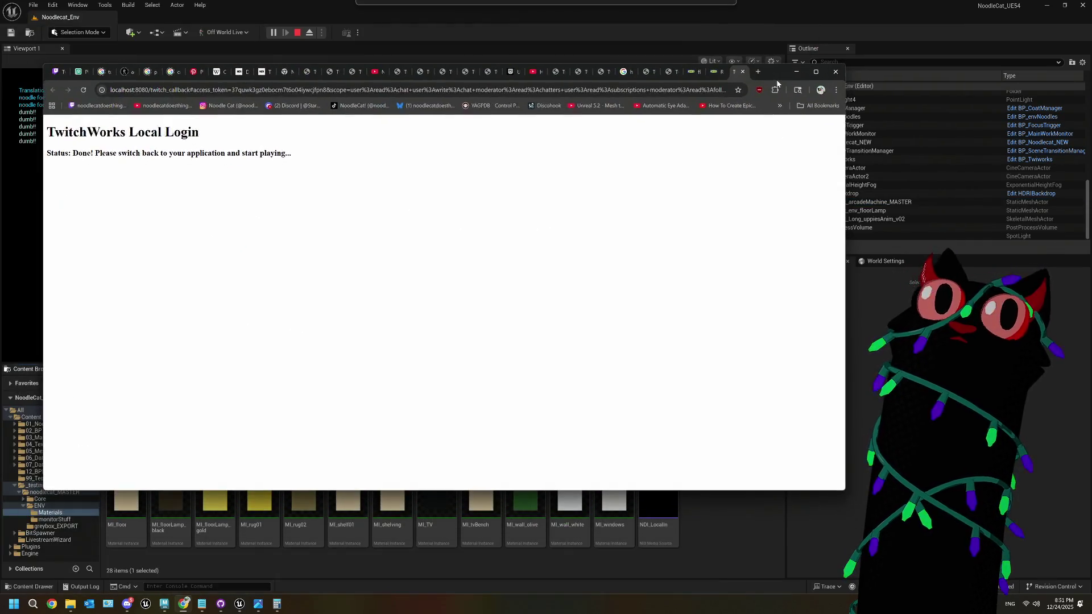
mouse_move(839, 489)
left_mouse_down()
mouse_move(654, 417)
mouse_move(650, 444)
left_mouse_up()
left_click(817, 426)
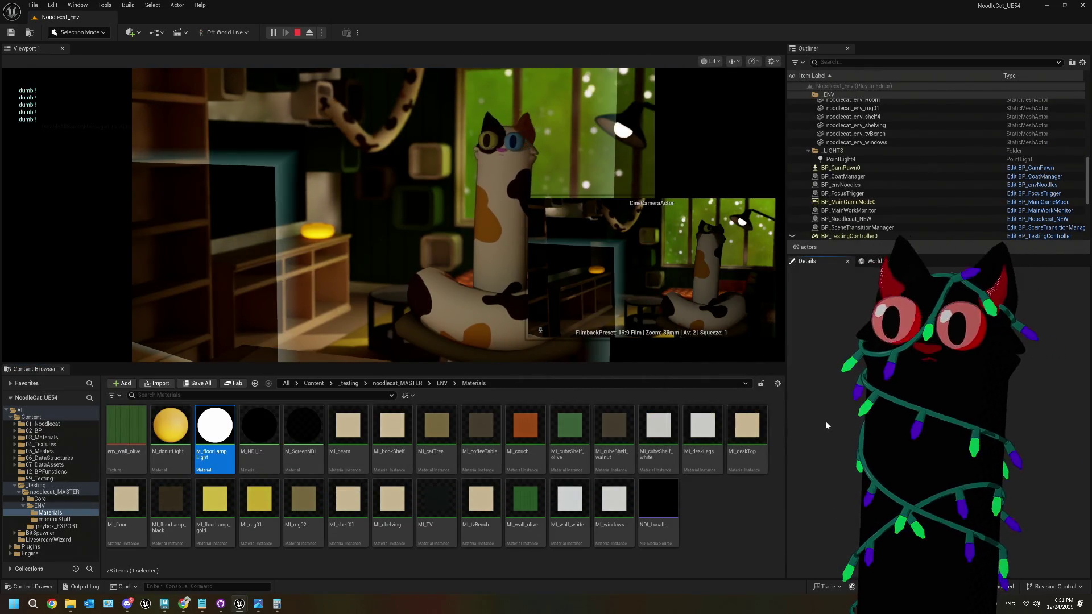
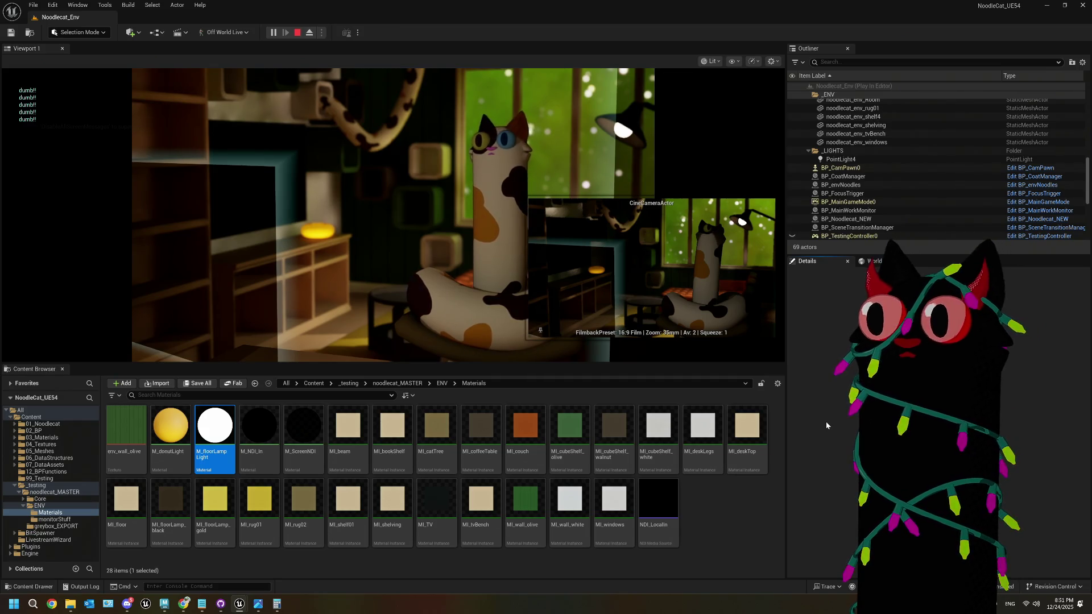
Step: Stop the Play In Editor session and show the 01_Noodlecat folder's assets in the Content Browser
left_click(654, 296)
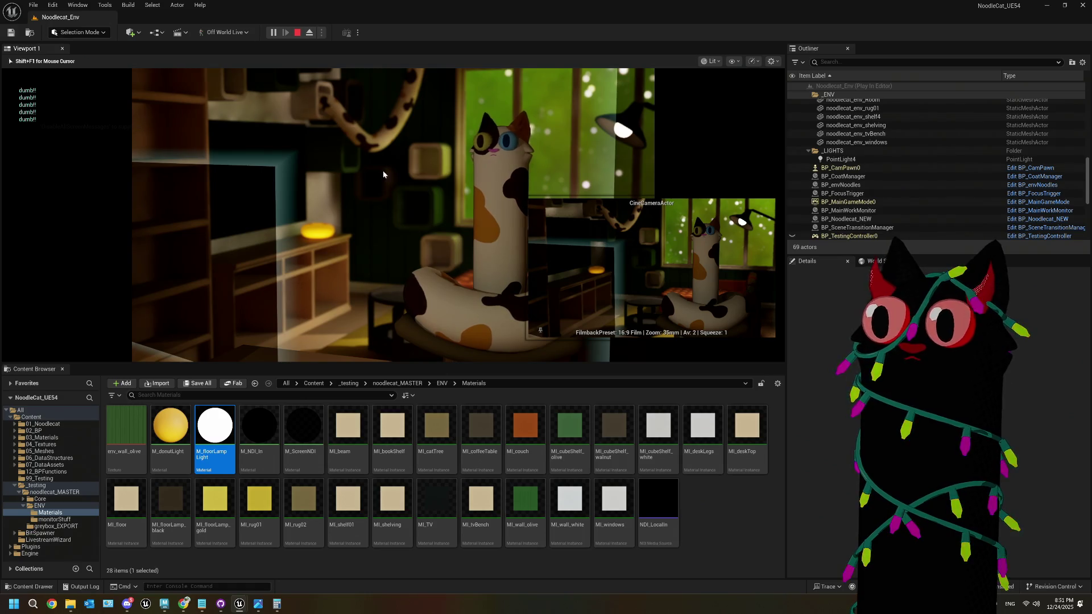
key("Escape")
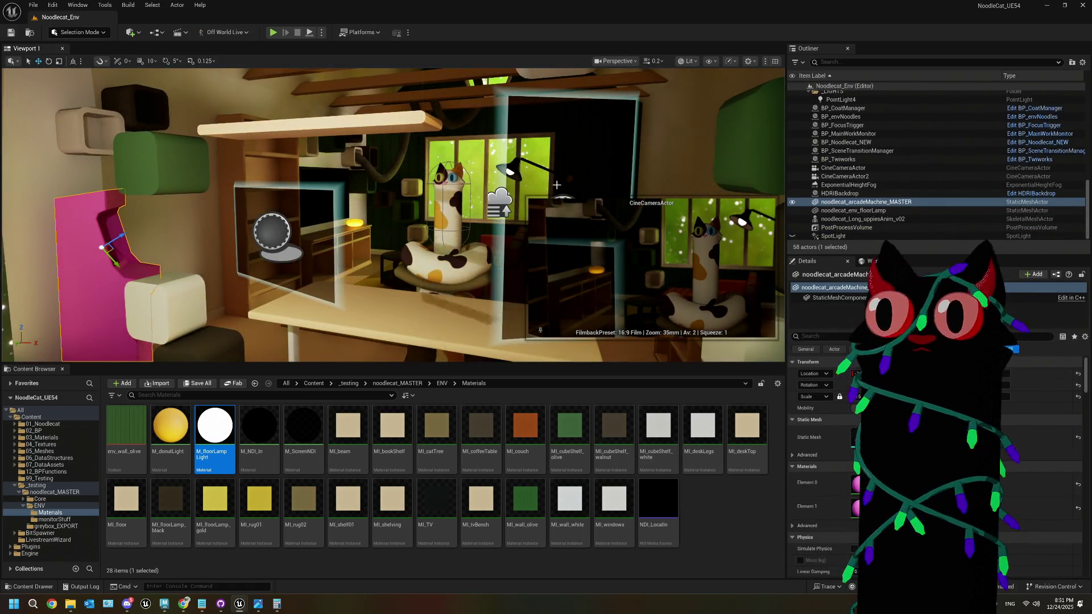
mouse_move(557, 185)
right_mouse_down()
mouse_move(608, 186)
mouse_move(605, 172)
mouse_move(600, 185)
right_mouse_up()
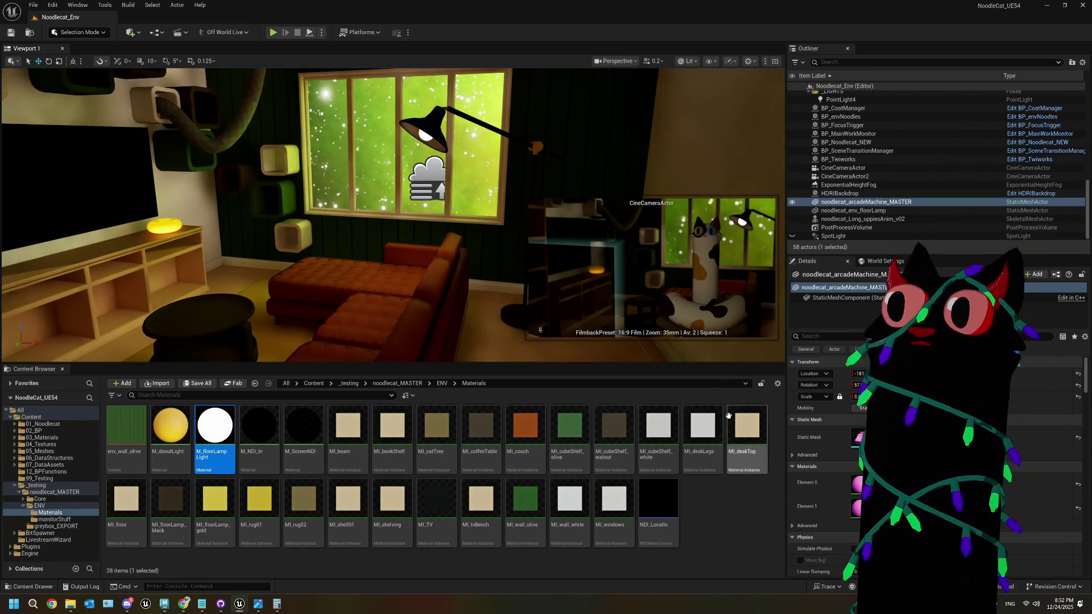
mouse_move(670, 435)
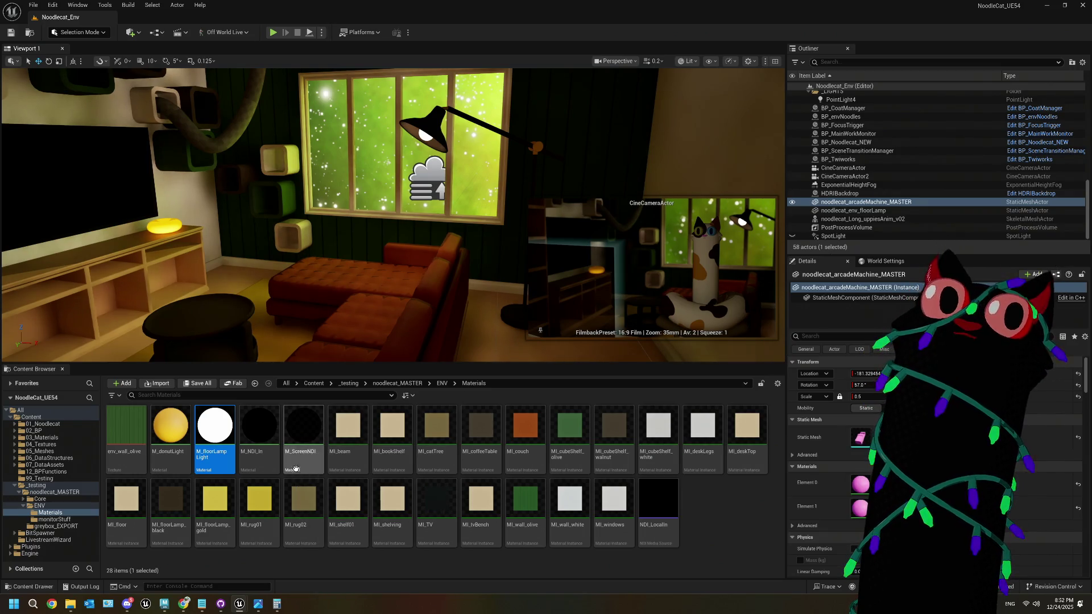
left_click(70, 428)
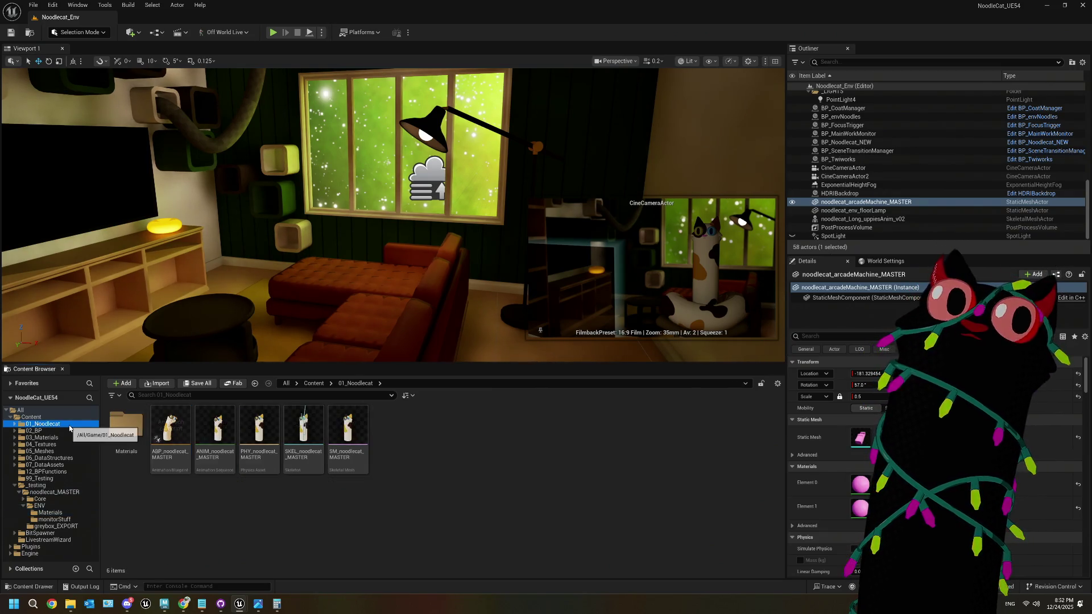
Step: Select the CineCameraActor and view the scene through it from the viewport's Perspective menu
left_click(845, 193)
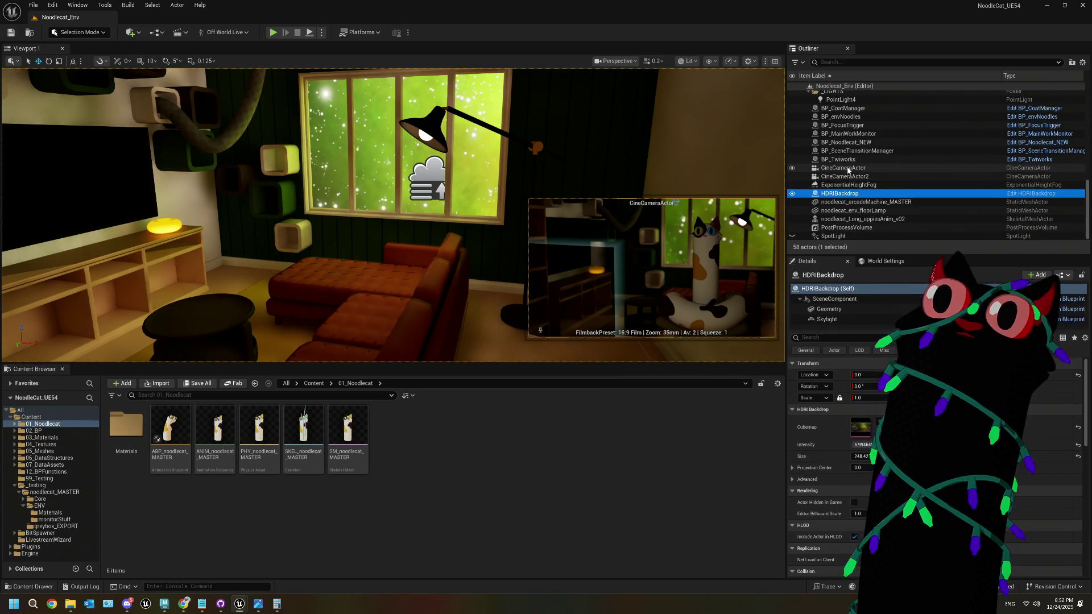
left_click(844, 168)
left_click(617, 61)
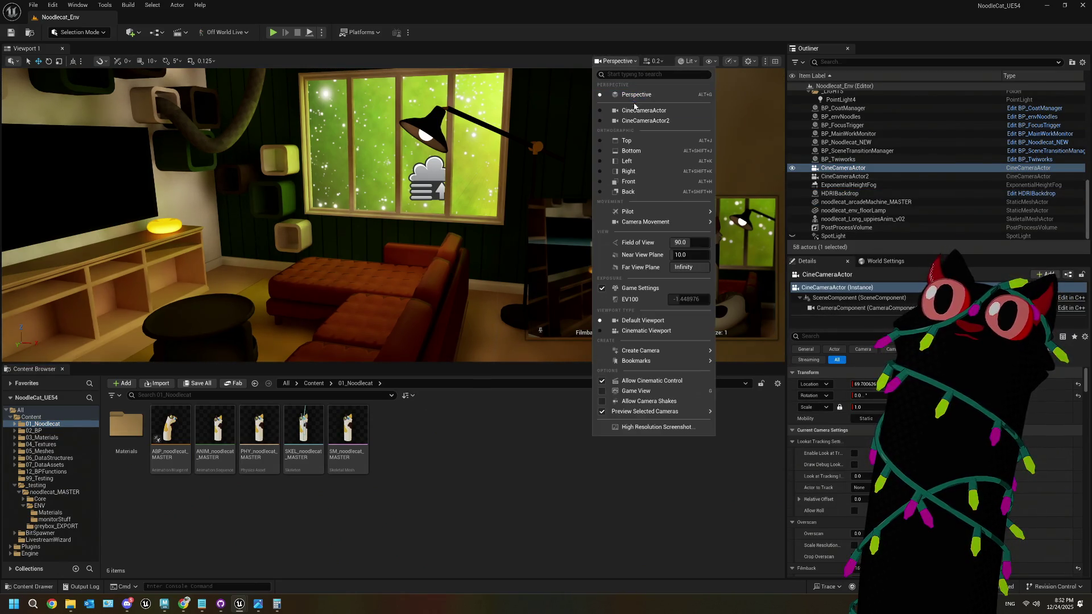
left_click(629, 105)
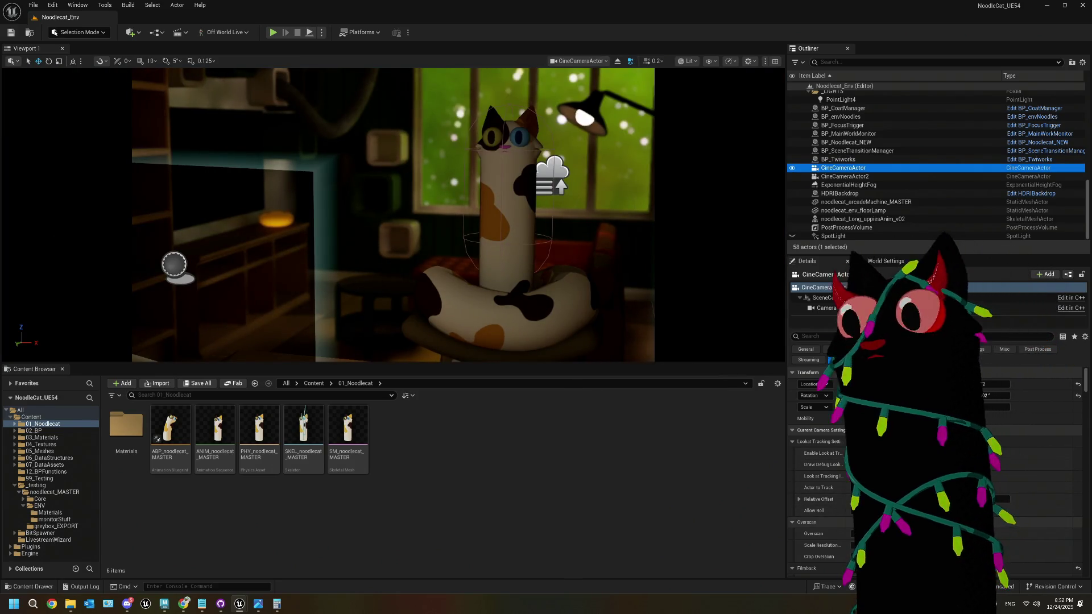
Step: Filter the camera's Details by 'expo', raise its Exposure, save the level, and bring up Chrome
left_click(792, 442)
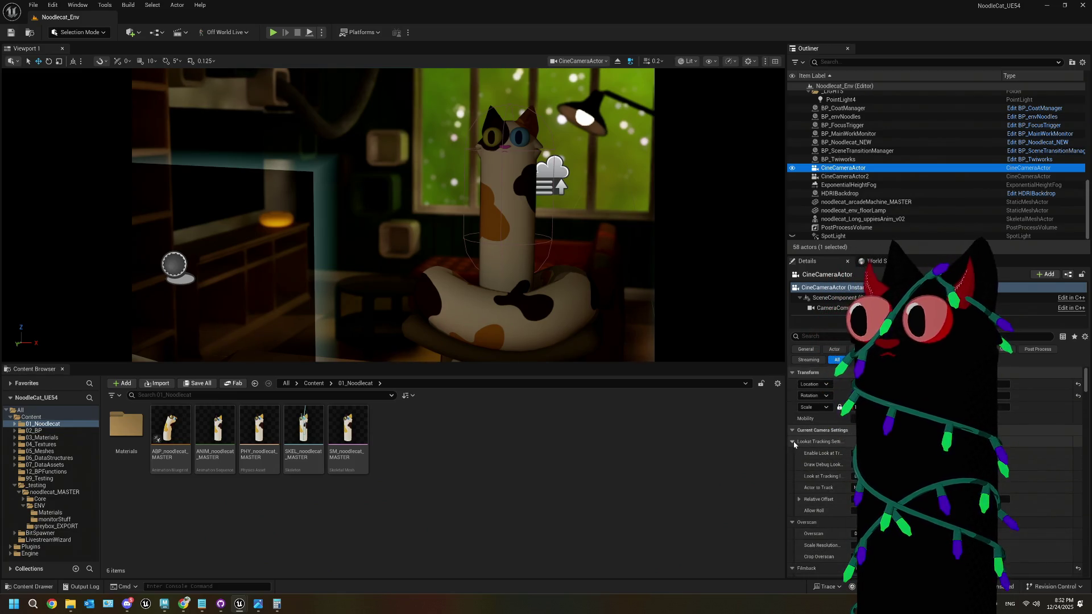
left_click(792, 453)
left_click(793, 464)
left_click(792, 476)
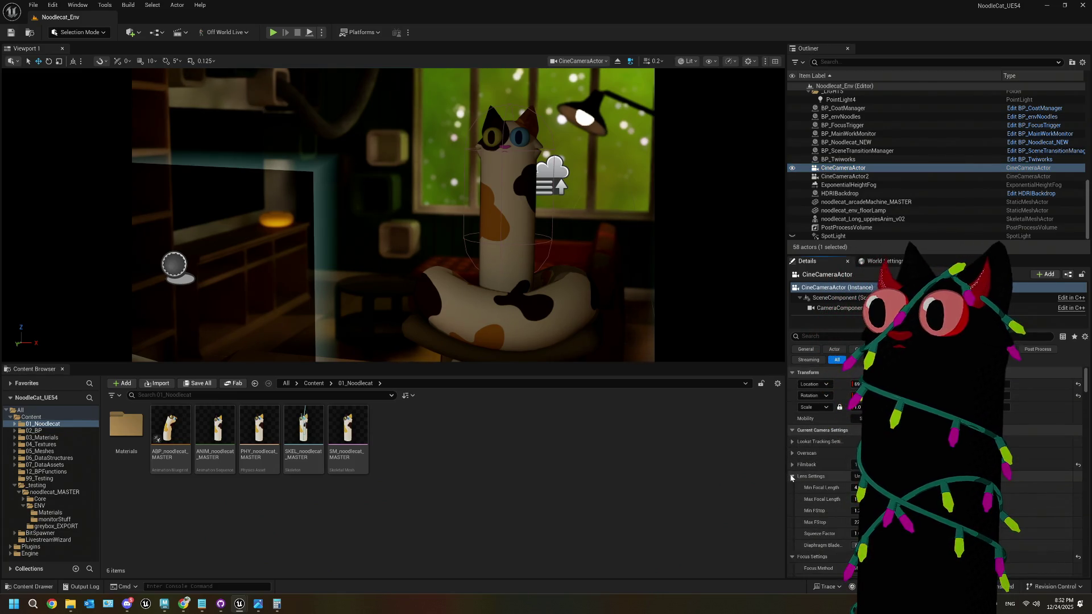
scroll(790, 476, "down", 4)
scroll(791, 476, "down", 1)
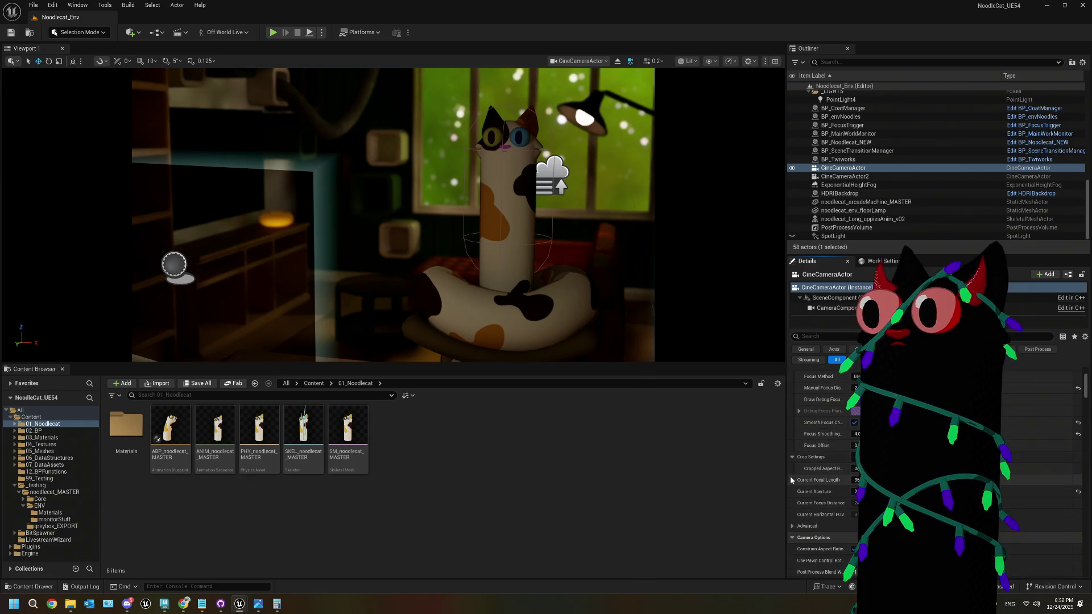
left_click(842, 336)
type("expo")
scroll(830, 455, "up", 5)
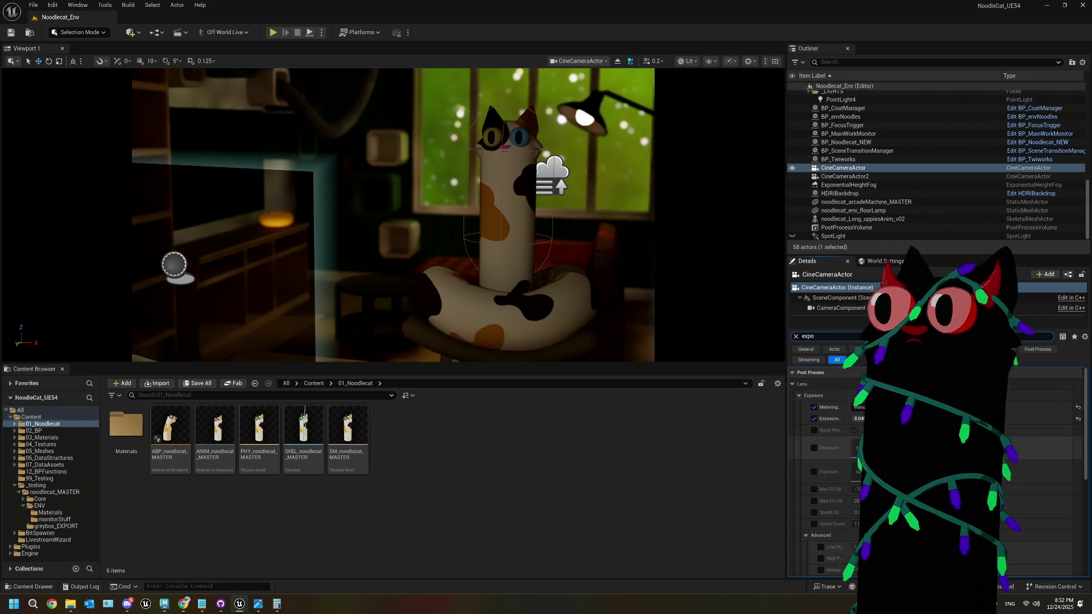
mouse_move(886, 418)
left_mouse_down()
mouse_move(910, 419)
mouse_move(882, 419)
left_mouse_up()
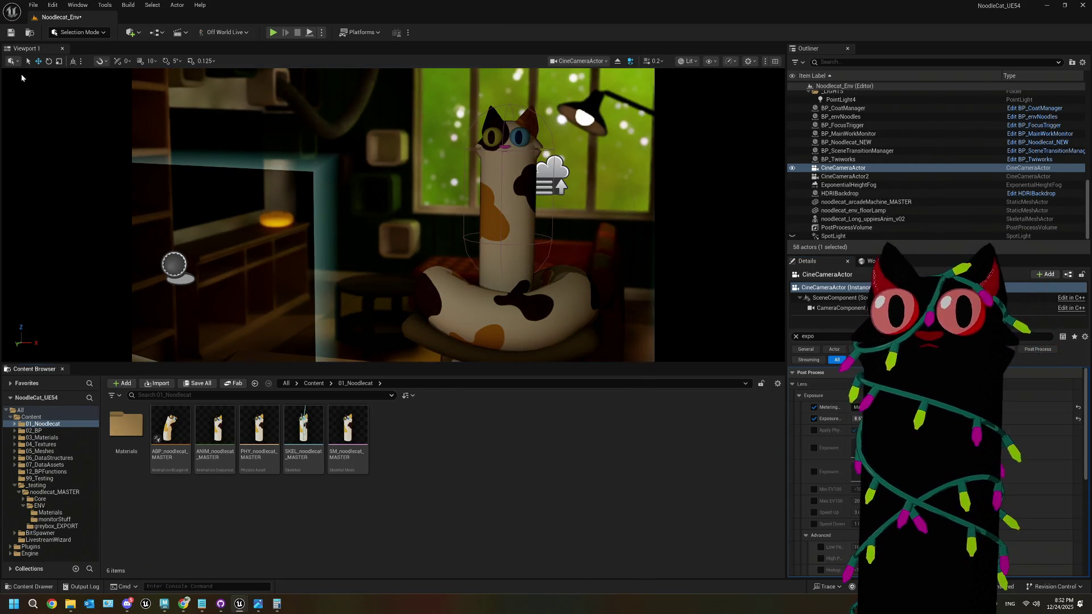
left_click(16, 35)
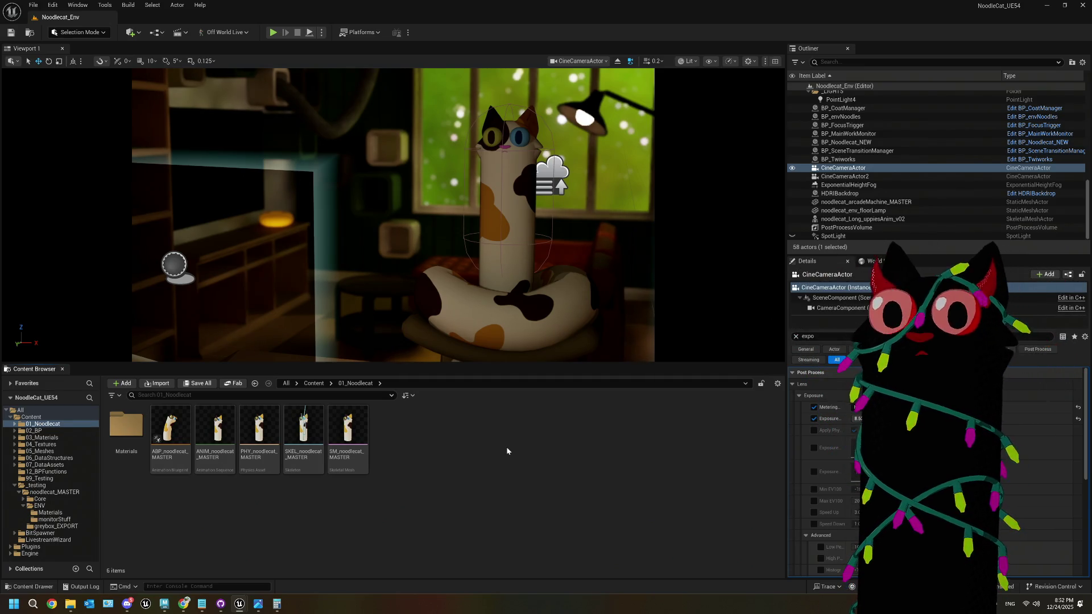
left_click(183, 604)
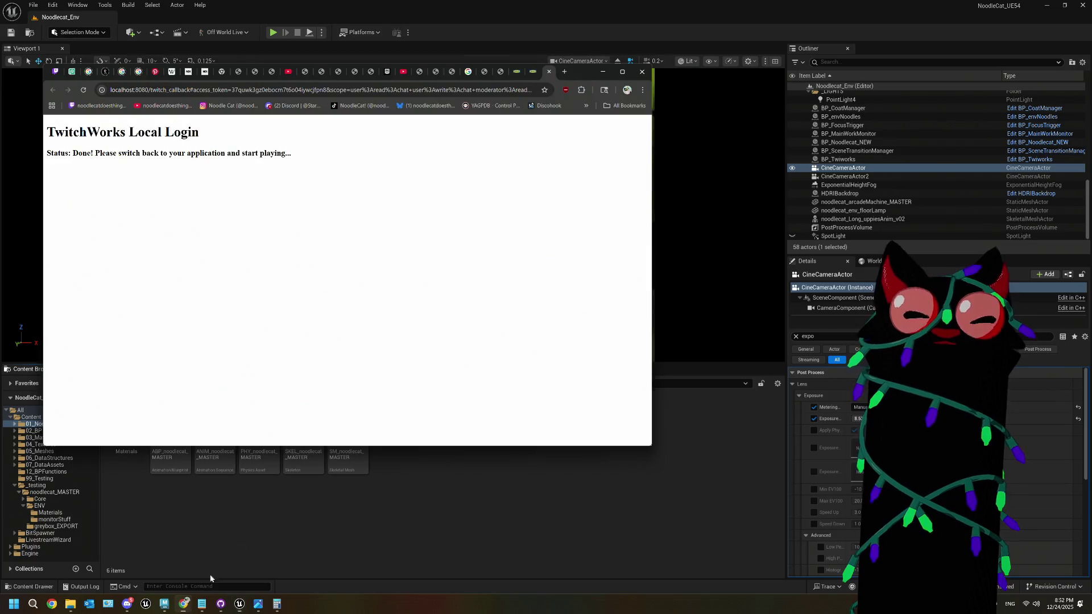
Step: Switch to the IKEA tab, make the browser window taller, and search for 'table lamp'
left_click(533, 71)
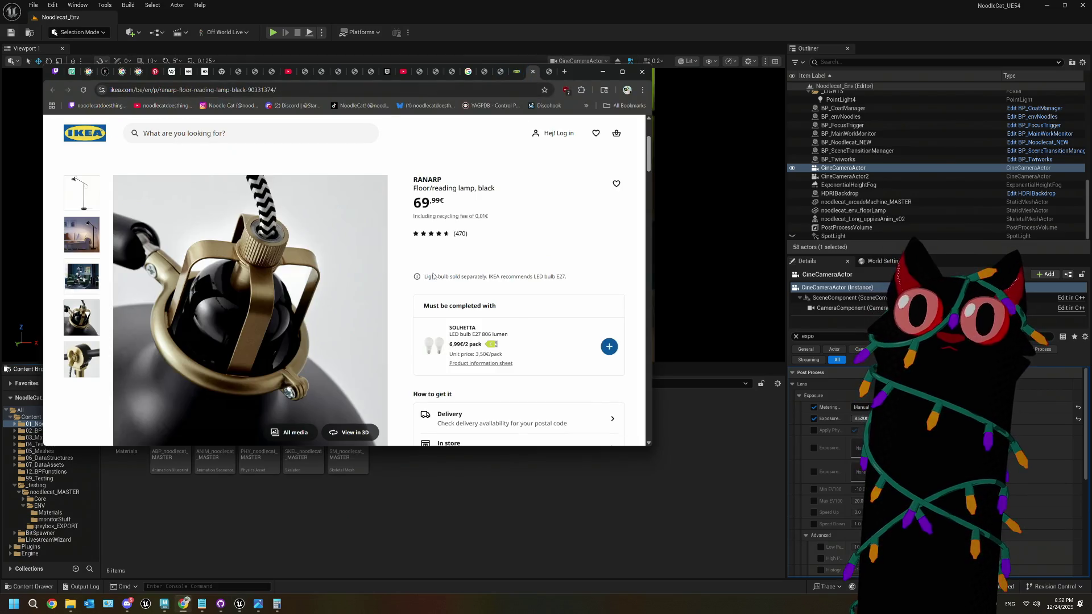
left_click_drag(410, 447, 409, 551)
left_click(194, 136)
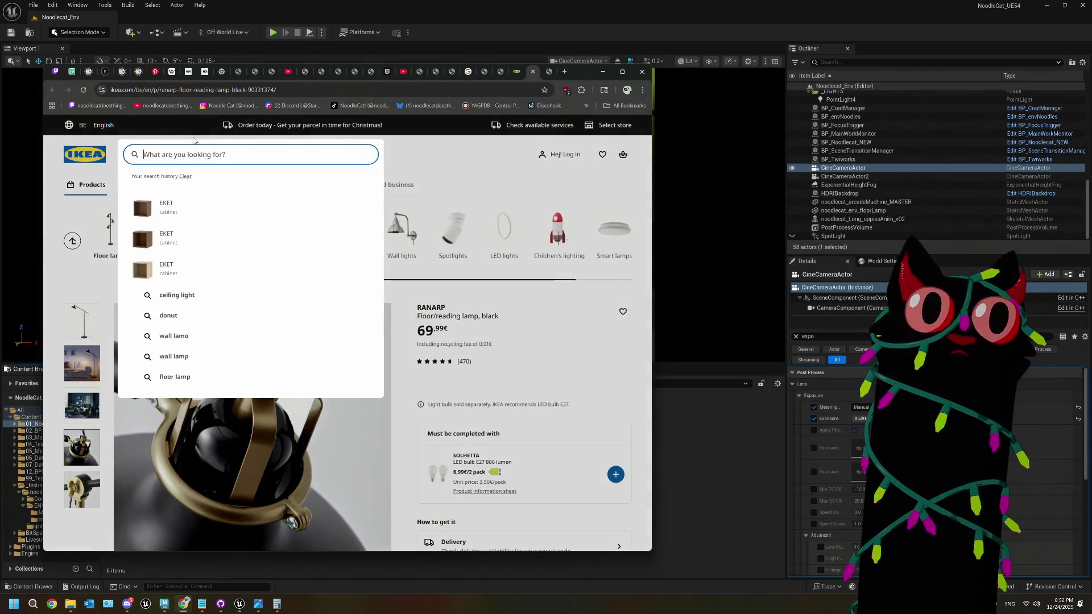
type("table lamp")
key("Return")
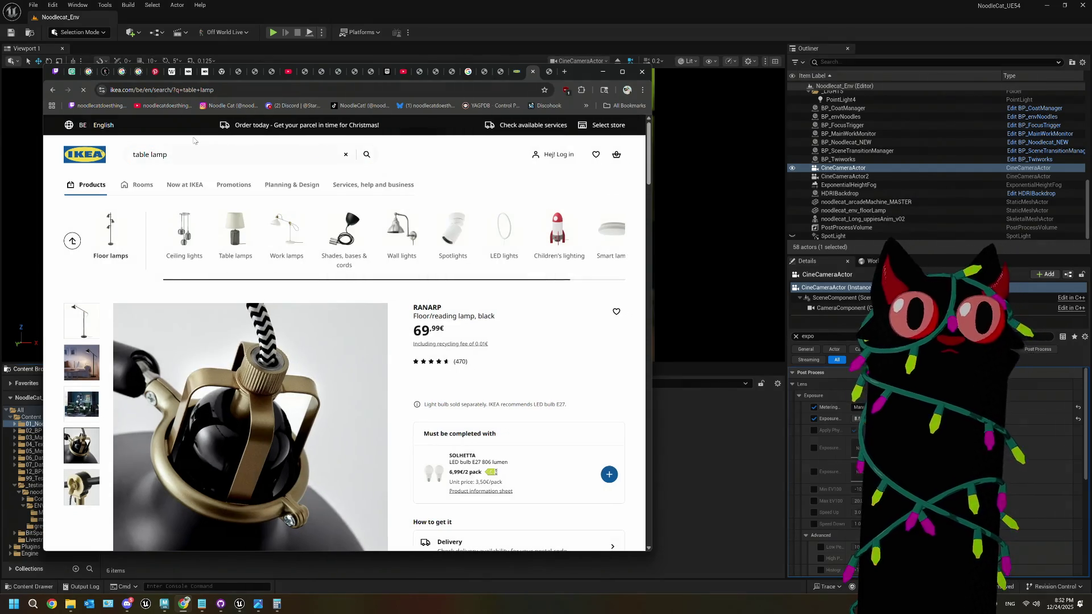
Step: Scroll through the 65 table lamp results, briefly checking the Sims room screenshot
scroll(316, 549, "down", 1)
left_click(263, 604)
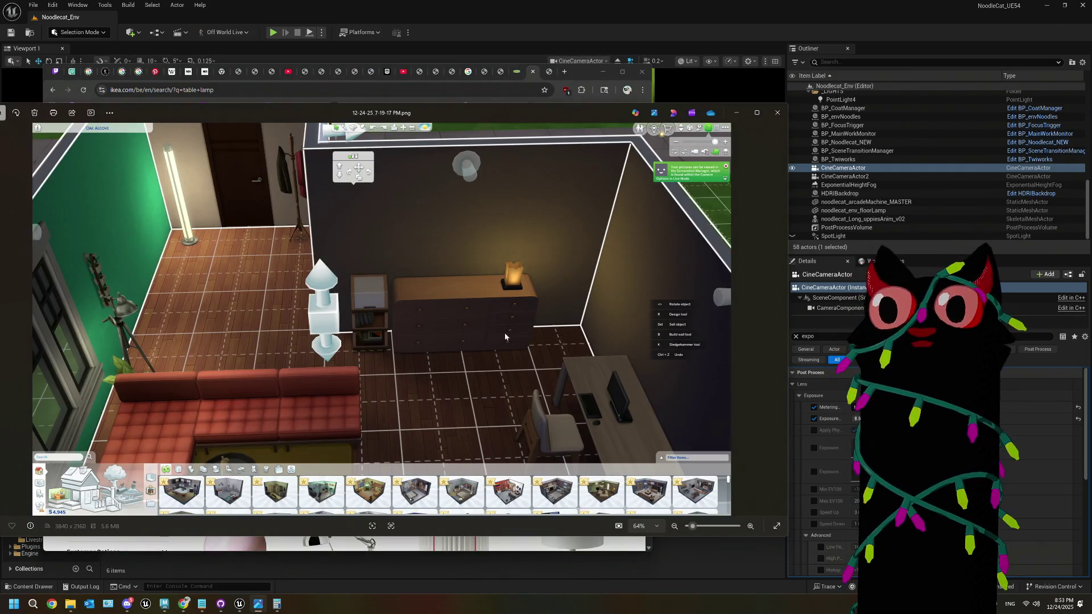
left_click(737, 114)
scroll(456, 387, "down", 1)
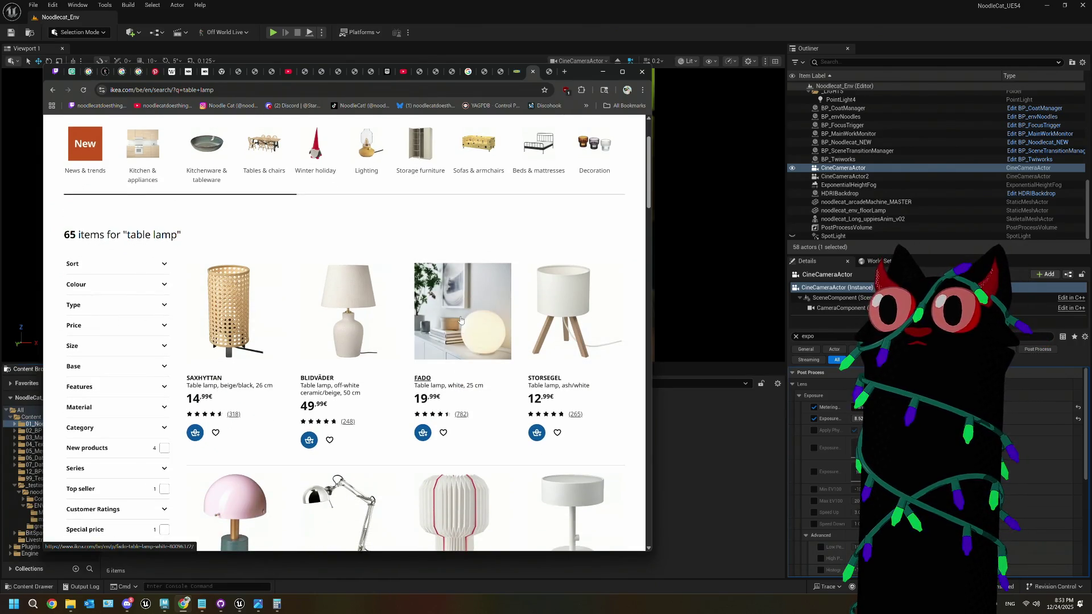
scroll(461, 320, "down", 3)
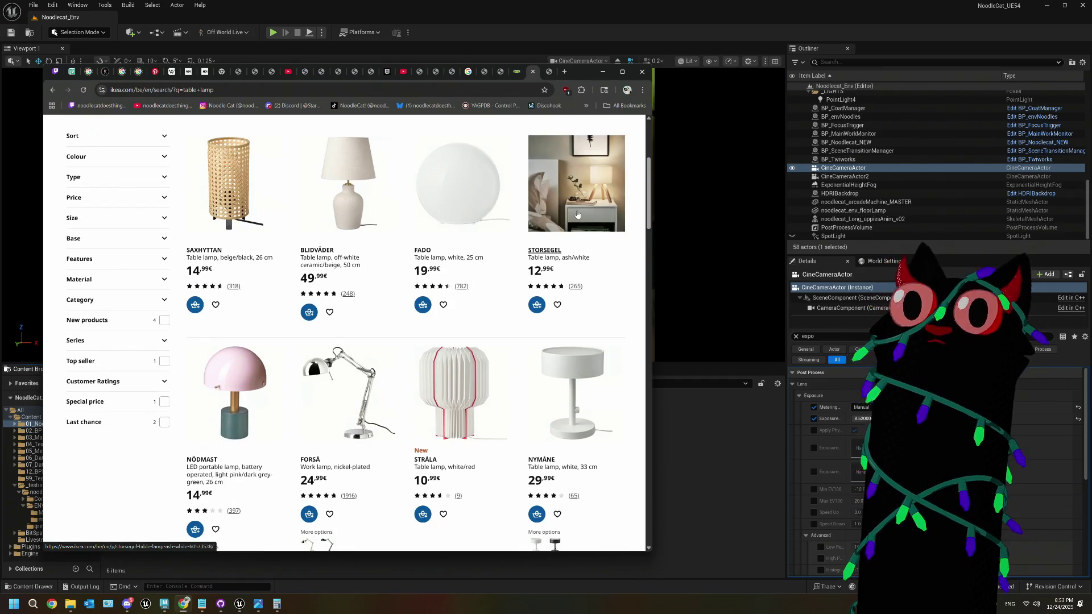
scroll(579, 213, "down", 7)
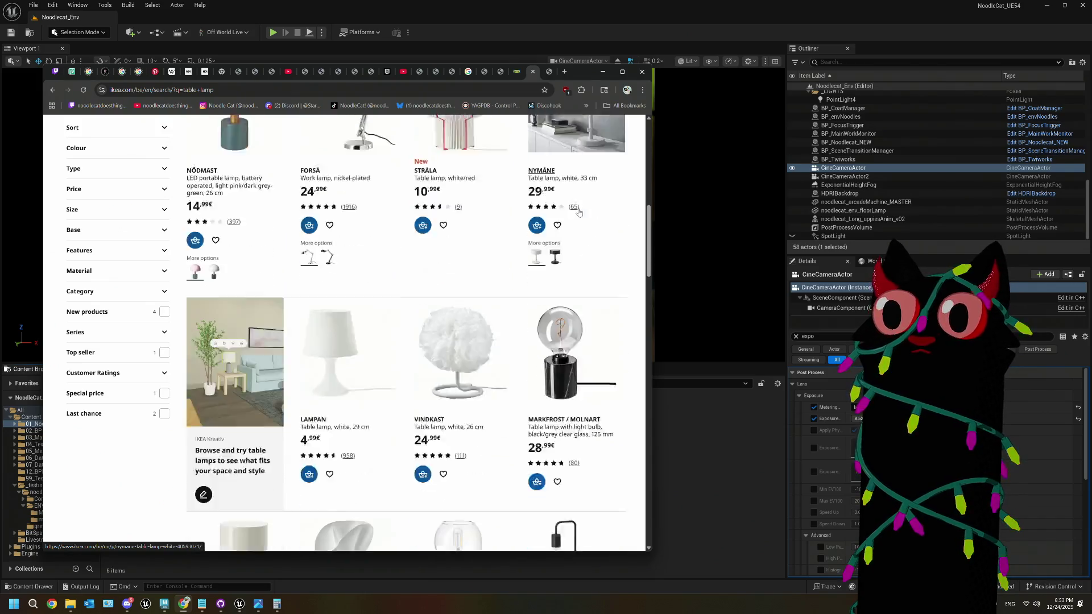
scroll(579, 213, "down", 7)
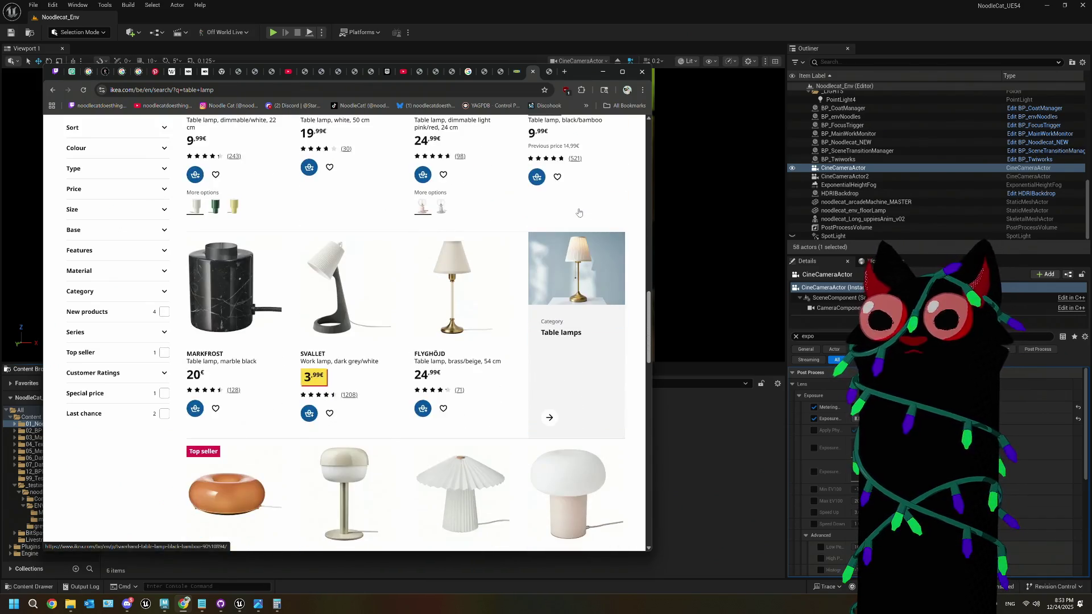
scroll(580, 213, "down", 4)
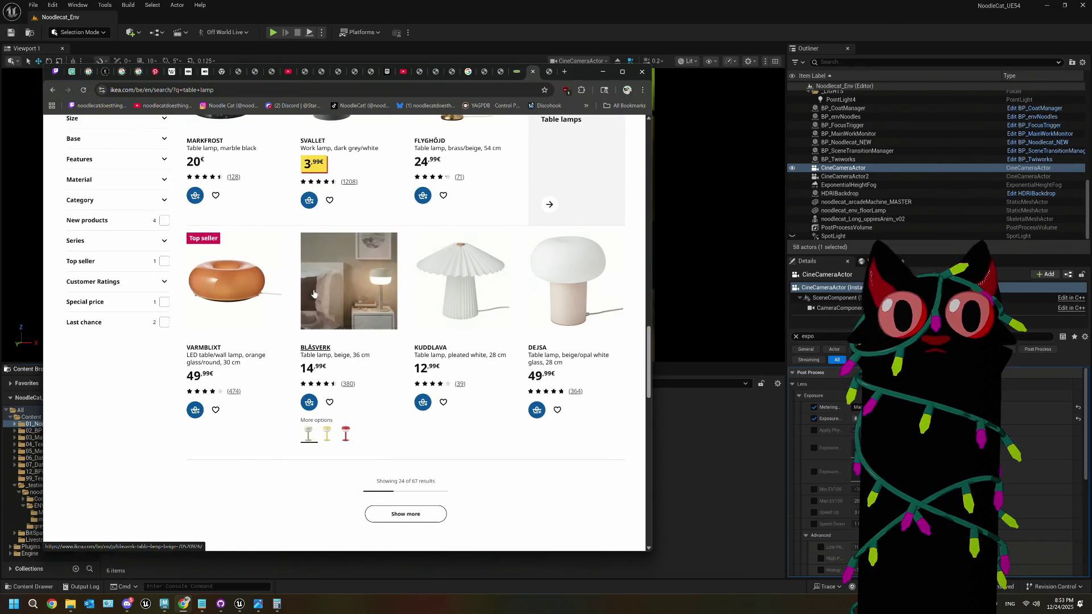
scroll(527, 312, "down", 4)
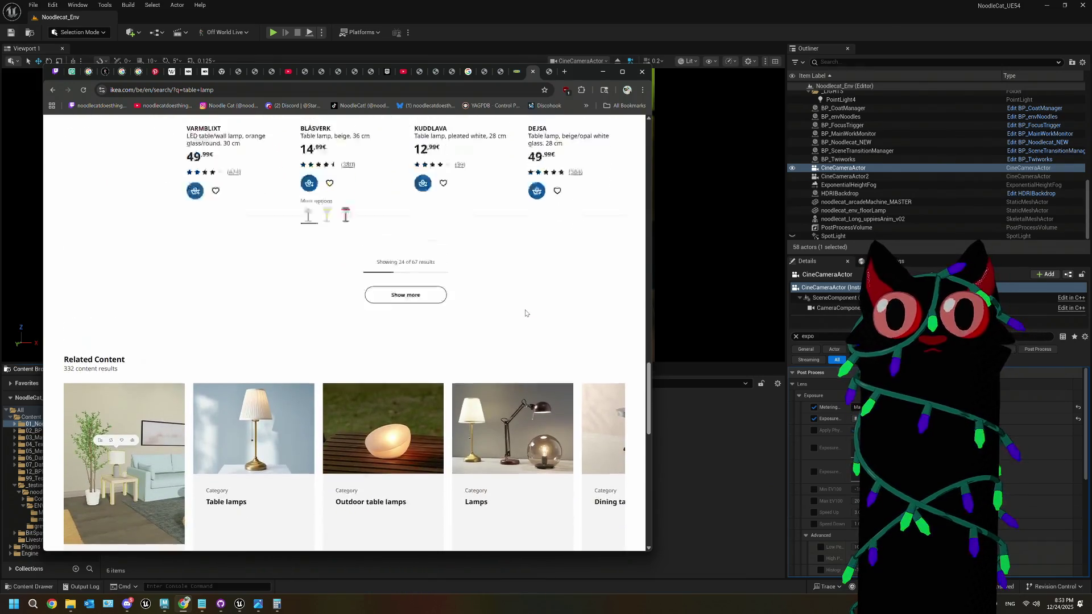
scroll(525, 312, "up", 20)
scroll(525, 313, "up", 8)
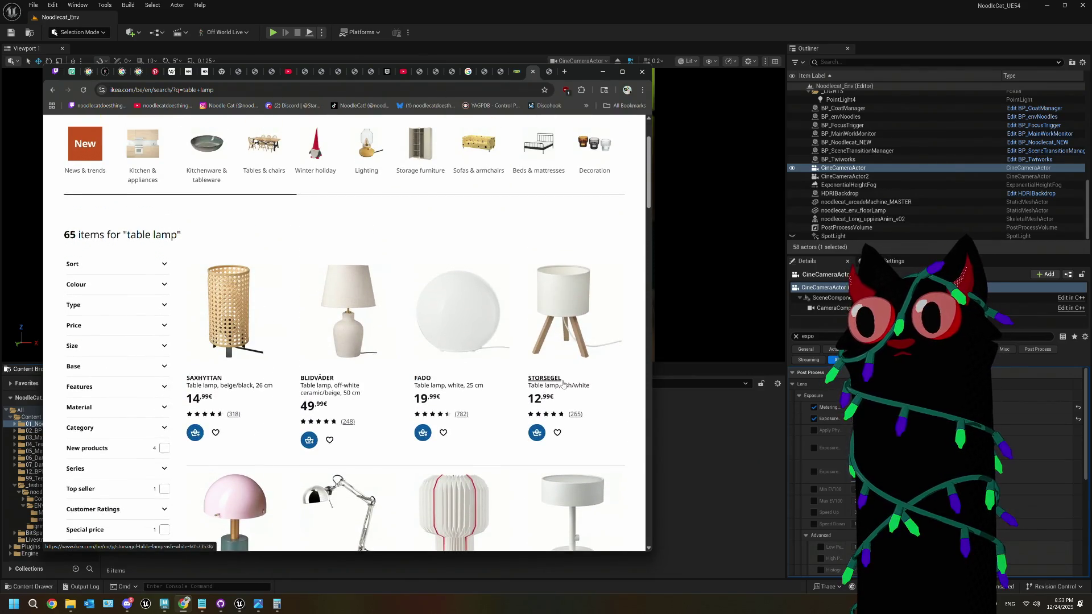
Step: Open the STORSEGEL table lamp page and view its full product photo
left_click(555, 336)
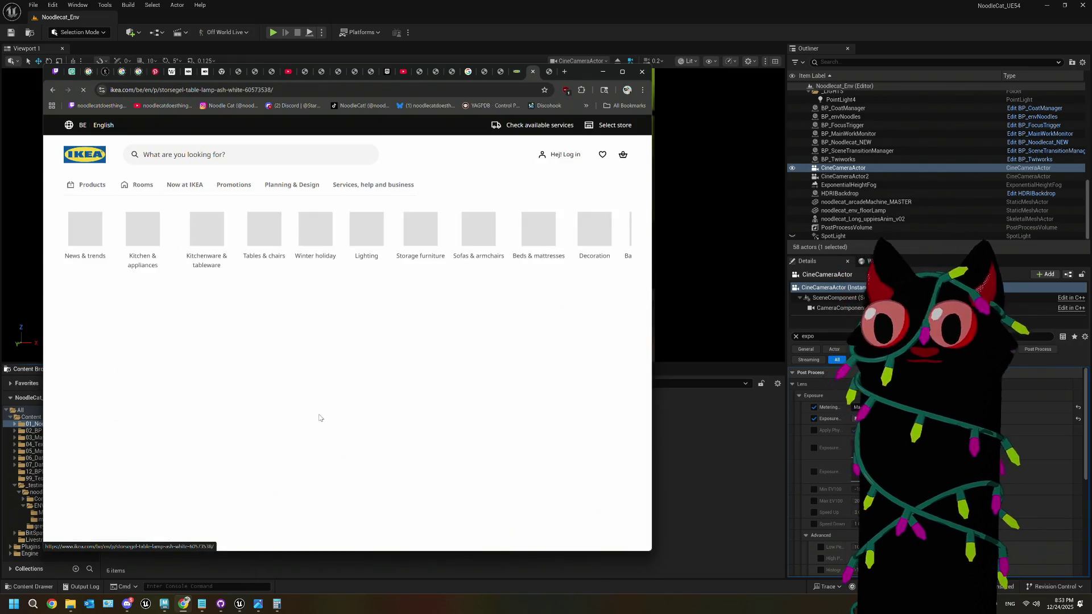
scroll(264, 396, "down", 2)
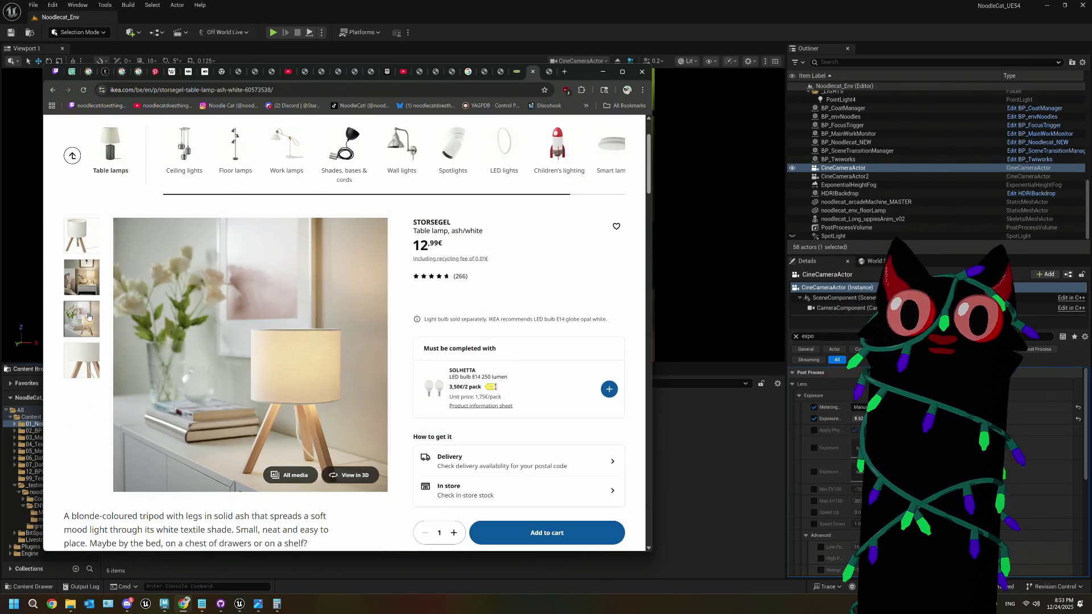
left_click(77, 242)
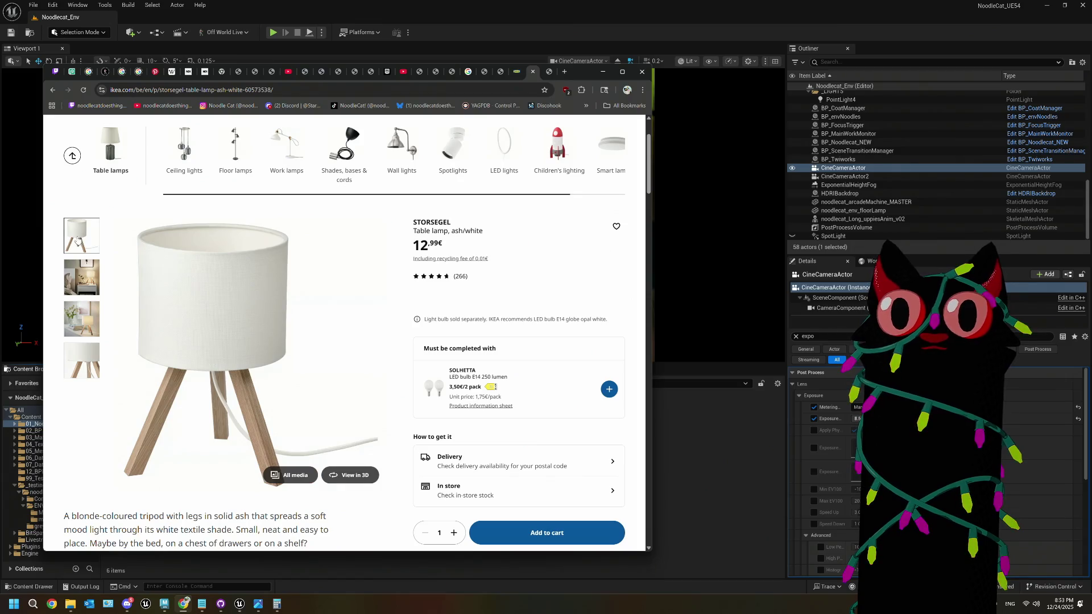
left_click(798, 36)
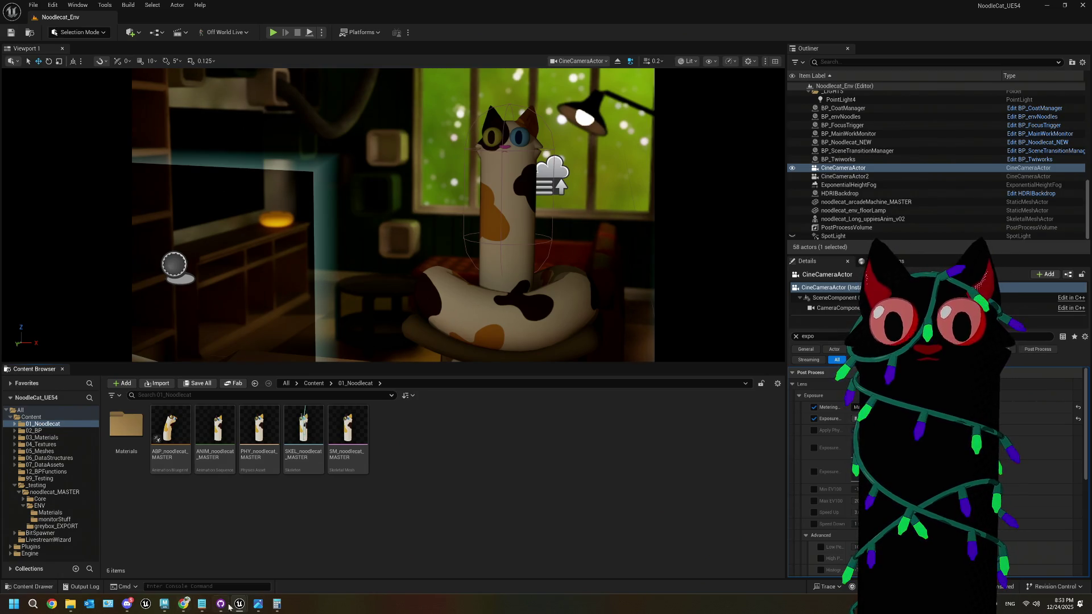
Step: Check the STORSEGEL measurements (18 cm diameter, 30 cm high), then return to Maya and select env_windows
mouse_move(258, 606)
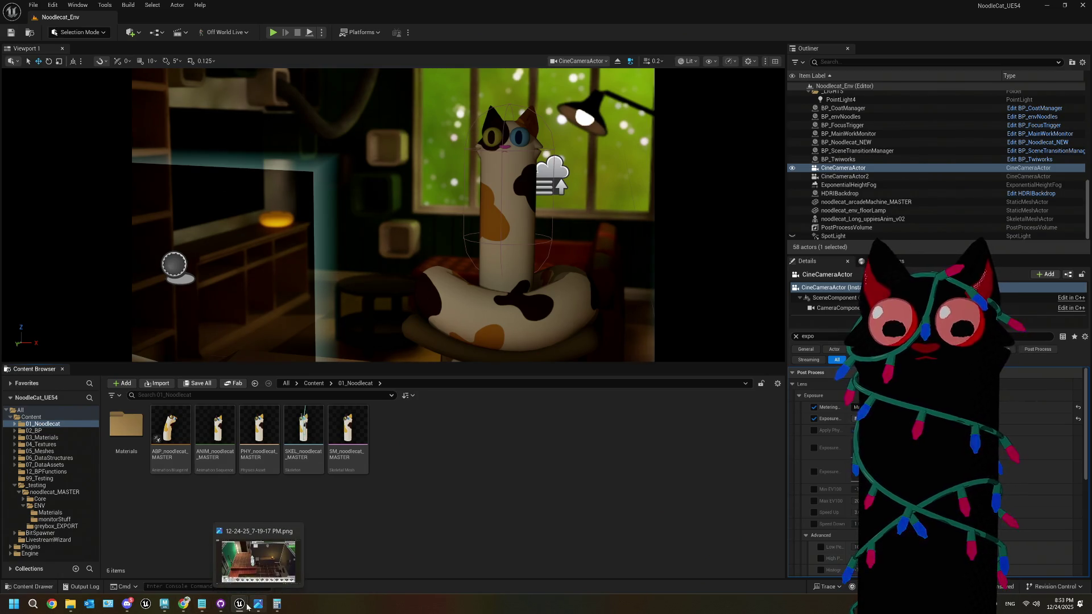
left_click(190, 608)
scroll(133, 415, "down", 5)
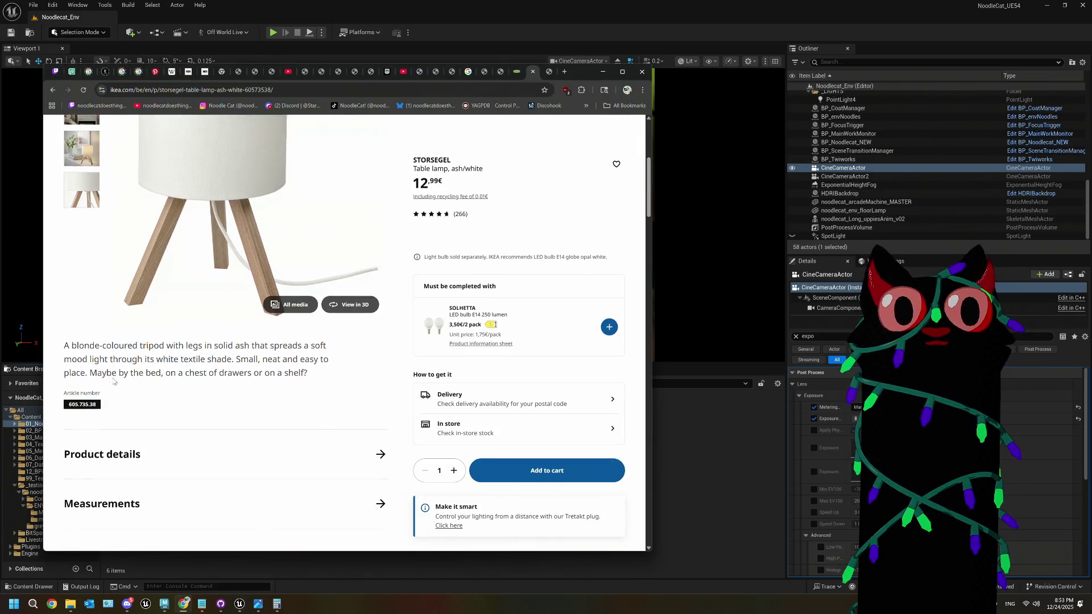
left_click(283, 386)
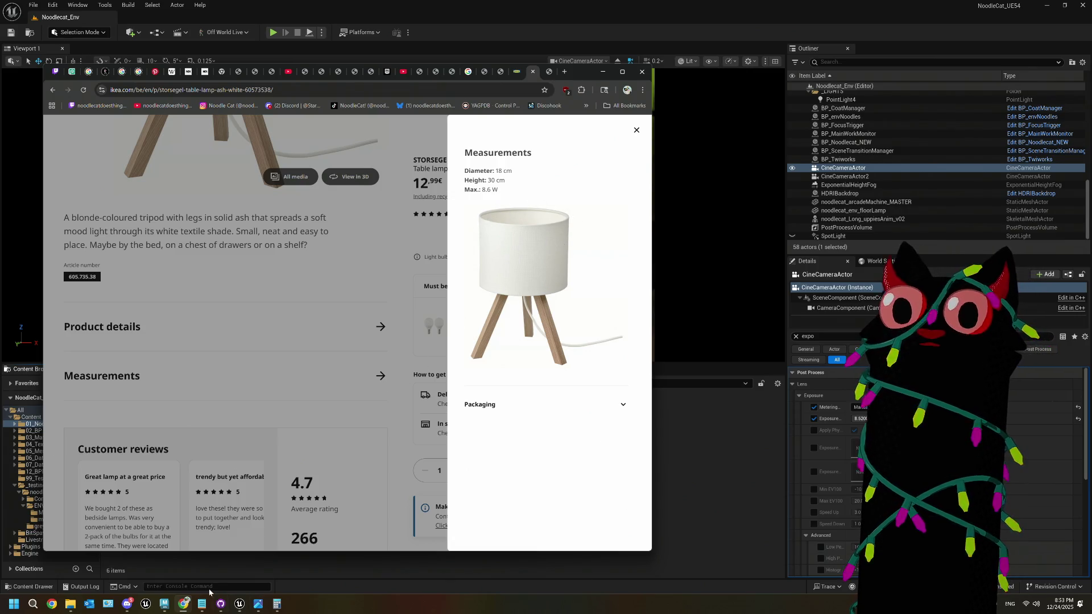
left_click(164, 605)
left_click(74, 465)
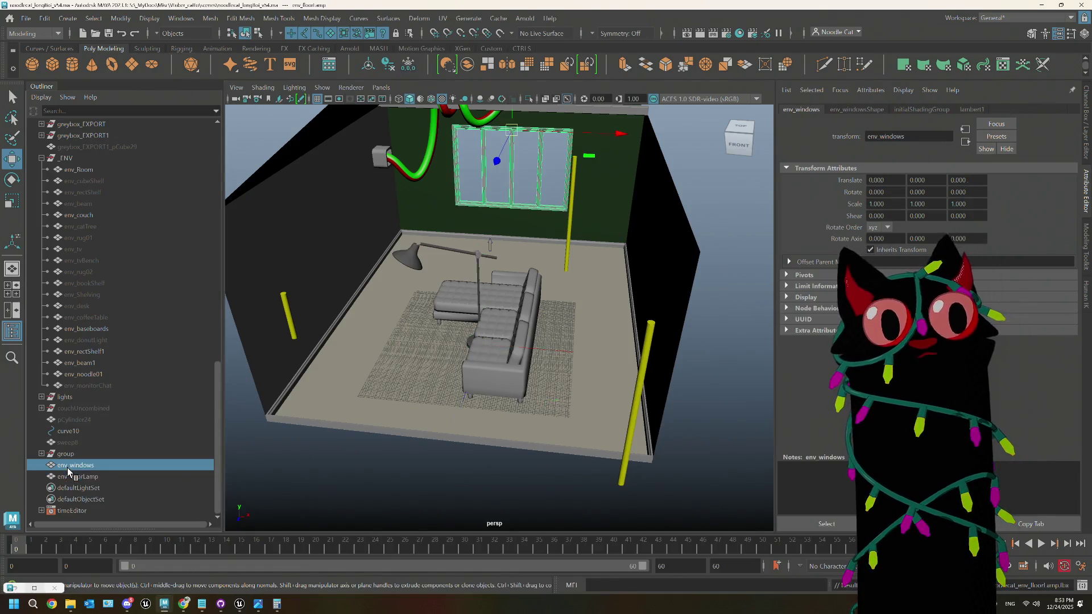
Step: Parent env_windows and env_floorLamp under the _ENV group in the Outliner
left_click(79, 476, "ctrl")
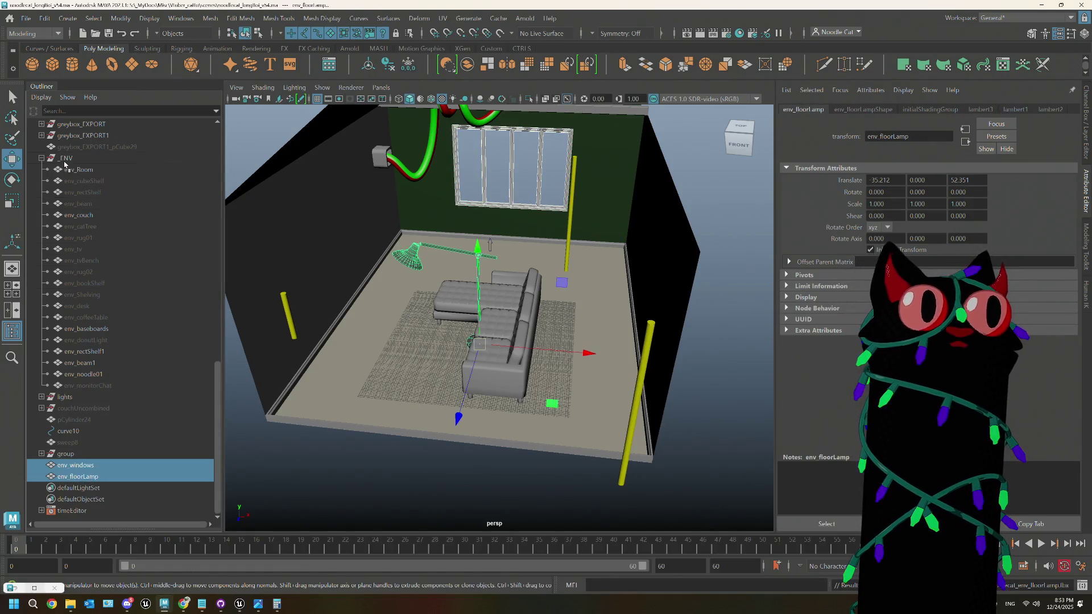
left_click_drag(64, 164, 66, 160)
left_click(41, 158)
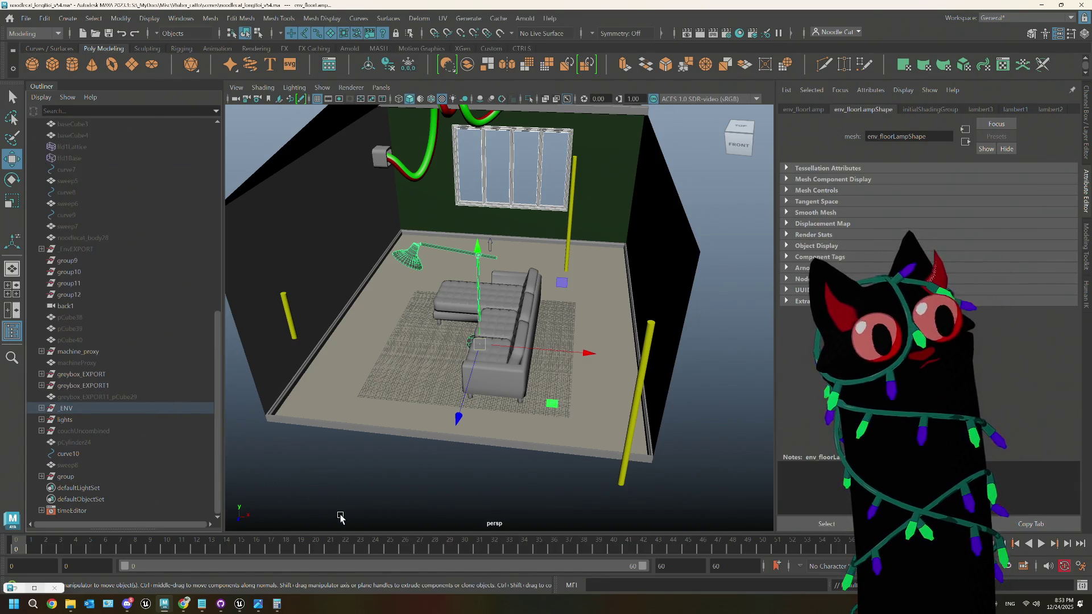
Step: Hide the floor lamp and the couch
left_click(336, 495)
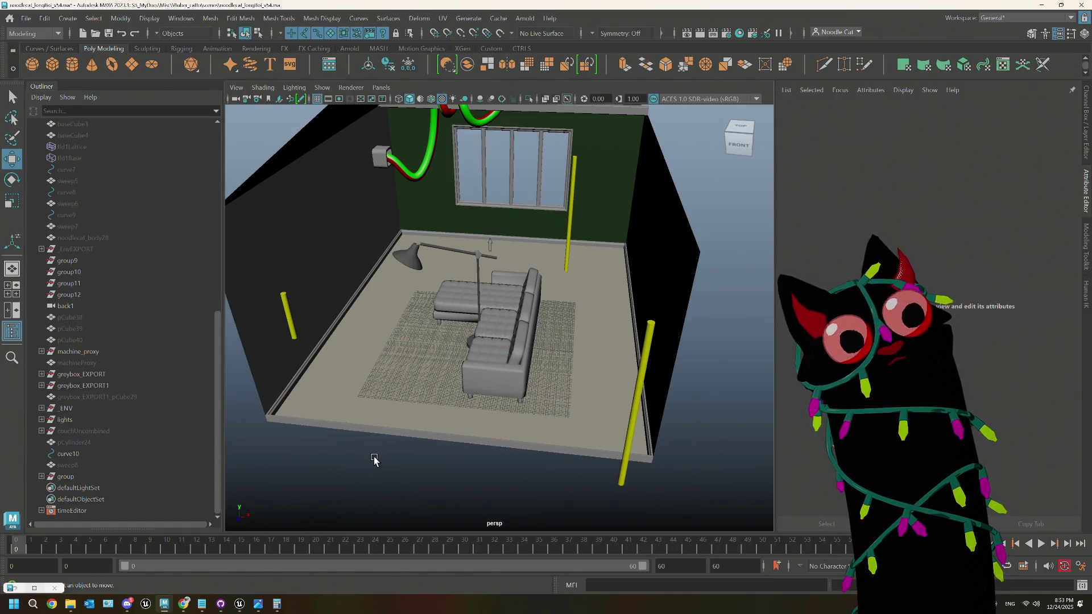
left_click(408, 267)
key("h")
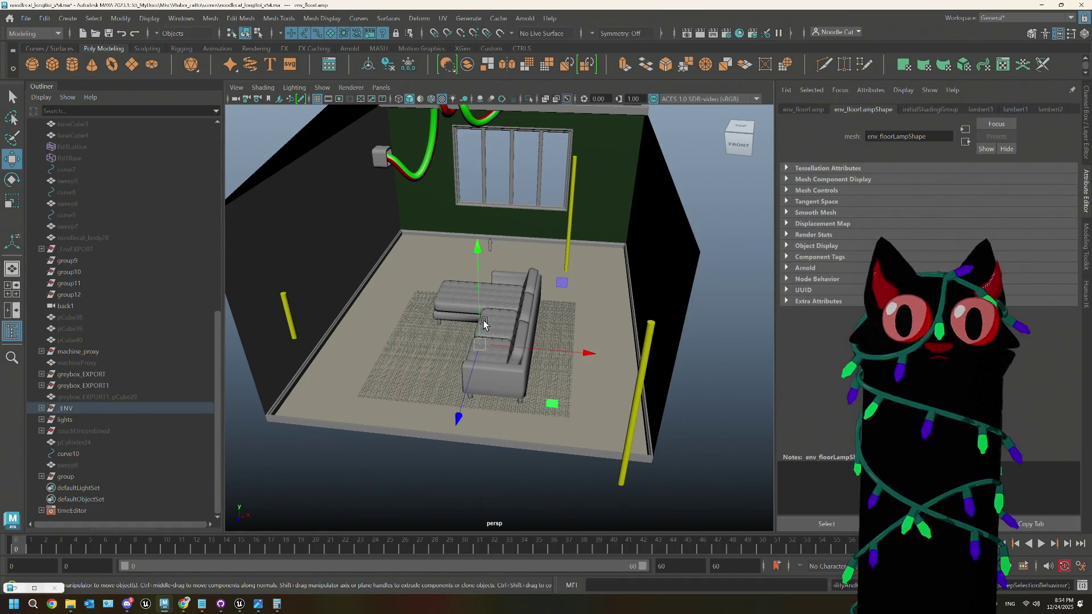
key("h")
left_click(395, 497)
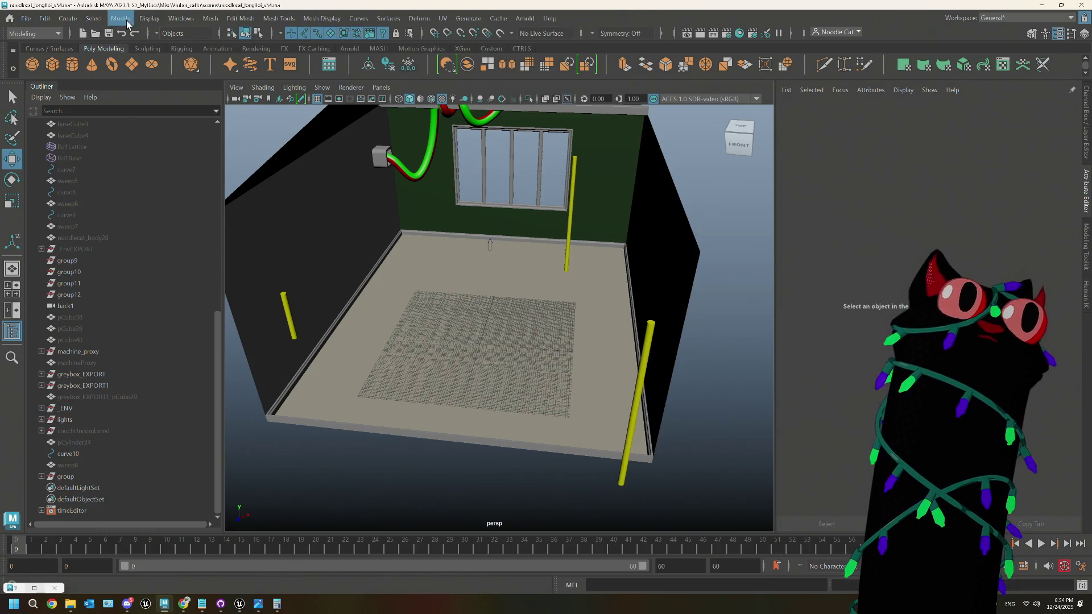
Step: Set the linear working units to centimeter in Preferences, then create a polygon cylinder
left_click(191, 18)
mouse_move(256, 143)
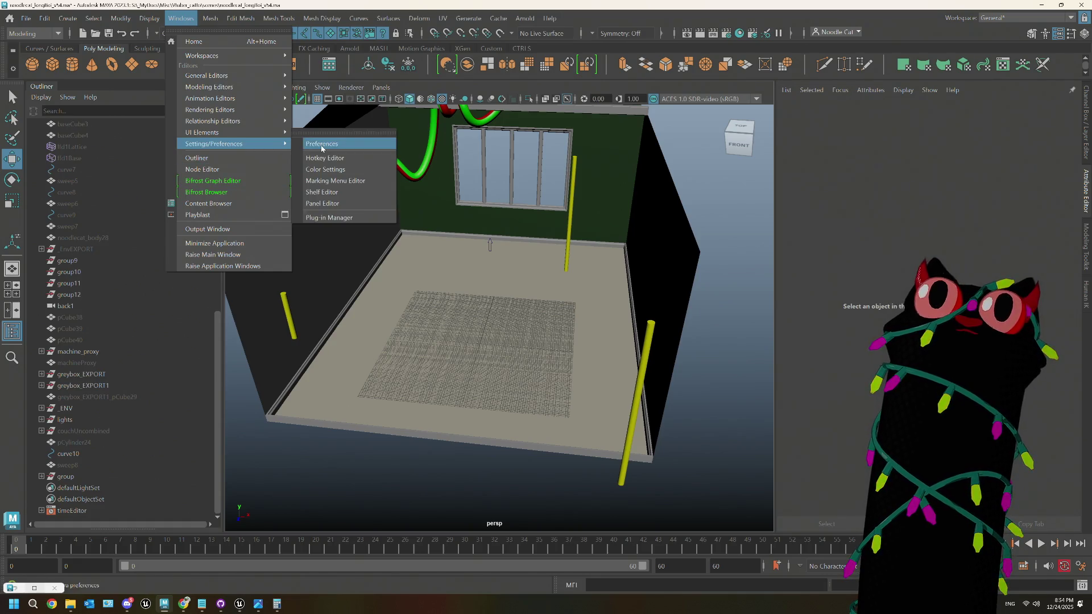
left_click(310, 146)
left_click(164, 218)
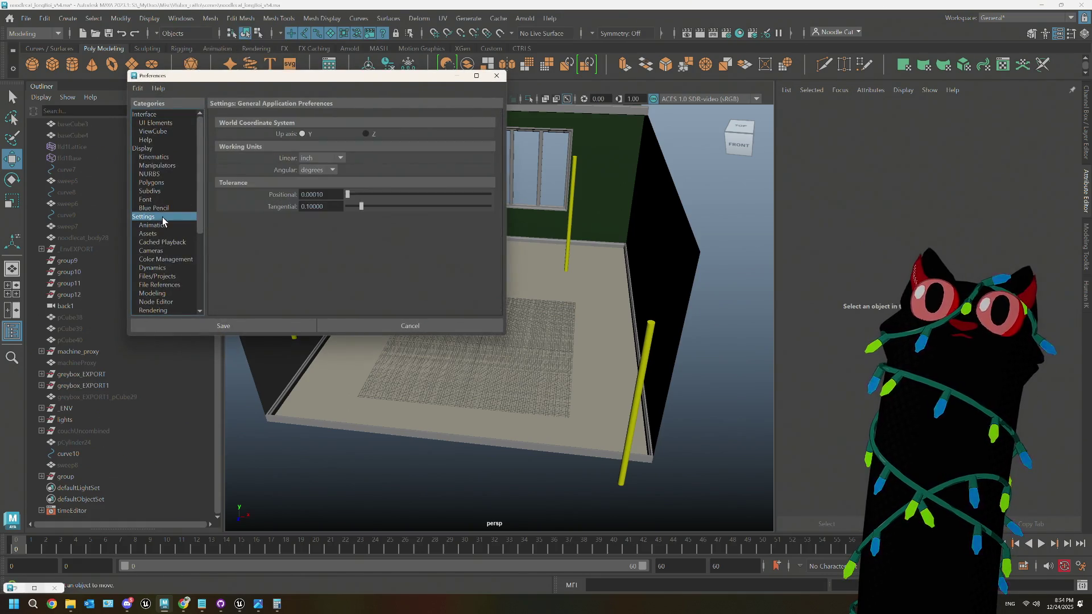
left_click(322, 158)
left_click(318, 181)
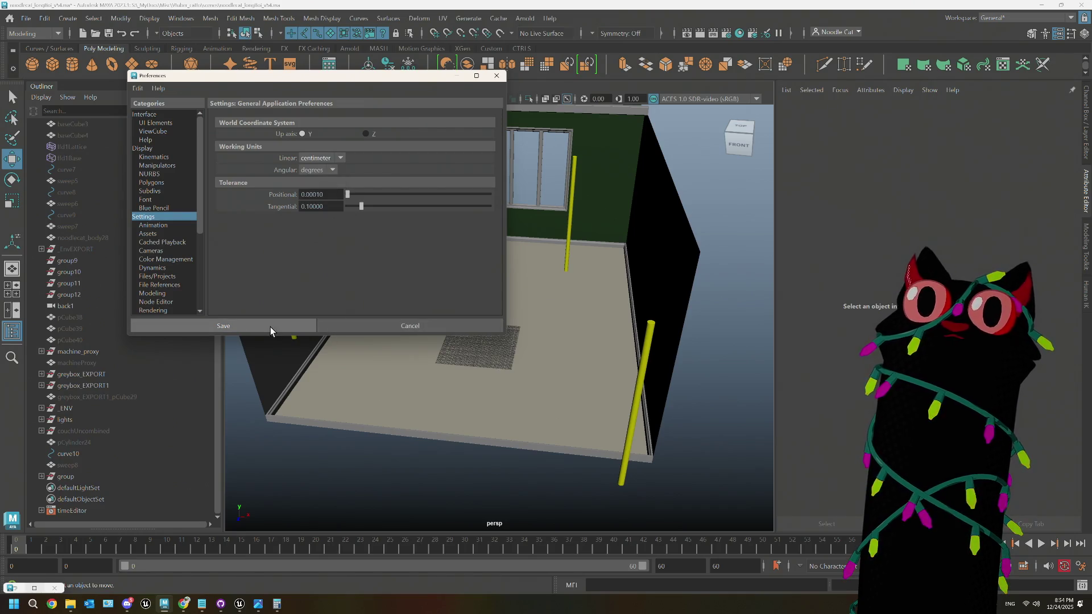
left_click(271, 328)
left_click(72, 64)
left_click(902, 111)
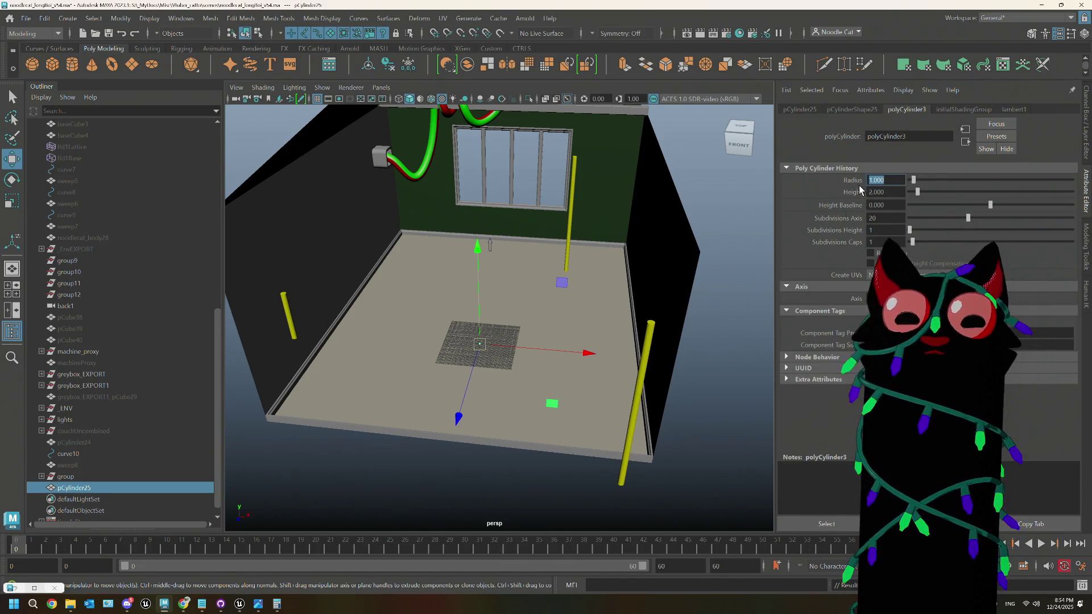
Step: Check the IKEA measurements, then raise the cylinder and squash it vertically
mouse_move(189, 606)
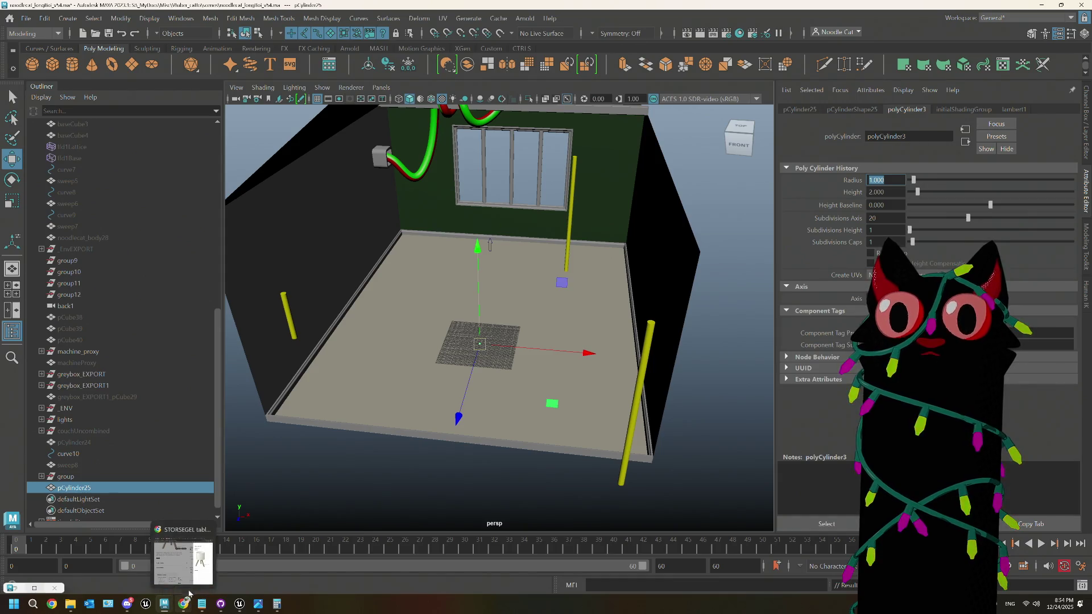
left_click(189, 568)
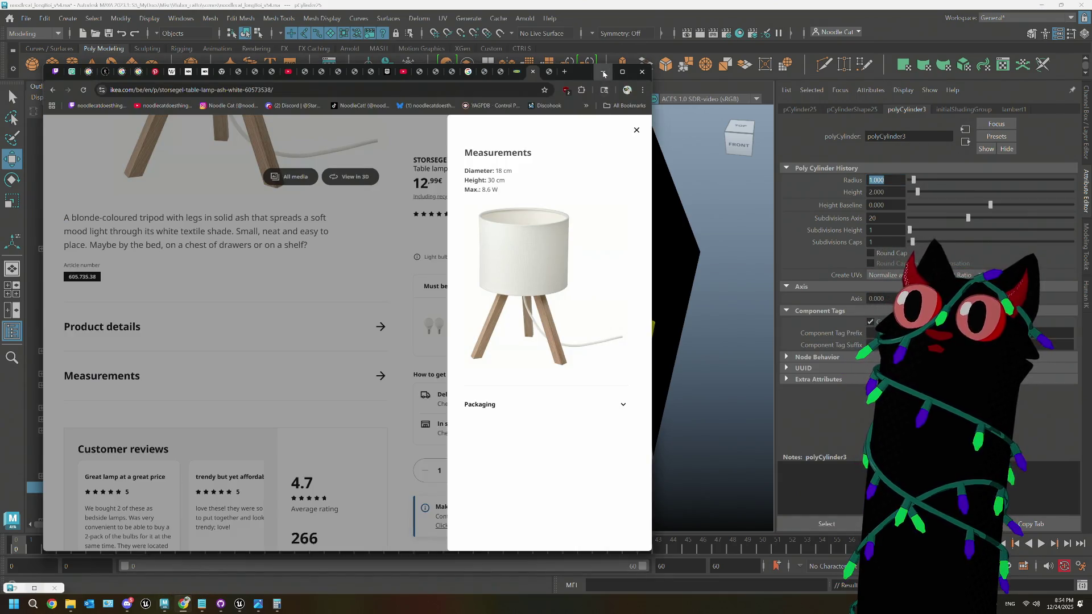
left_click(604, 74)
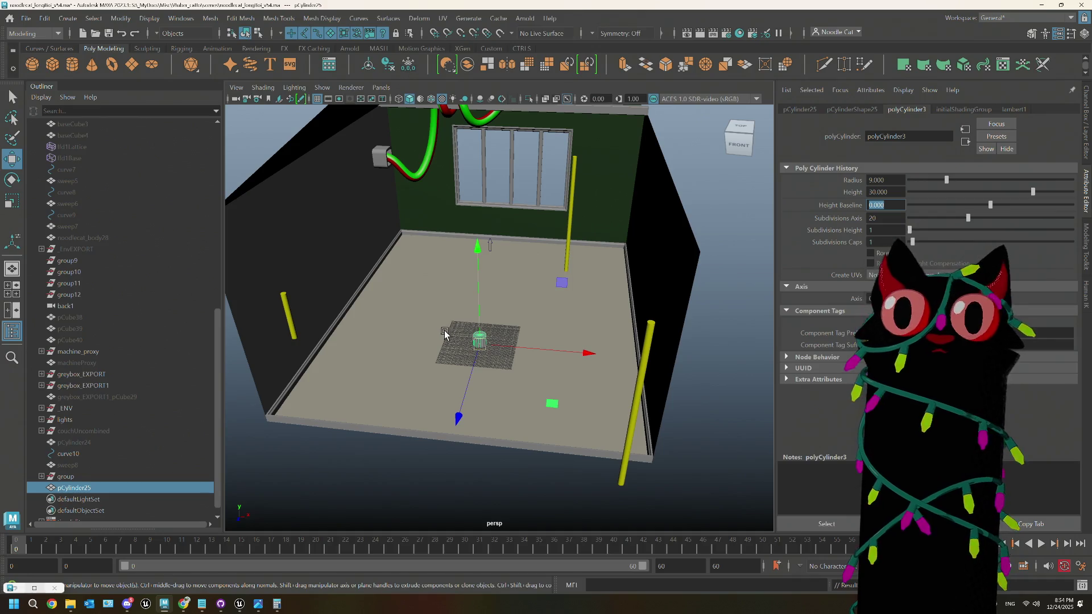
key("f")
mouse_move(629, 302)
left_mouse_down("alt")
mouse_move(534, 346)
mouse_move(536, 361)
left_mouse_up("alt")
mouse_move(498, 215)
left_mouse_down()
mouse_move(500, 108)
mouse_move(555, 298)
mouse_move(558, 345)
left_mouse_up()
key("r")
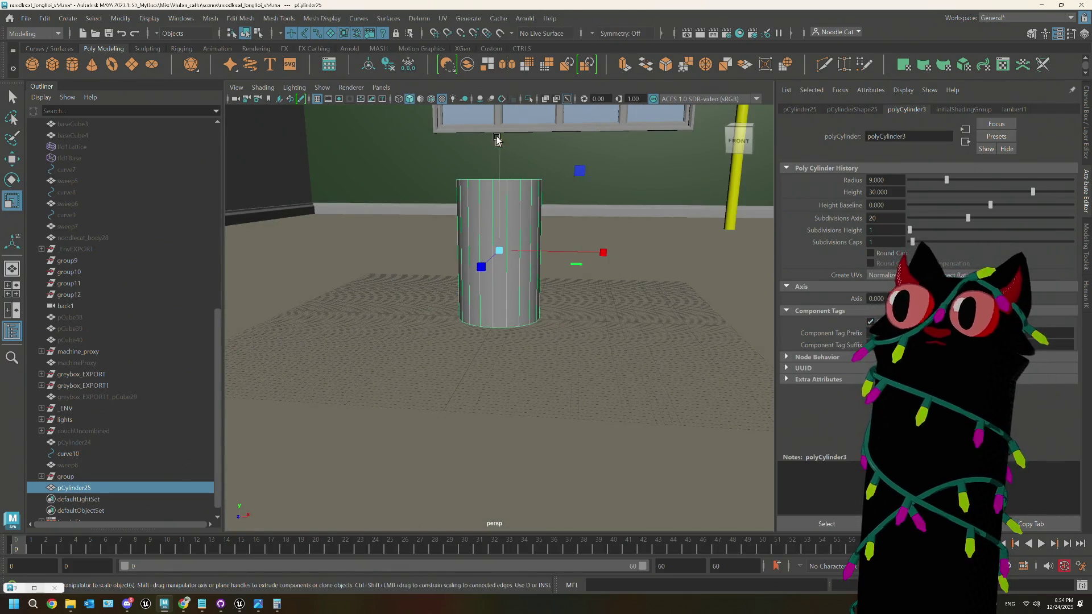
mouse_move(498, 147)
left_mouse_down()
mouse_move(499, 206)
mouse_move(501, 194)
left_mouse_up()
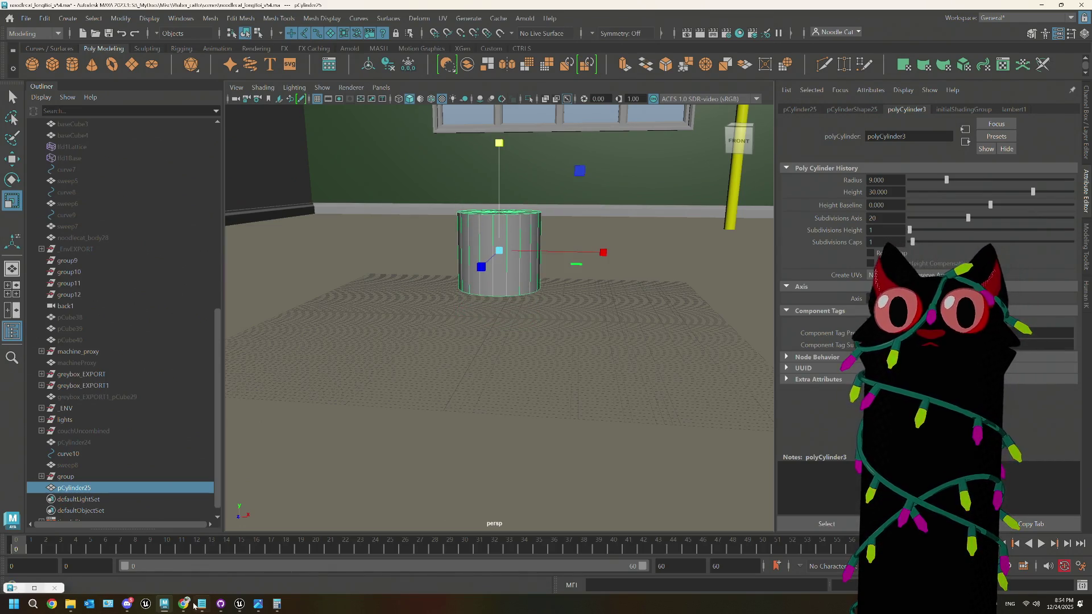
Step: Lower the cylinder's axis subdivisions and switch to face component mode
left_click(184, 605)
left_click(722, 16)
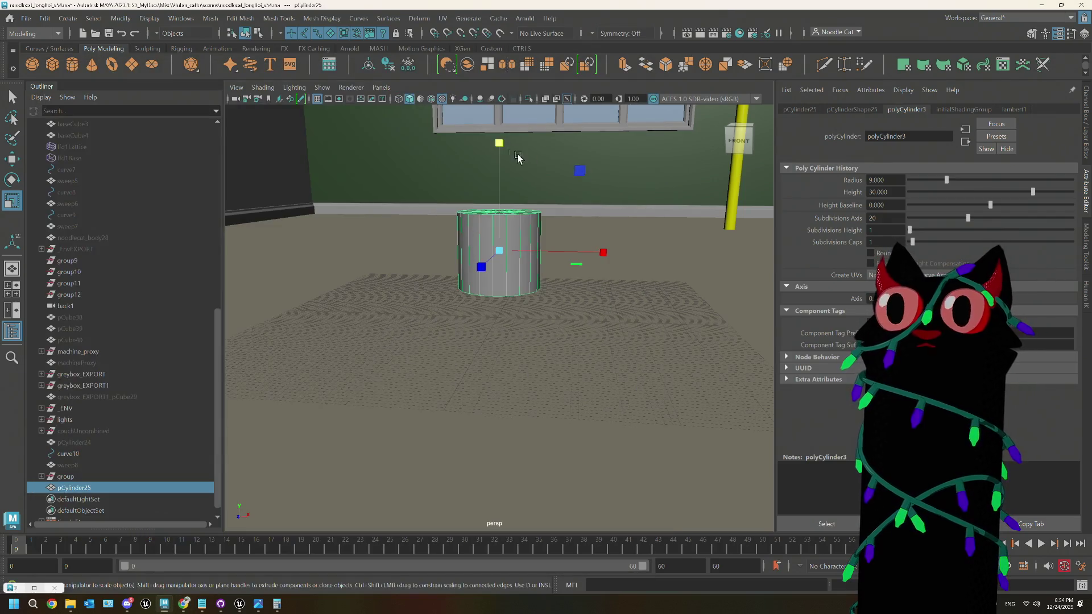
scroll(520, 236, "up", 2)
mouse_move(519, 236)
left_mouse_down("alt")
mouse_move(526, 241)
mouse_move(527, 171)
left_mouse_up("alt")
right_click_drag(527, 171, 524, 210)
left_click_drag(524, 211, 517, 221, "alt")
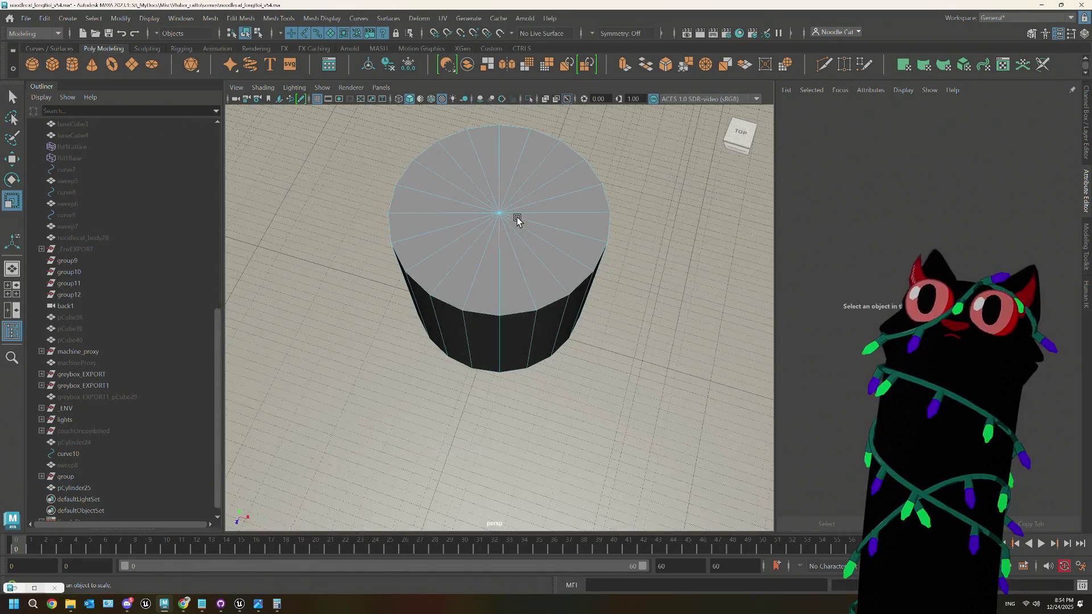
right_click_drag(541, 213, 596, 190)
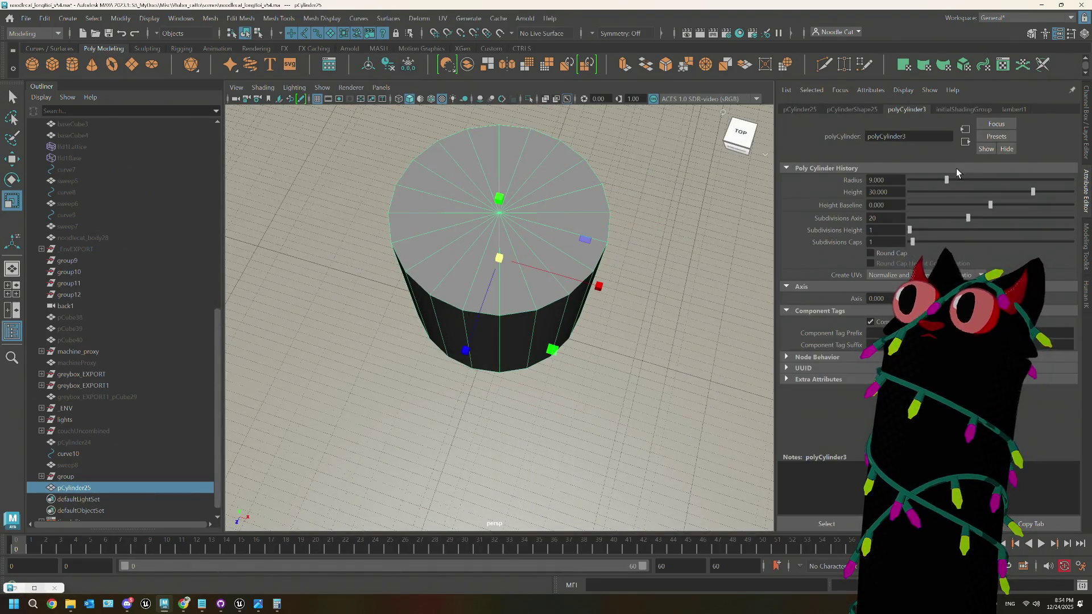
mouse_move(964, 217)
left_mouse_down()
mouse_move(935, 219)
mouse_move(954, 219)
left_mouse_up()
right_click(561, 212)
right_click_drag(561, 216, 561, 242)
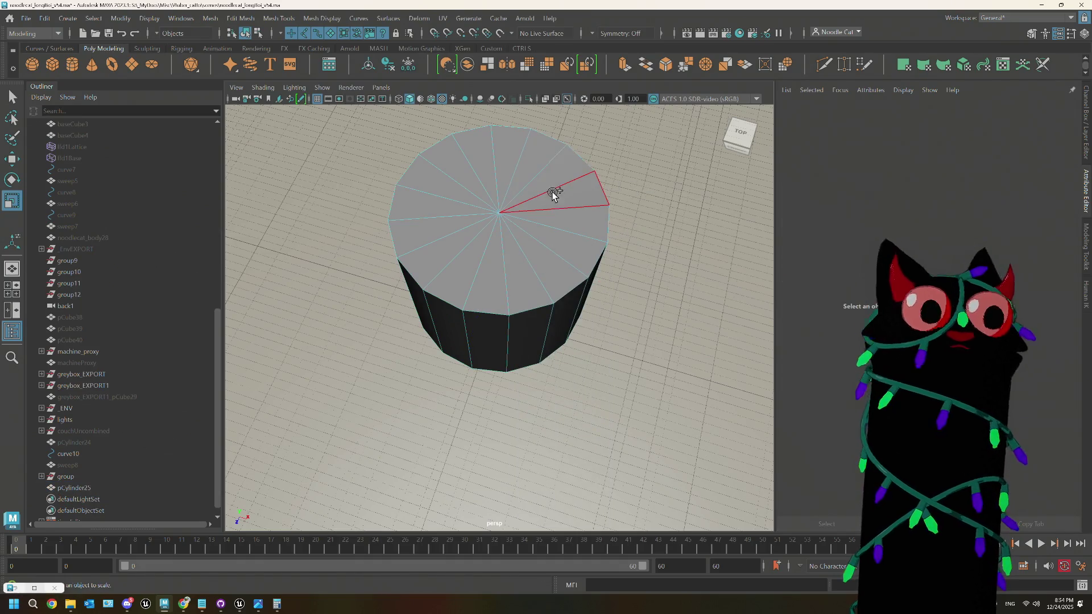
Step: Extrude the top cap faces inward with an offset and delete the inner faces to open the top
left_click(551, 215)
mouse_move(551, 215)
left_mouse_down("alt")
mouse_move(527, 273)
mouse_move(512, 228)
mouse_move(532, 257)
mouse_move(496, 285)
mouse_move(535, 293)
left_mouse_up("alt")
scroll(512, 273, "down", 3)
key("ctrl+e")
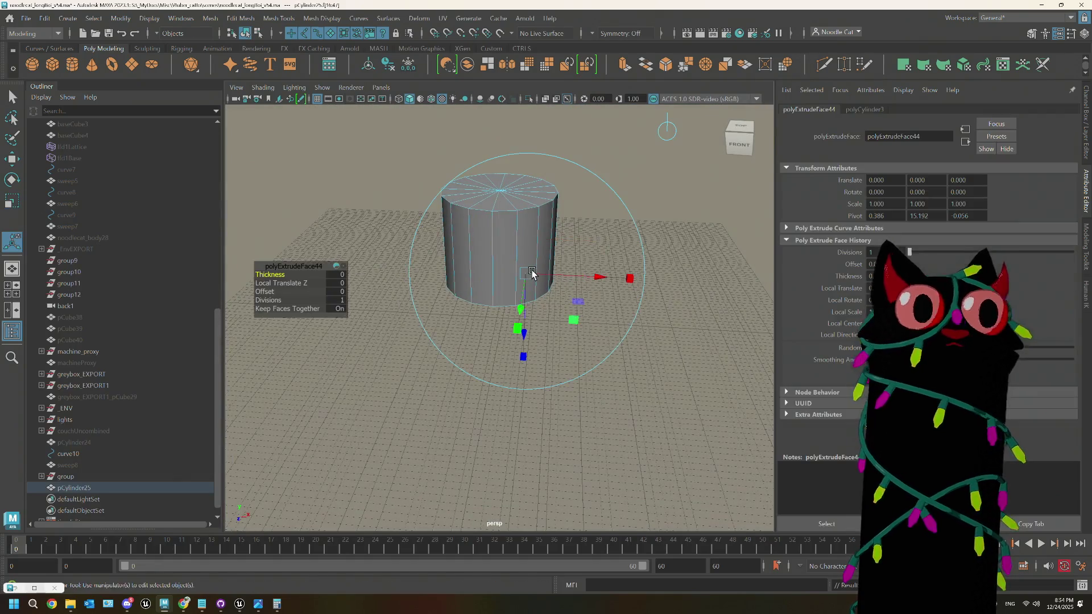
left_click_drag(263, 292, 275, 291)
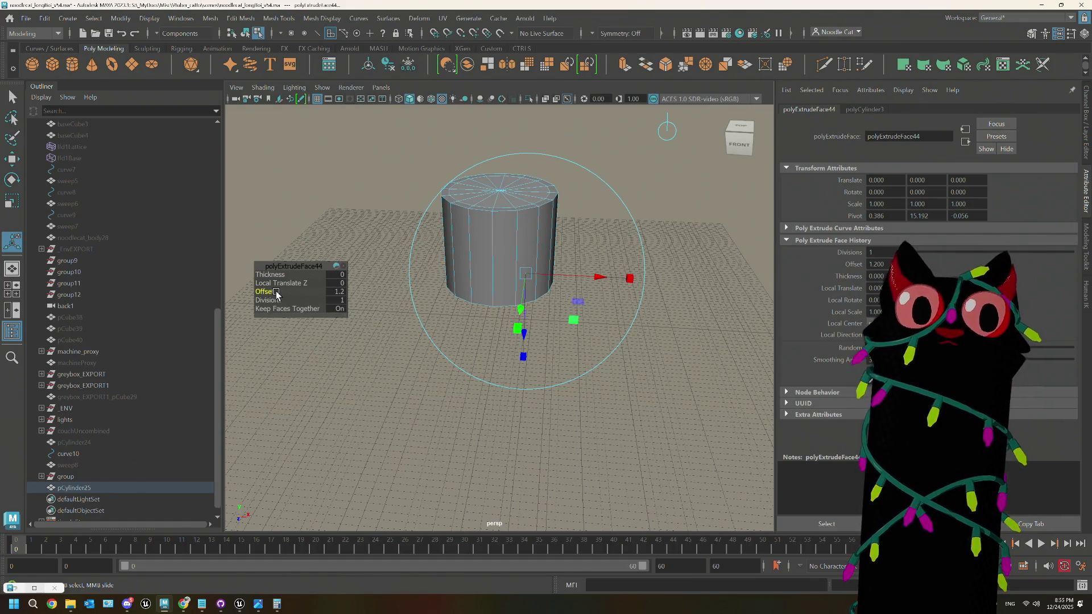
key("Delete")
Step: Select the rim edges and bridge them down into an inner wall
scroll(541, 154, "up", 5)
left_click_drag(544, 187, 561, 135, "alt")
right_click_drag(561, 135, 559, 117)
left_click(560, 118)
mouse_move(559, 115)
left_mouse_down("alt")
mouse_move(538, 249)
mouse_move(548, 243)
mouse_move(437, 291)
left_mouse_up("alt")
left_click(644, 69)
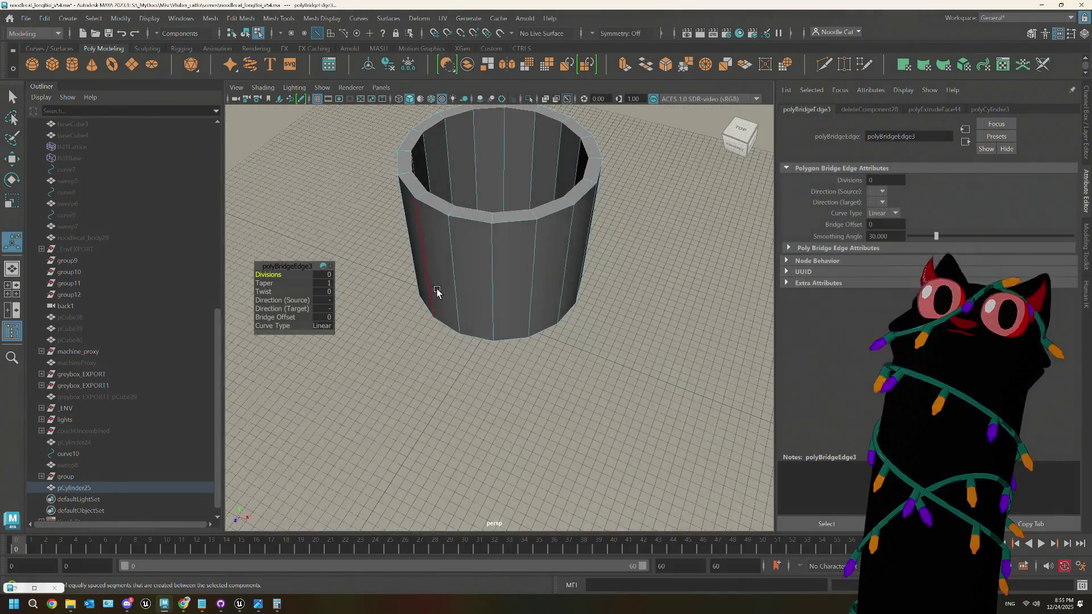
Step: Switch to face mode and scale the selected faces uniformly
right_click(585, 217)
left_click(586, 245)
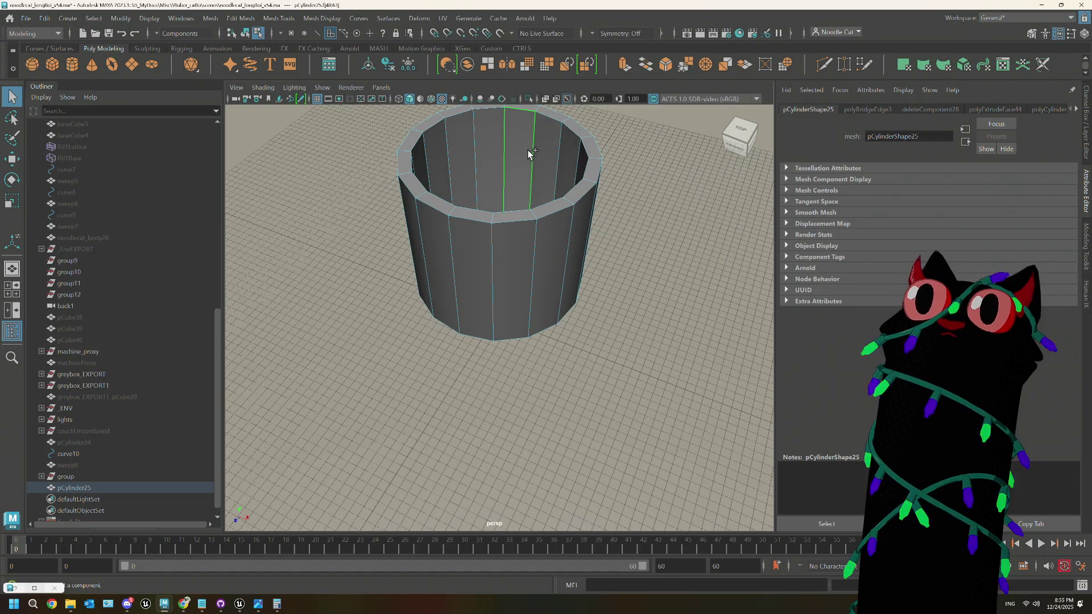
key("r")
mouse_move(499, 221)
left_mouse_down()
mouse_move(549, 312)
mouse_move(532, 335)
left_mouse_up()
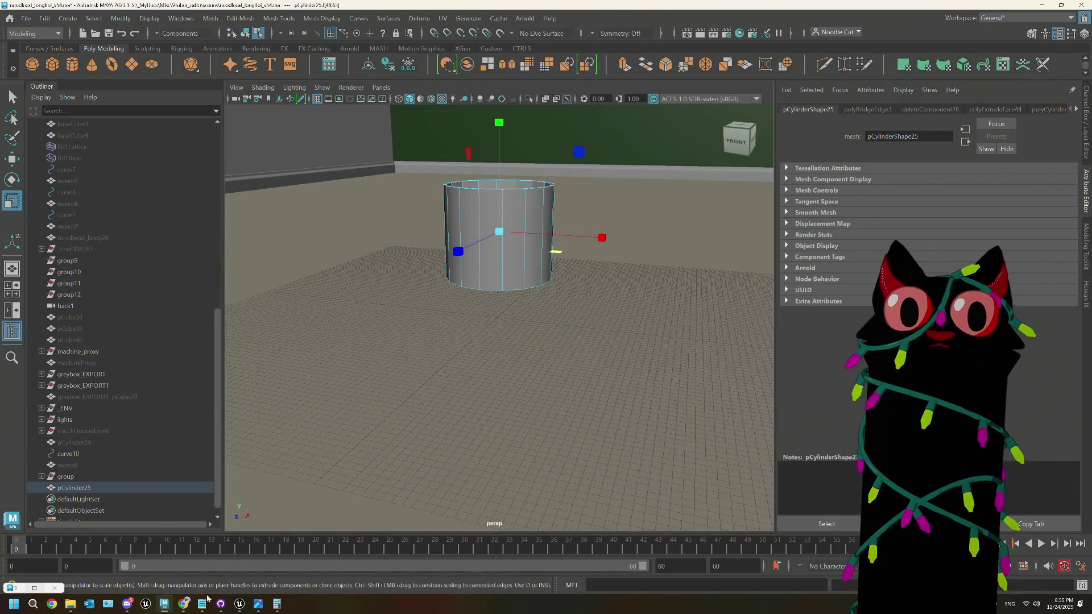
Step: Close the measurements panel and browse the STORSEGEL lamp's product photos
left_click(183, 604)
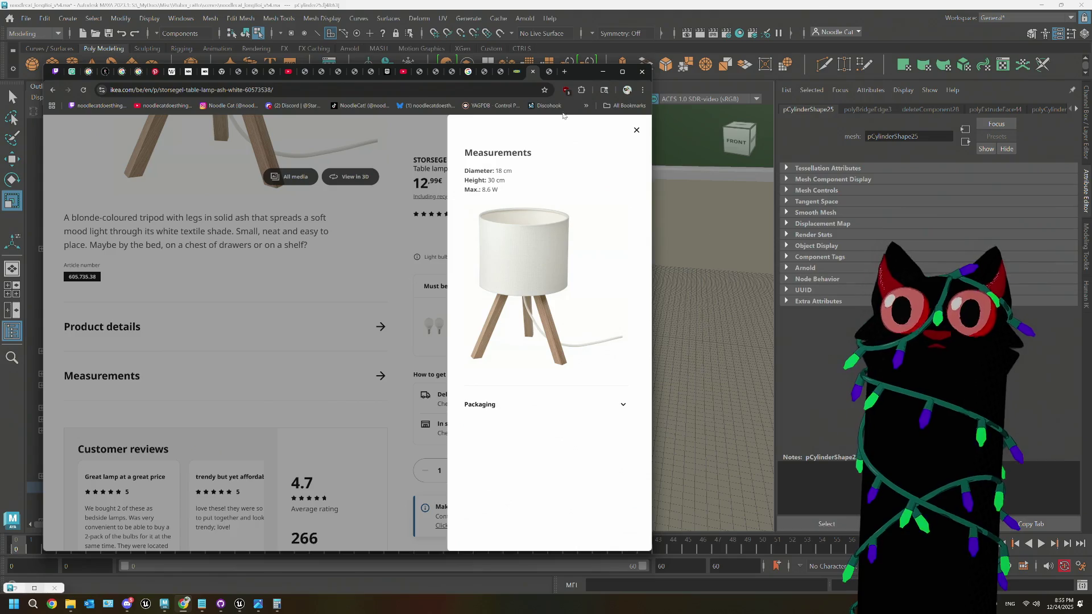
left_click(637, 131)
scroll(227, 342, "up", 7)
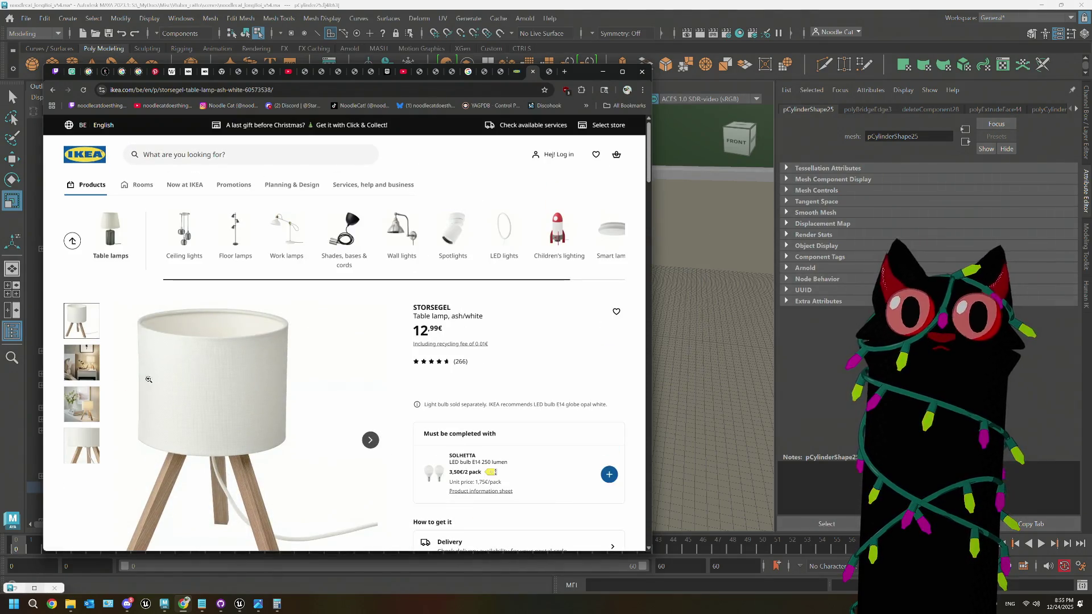
left_click(86, 365)
scroll(84, 370, "down", 1)
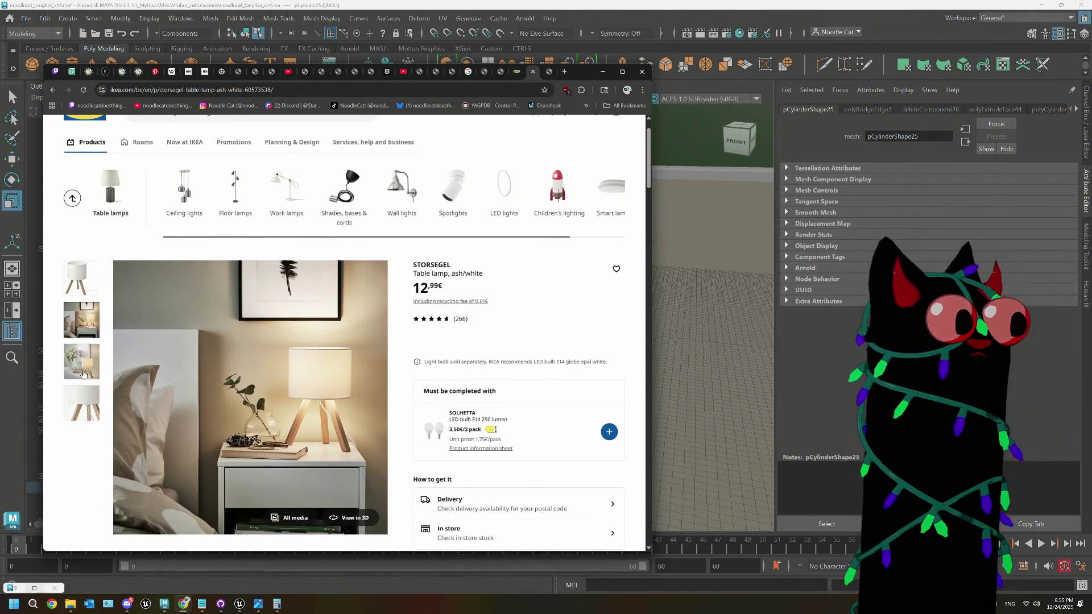
left_click(83, 373)
scroll(104, 372, "down", 1)
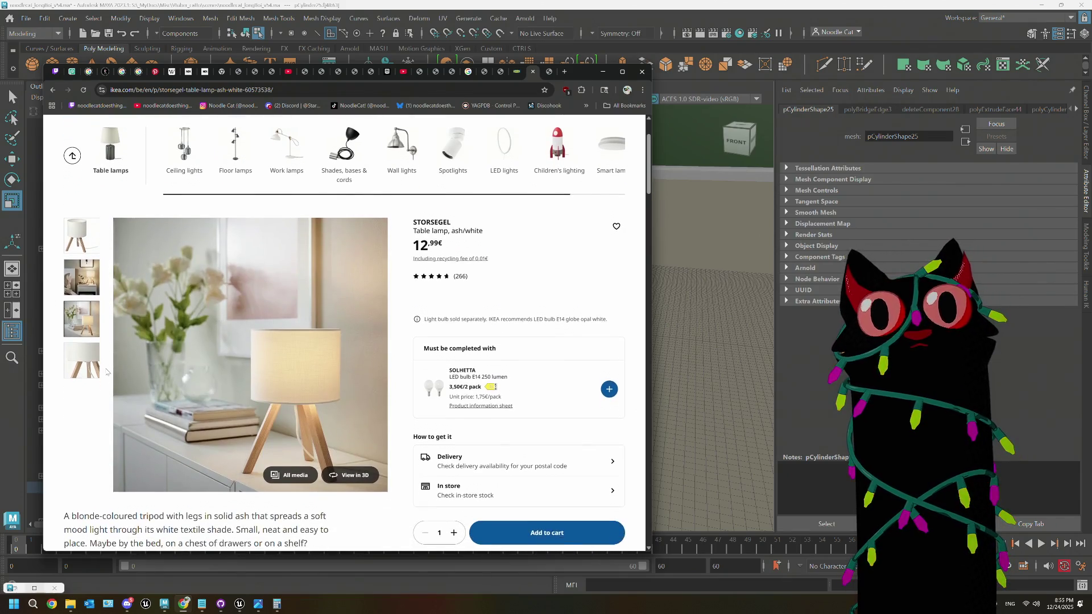
scroll(169, 363, "down", 4)
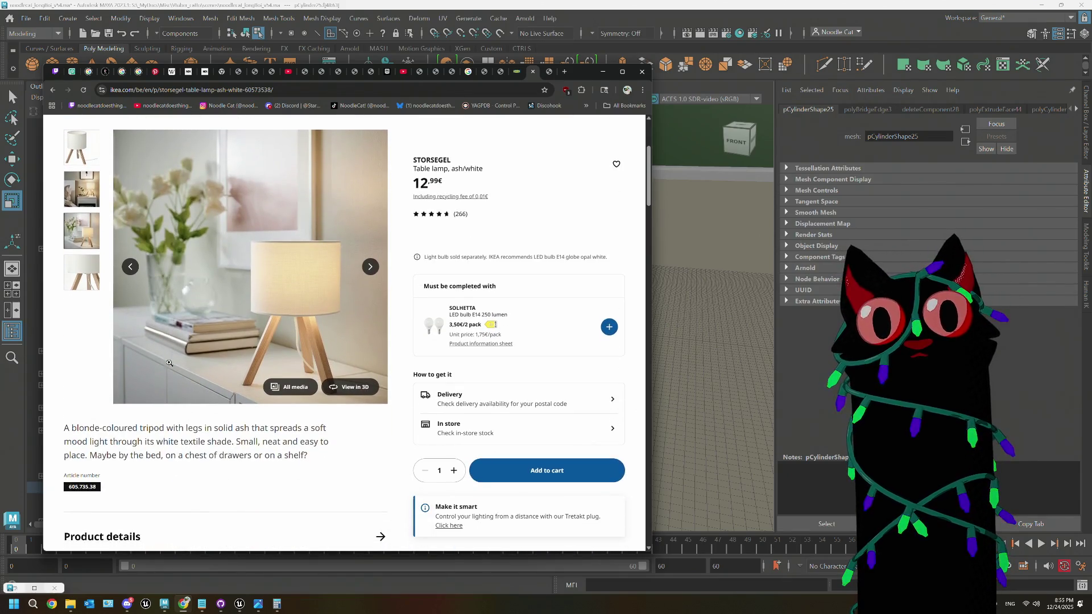
Step: Read through the STORSEGEL assembly instructions PDF, then return to Maya
left_click(165, 400)
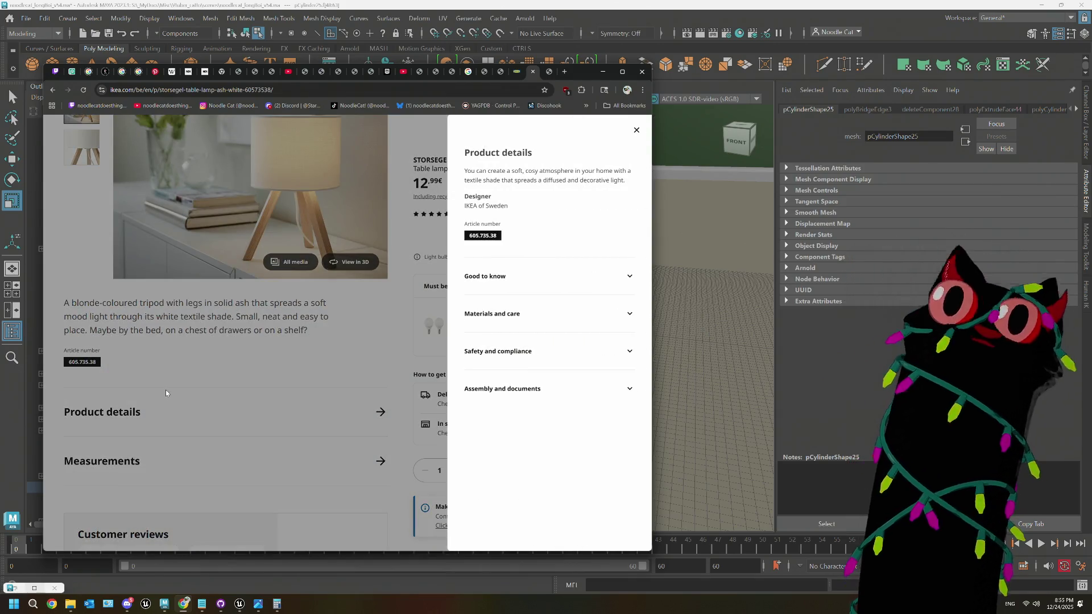
left_click(508, 390)
scroll(510, 399, "down", 1)
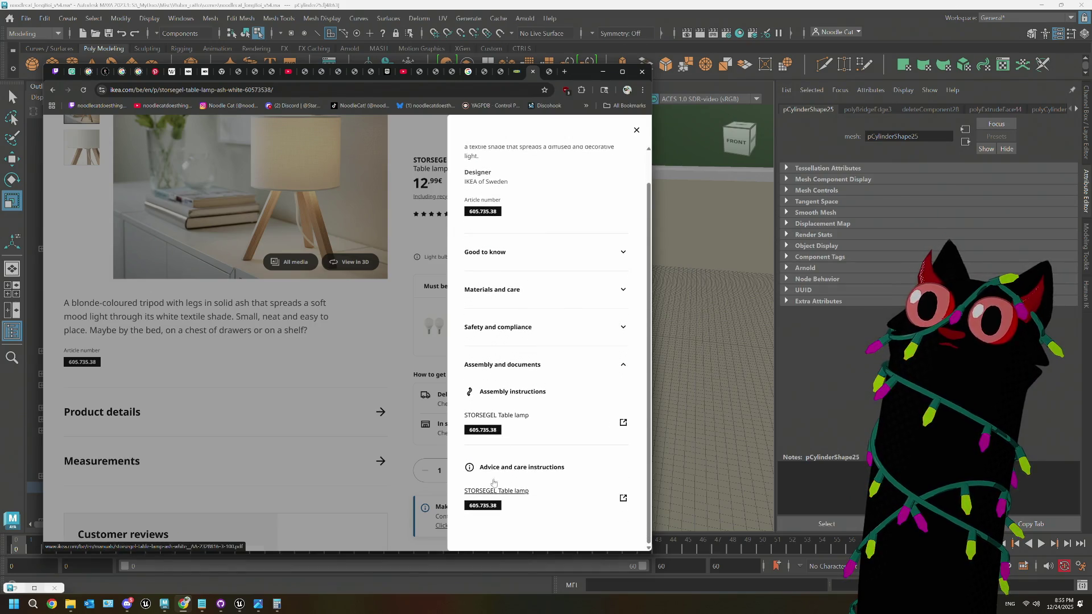
left_click(504, 422)
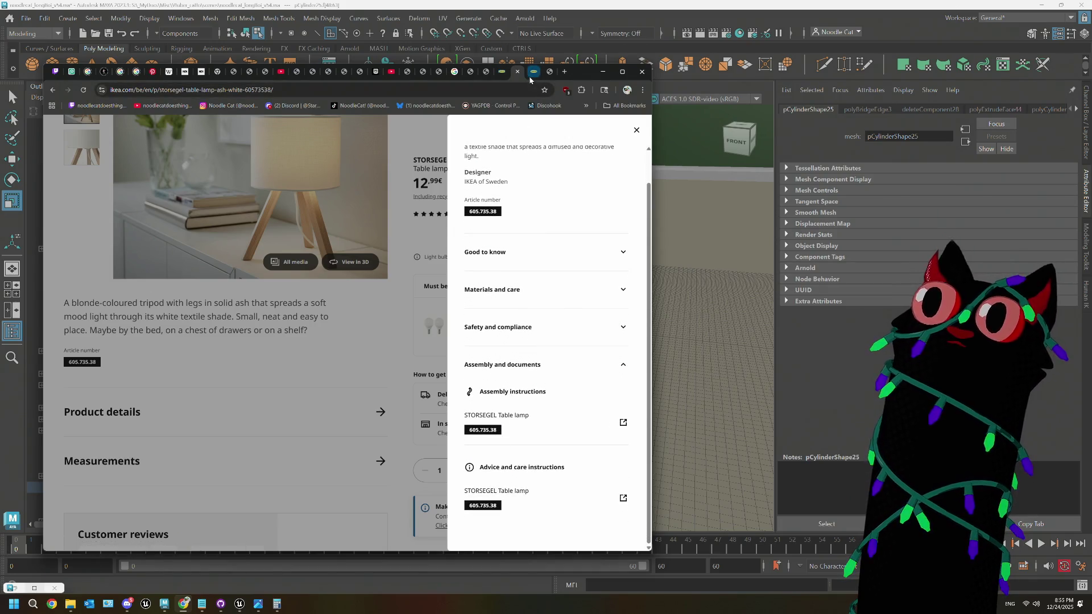
scroll(403, 360, "down", 20)
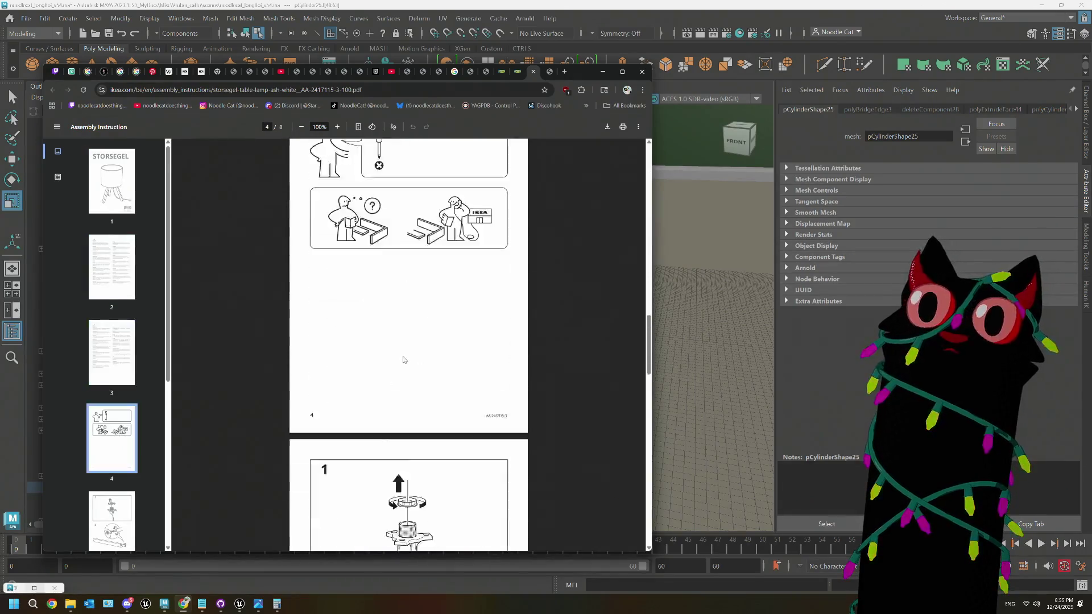
scroll(403, 359, "down", 5)
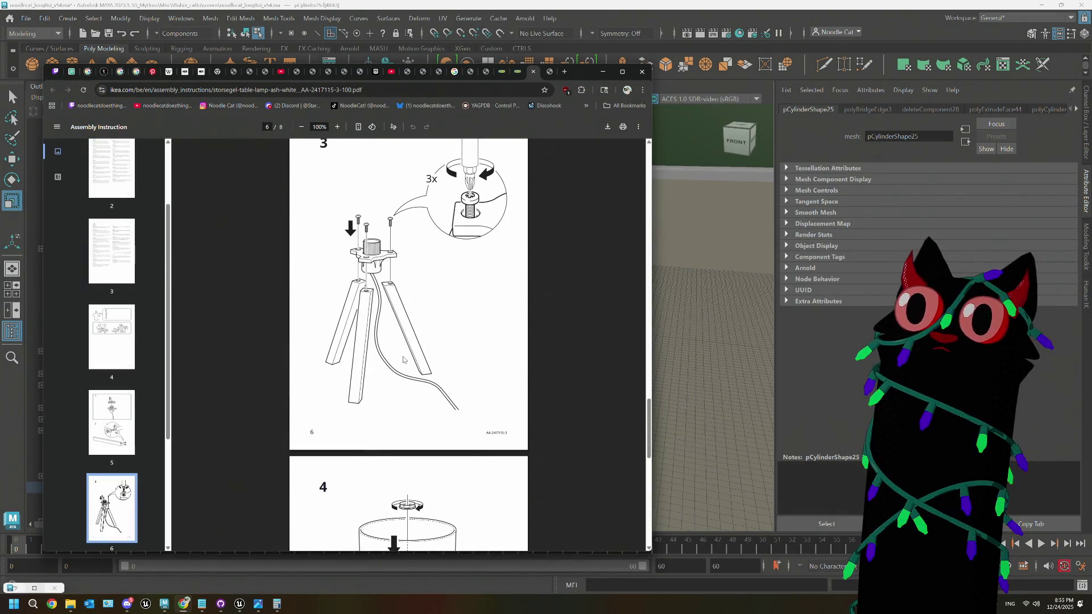
scroll(400, 419, "down", 10)
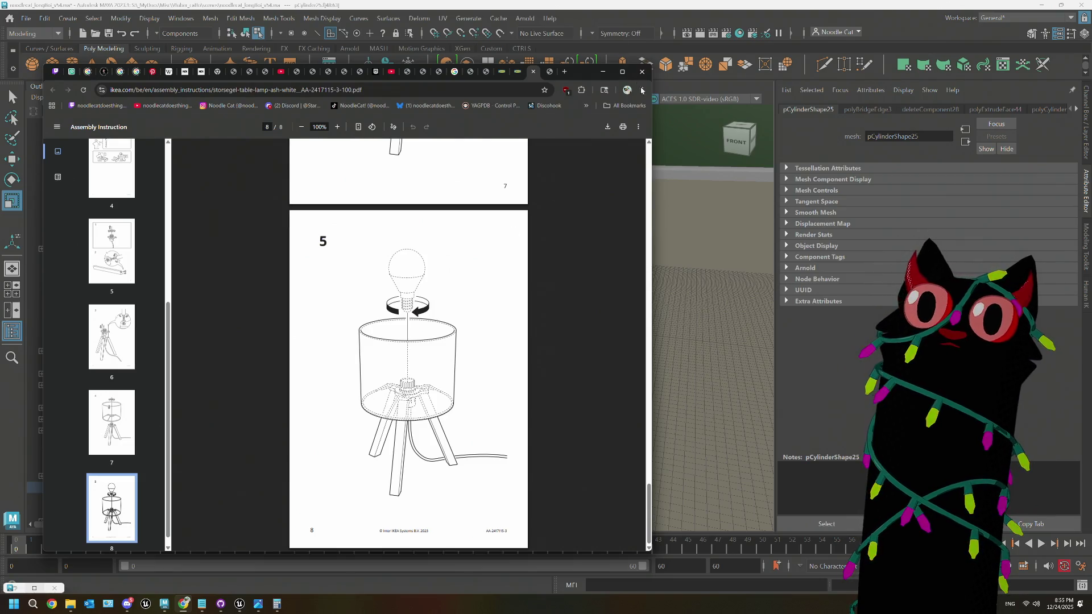
left_click(641, 13)
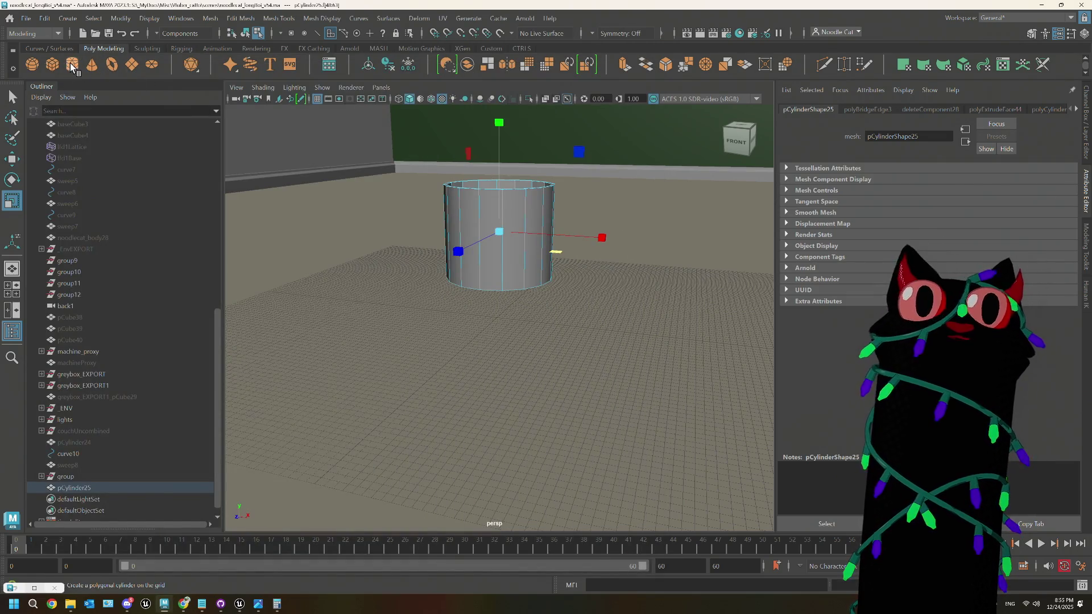
Step: Create a new polygon cylinder and reduce it to six sides
left_click(71, 64)
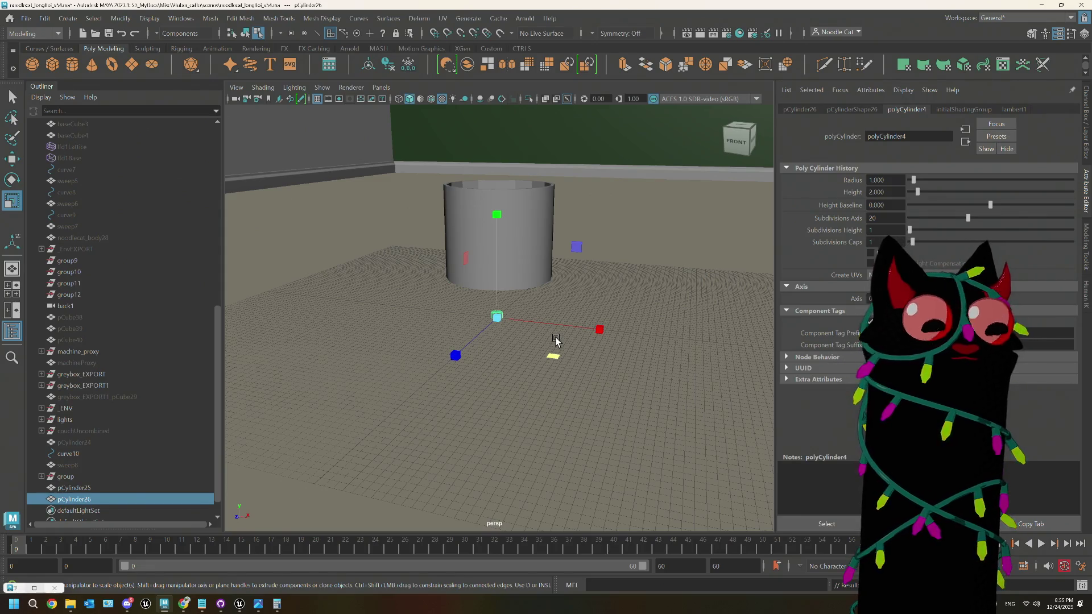
key("f")
left_click_drag(960, 219, 920, 216)
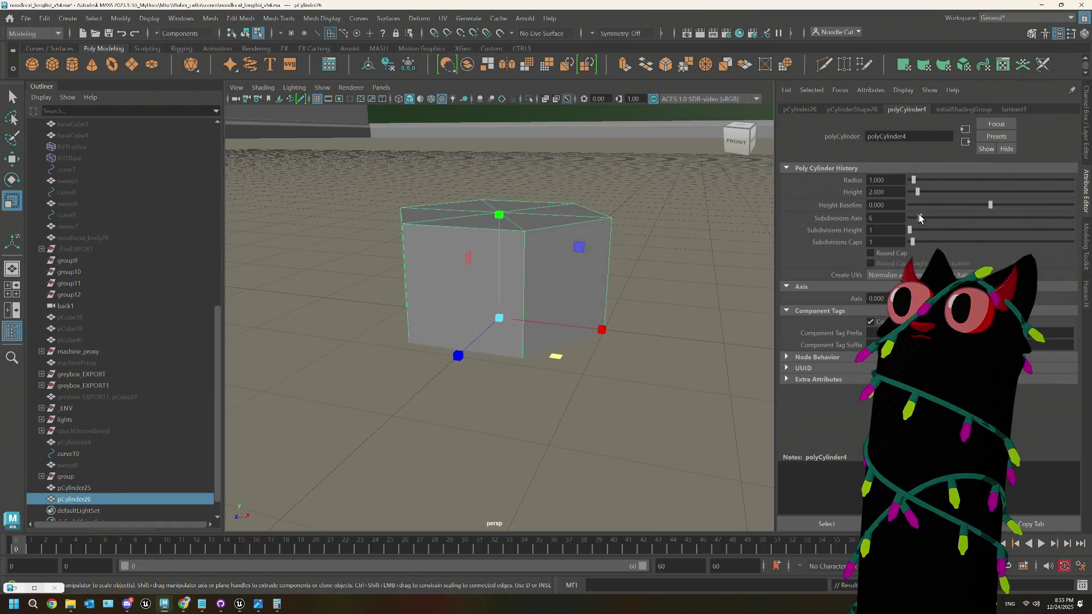
left_click_drag(554, 228, 552, 252, "alt")
scroll(550, 252, "down", 6)
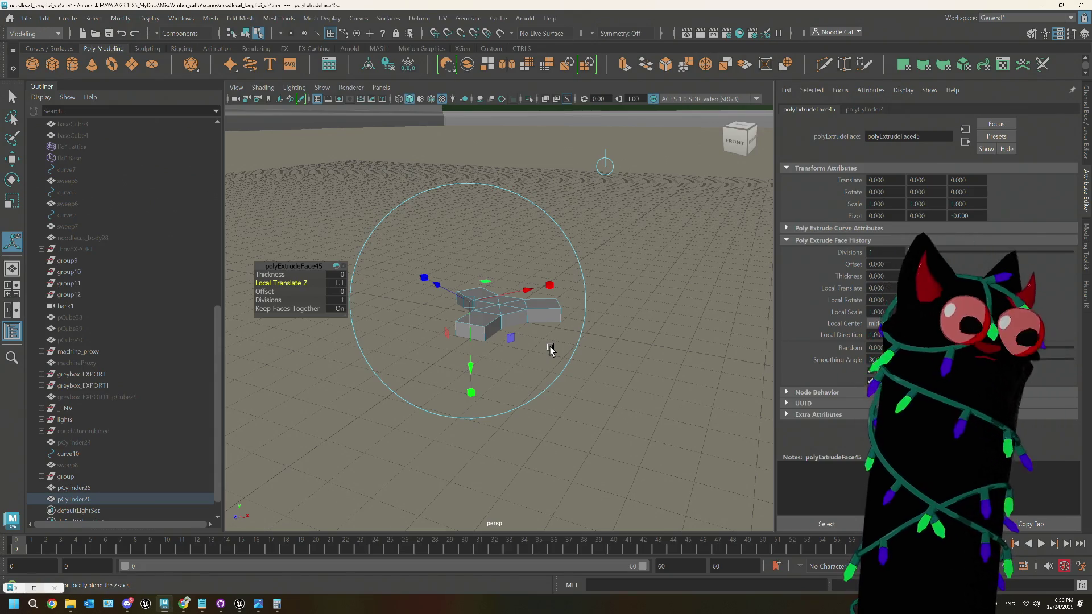
Step: Return to object mode and select pCylinder26
right_click_drag(616, 255, 664, 237)
scroll(528, 367, "down", 5)
mouse_move(527, 367)
left_mouse_down("alt")
mouse_move(503, 309)
mouse_move(484, 351)
mouse_move(494, 367)
mouse_move(500, 343)
left_mouse_up("alt")
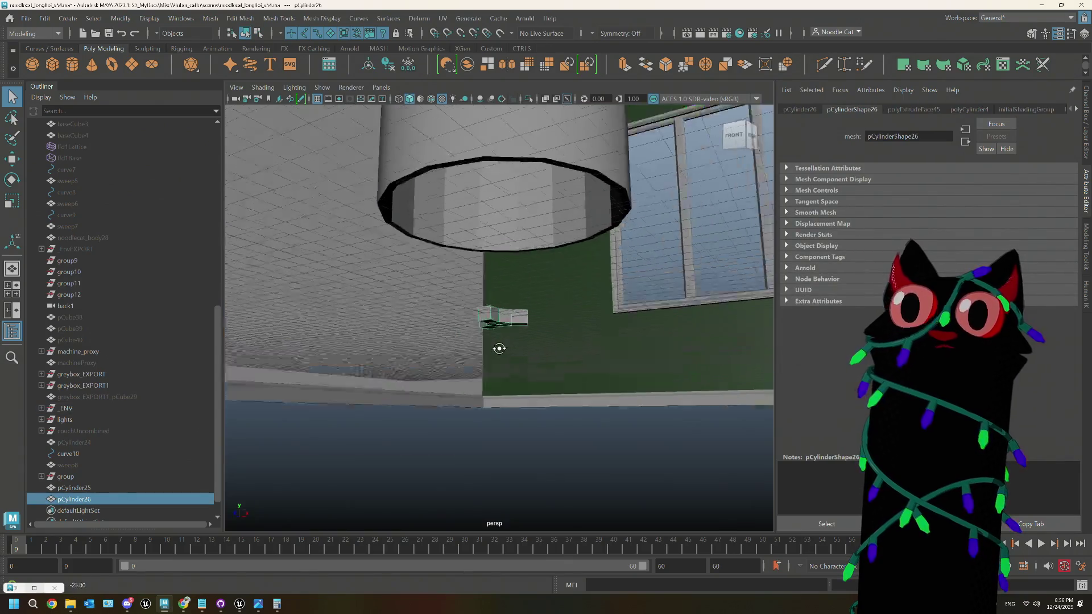
scroll(505, 330, "up", 3)
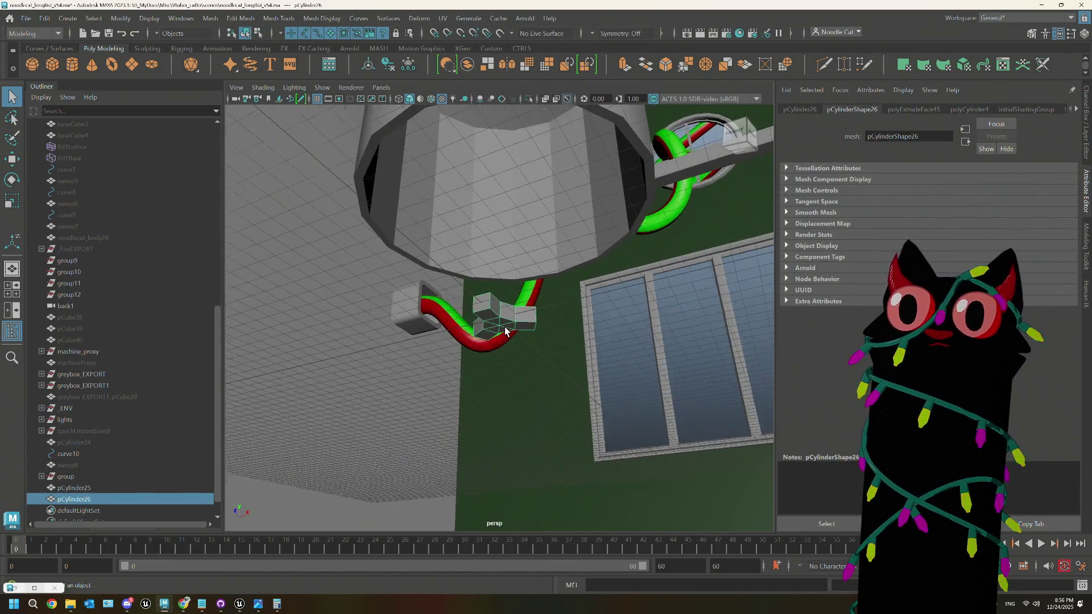
Step: Move the three-armed piece up into the cylinder's bottom opening and scale it up to fit
key("w")
mouse_move(501, 244)
left_mouse_down()
mouse_move(496, 144)
mouse_move(571, 342)
mouse_move(500, 112)
mouse_move(500, 135)
left_mouse_up()
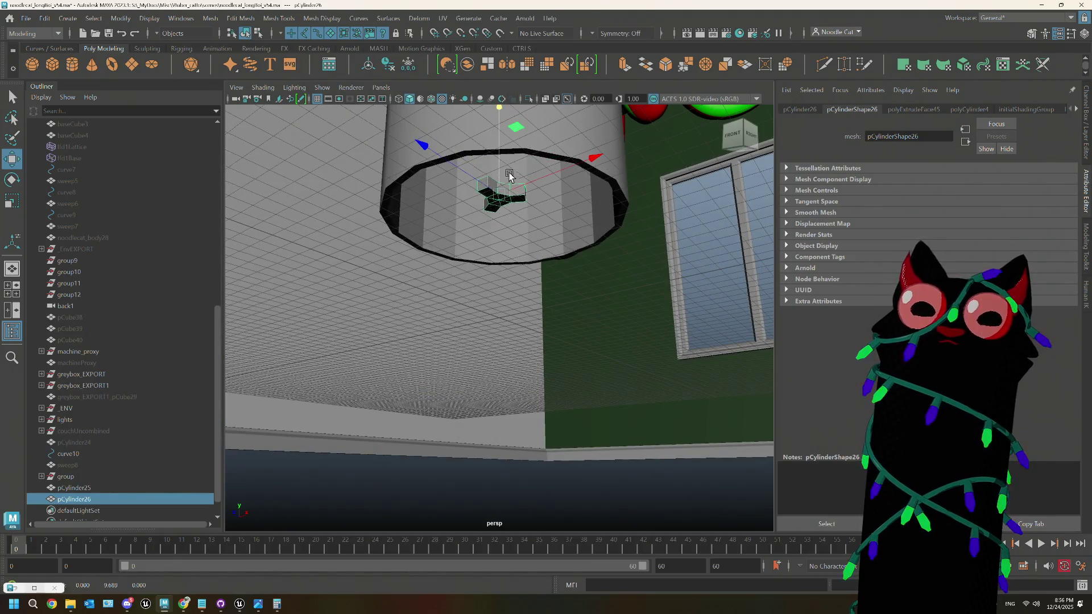
key("r")
left_click_drag(499, 195, 536, 199)
mouse_move(524, 243)
left_mouse_down("alt")
mouse_move(524, 224)
mouse_move(470, 234)
mouse_move(490, 234)
mouse_move(508, 204)
mouse_move(501, 194)
left_mouse_up("alt")
Step: Select a face of pCylinder26, extrude it, and undo the offset change
right_click_drag(500, 193, 472, 205)
left_click(495, 233)
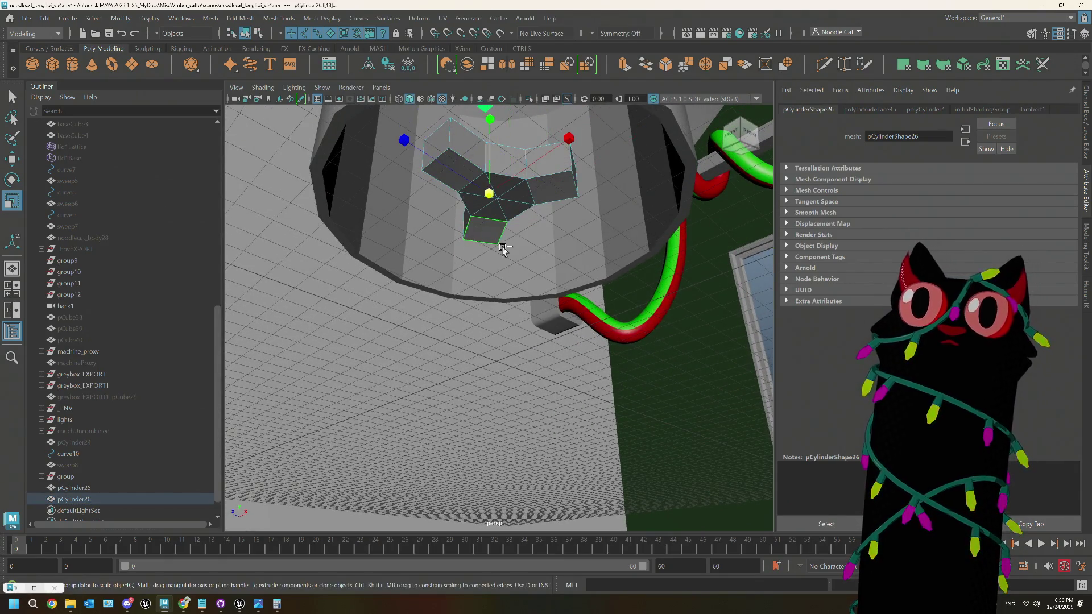
left_click_drag(503, 244, 520, 257, "alt")
key("ctrl+e")
left_click_drag(499, 300, 390, 330, "alt")
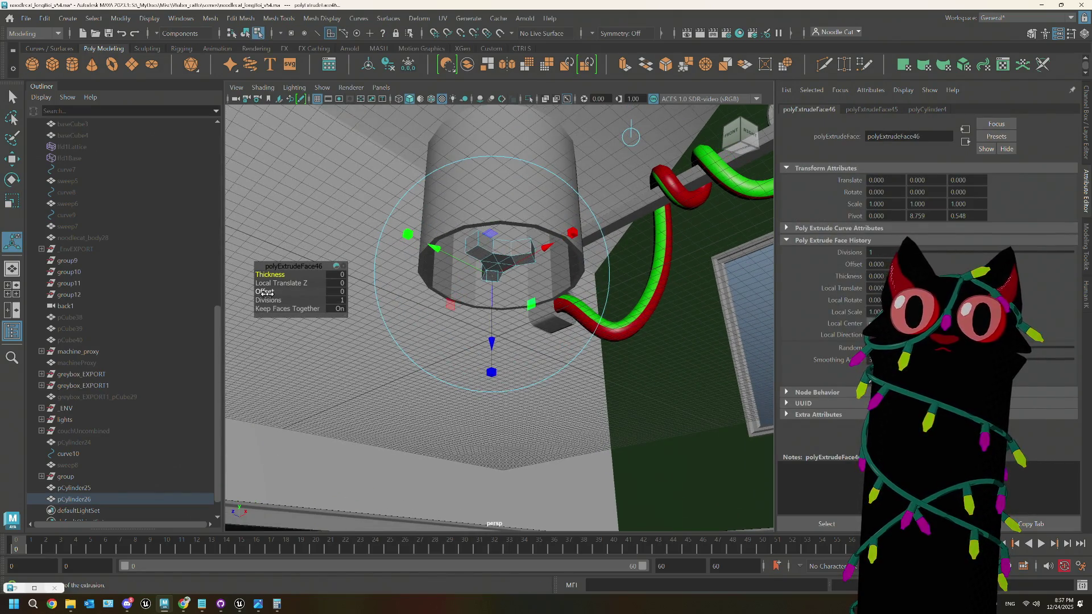
mouse_move(279, 283)
left_mouse_down()
mouse_move(315, 289)
mouse_move(304, 285)
left_mouse_up()
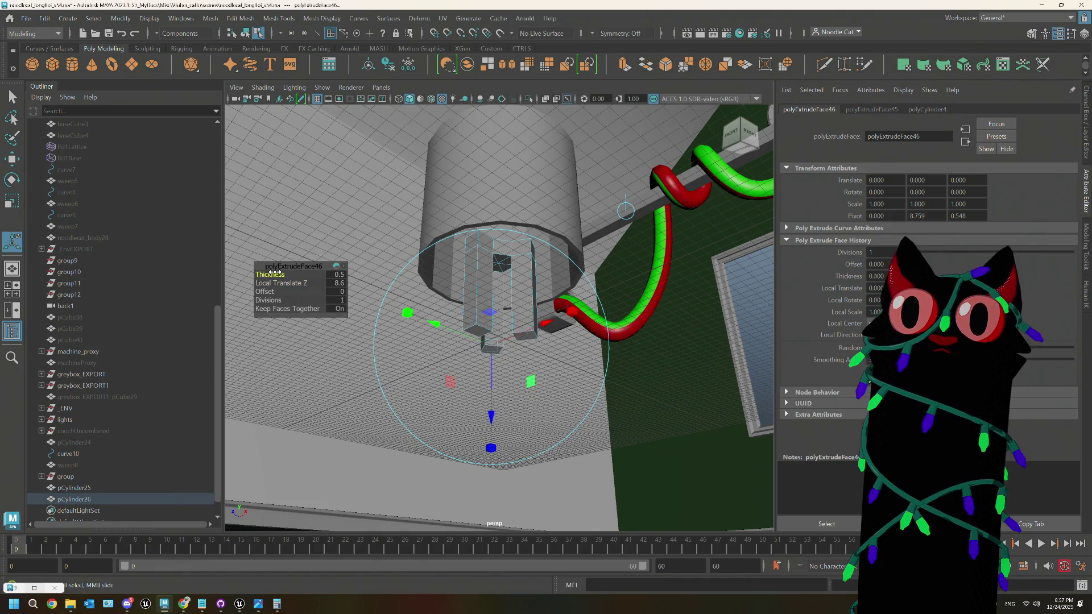
left_click_drag(284, 277, 274, 293)
key("ctrl+z")
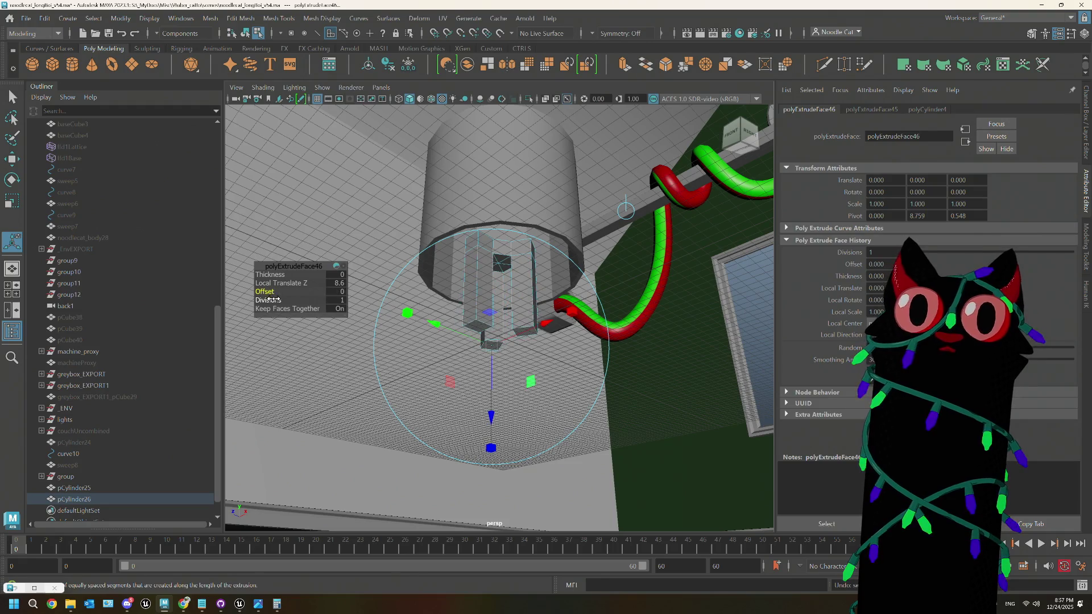
Step: Try scaling the extruded faces, undo it, and return to object selection mode (F8)
mouse_move(521, 320)
left_mouse_down("alt")
mouse_move(615, 324)
mouse_move(590, 307)
left_mouse_up("alt")
key("r")
middle_click_drag(580, 324, 694, 310)
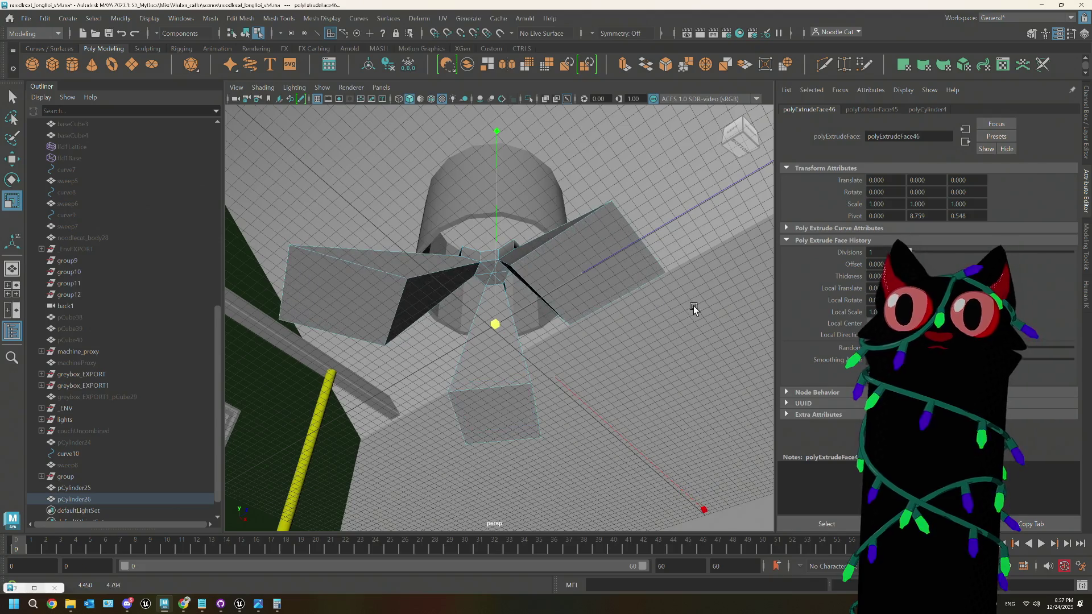
key("ctrl+z")
mouse_move(694, 310)
left_mouse_down("alt")
mouse_move(526, 316)
mouse_move(539, 323)
left_mouse_up("alt")
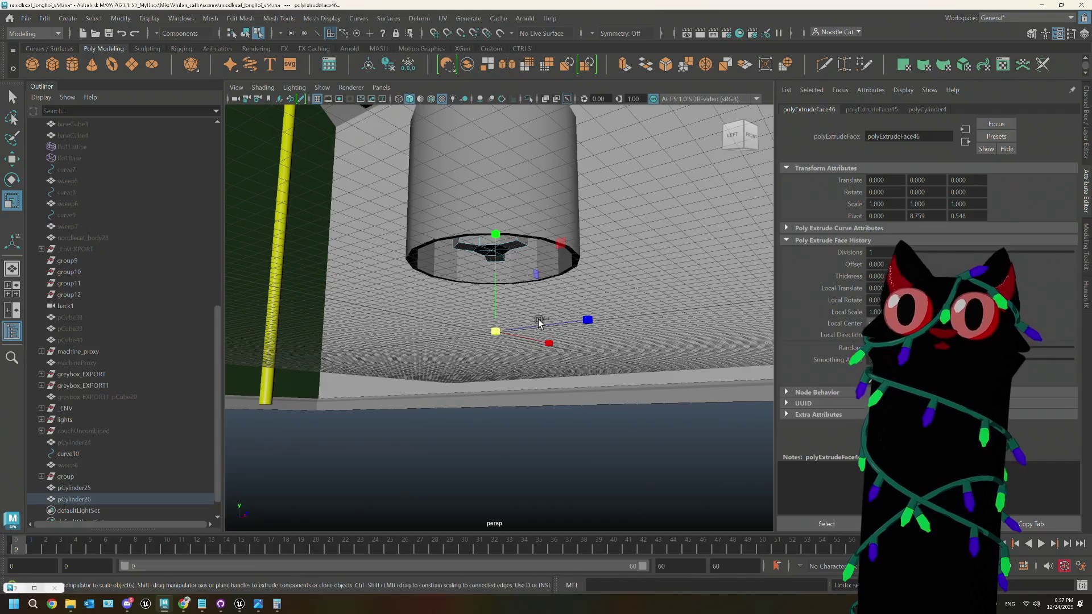
key("F8")
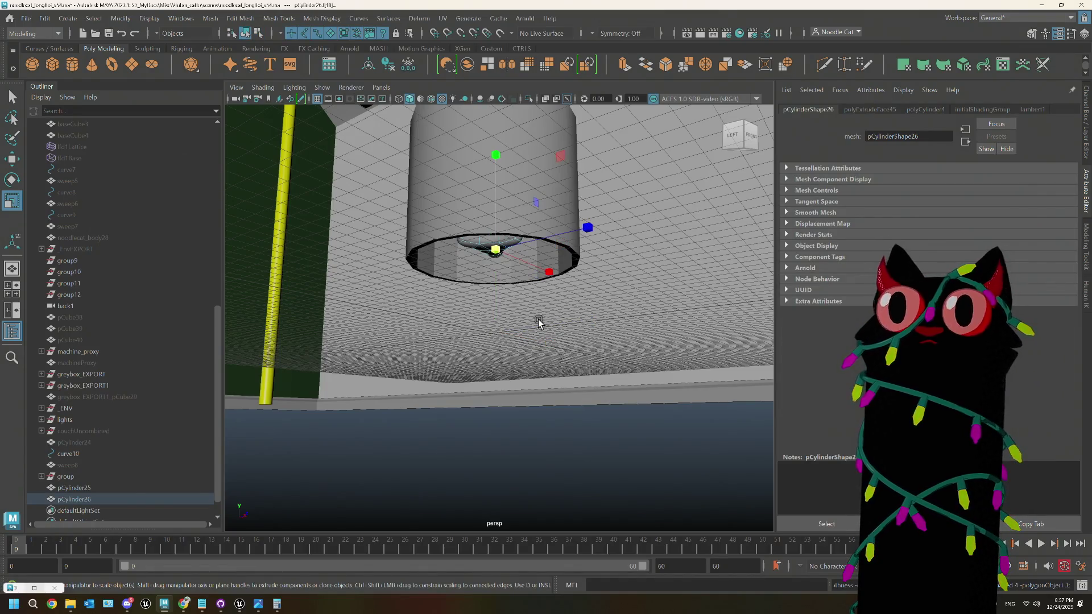
Step: Extrude the selected faces out into slabs, then undo the extrusion and its translate
key("ctrl+e")
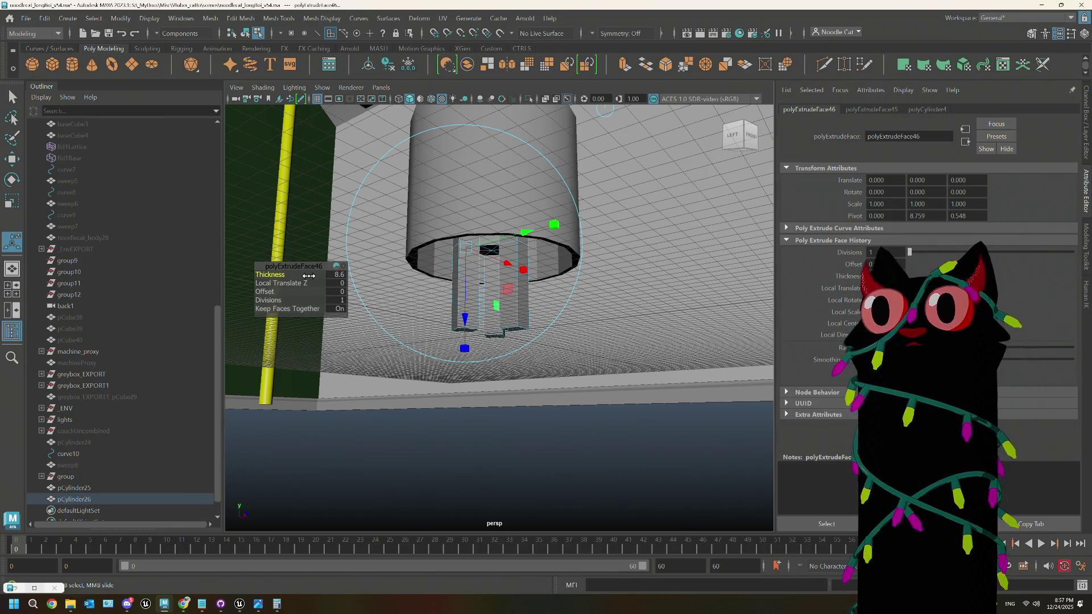
mouse_move(525, 270)
left_mouse_down("alt")
mouse_move(559, 271)
mouse_move(534, 251)
mouse_move(518, 253)
left_mouse_up("alt")
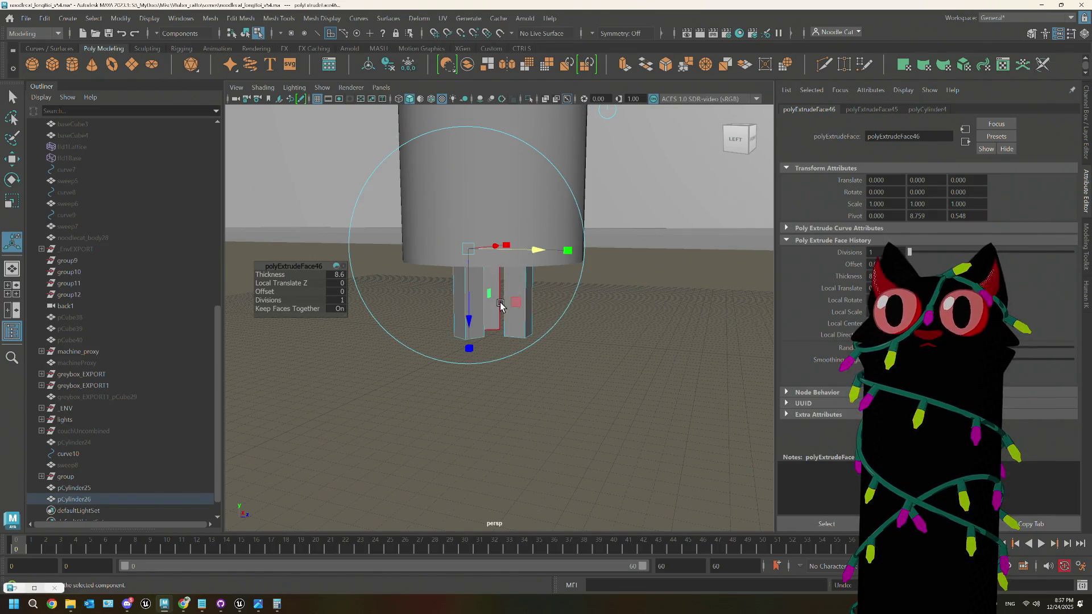
mouse_move(500, 305)
left_mouse_down()
mouse_move(593, 310)
mouse_move(671, 273)
left_mouse_up()
key("ctrl+z")
key("ctrl+z")
key("ctrl+z")
mouse_move(511, 309)
left_mouse_down("alt")
mouse_move(505, 302)
mouse_move(499, 318)
mouse_move(514, 280)
mouse_move(512, 317)
mouse_move(487, 281)
mouse_move(546, 286)
left_mouse_up("alt")
key("ctrl+z")
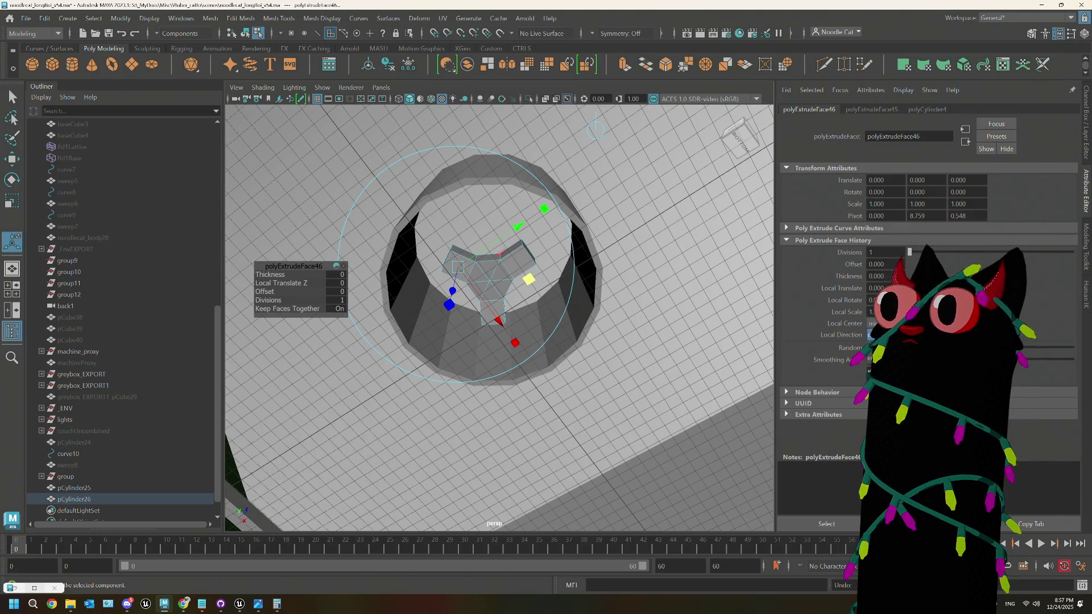
left_click_drag(529, 279, 530, 280)
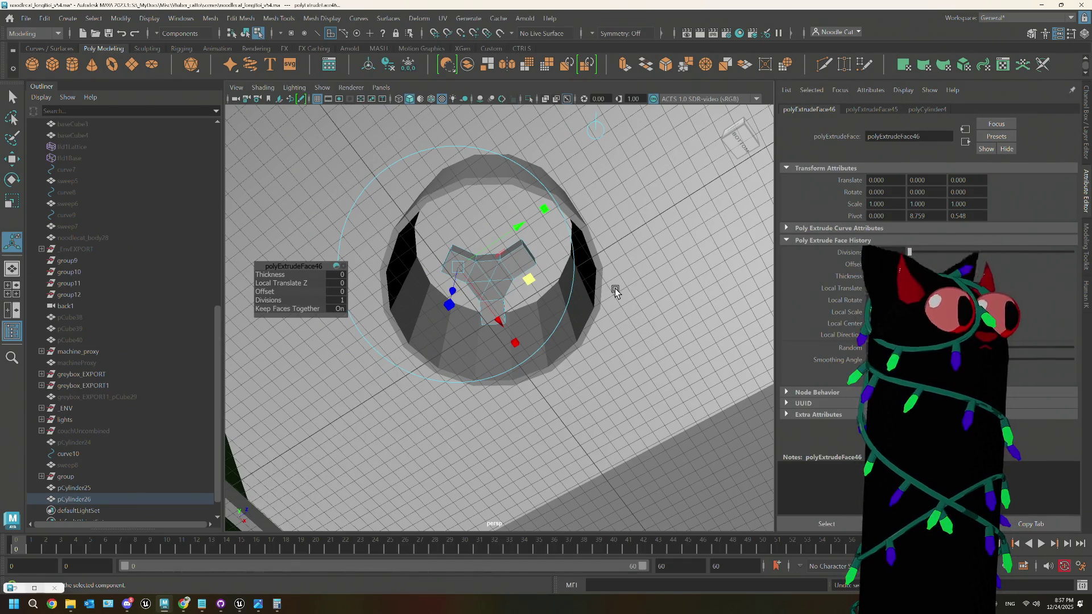
left_click_drag(532, 304, 533, 301, "alt")
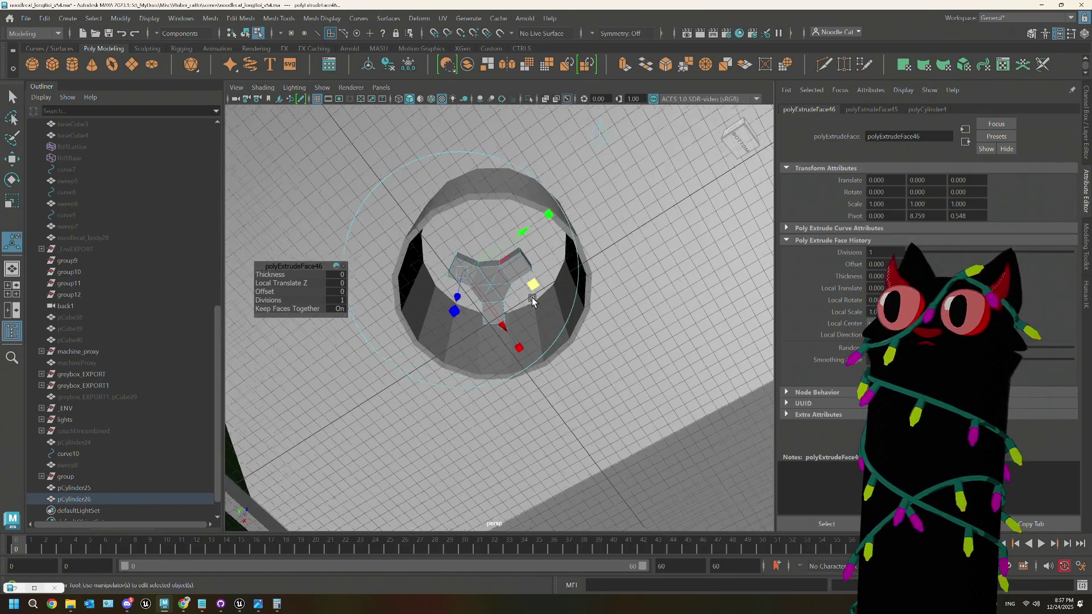
scroll(532, 302, "down", 2)
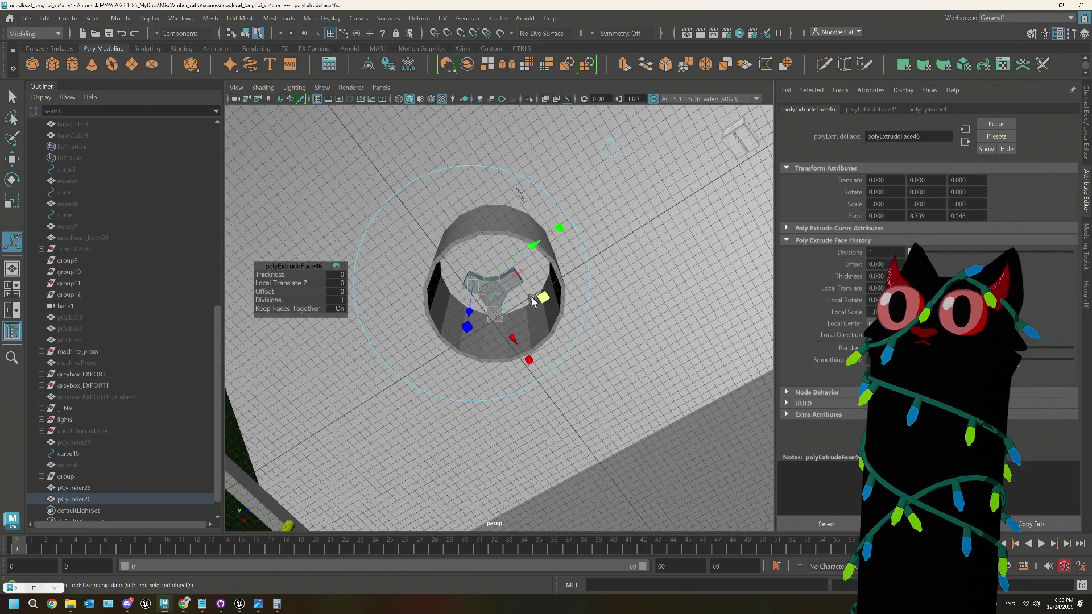
scroll(533, 302, "up", 4)
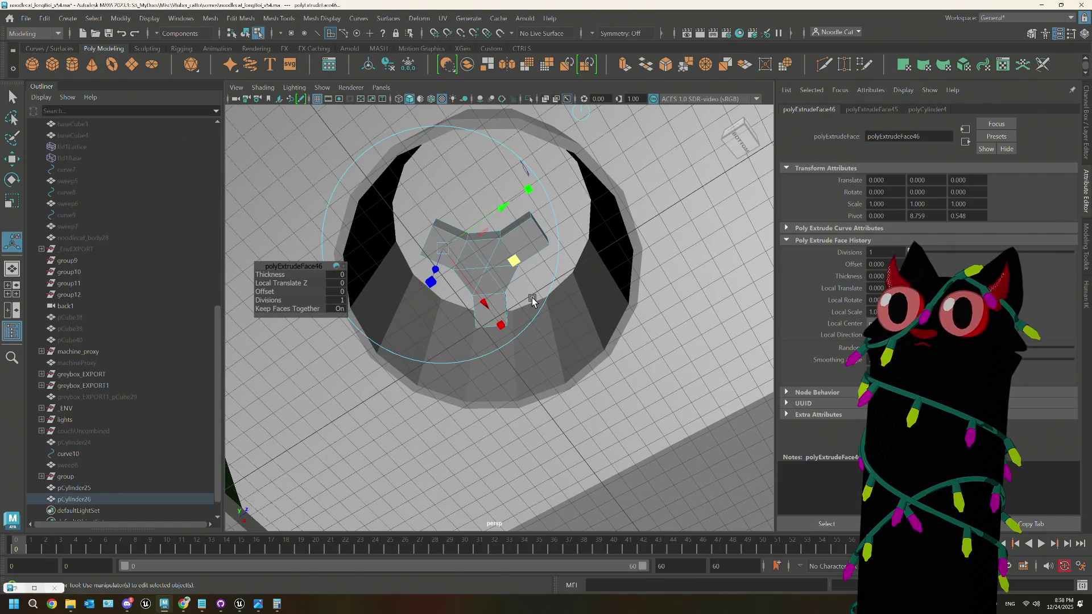
Step: Switch the hub to face mode and select the unwanted arm faces
right_click(480, 266)
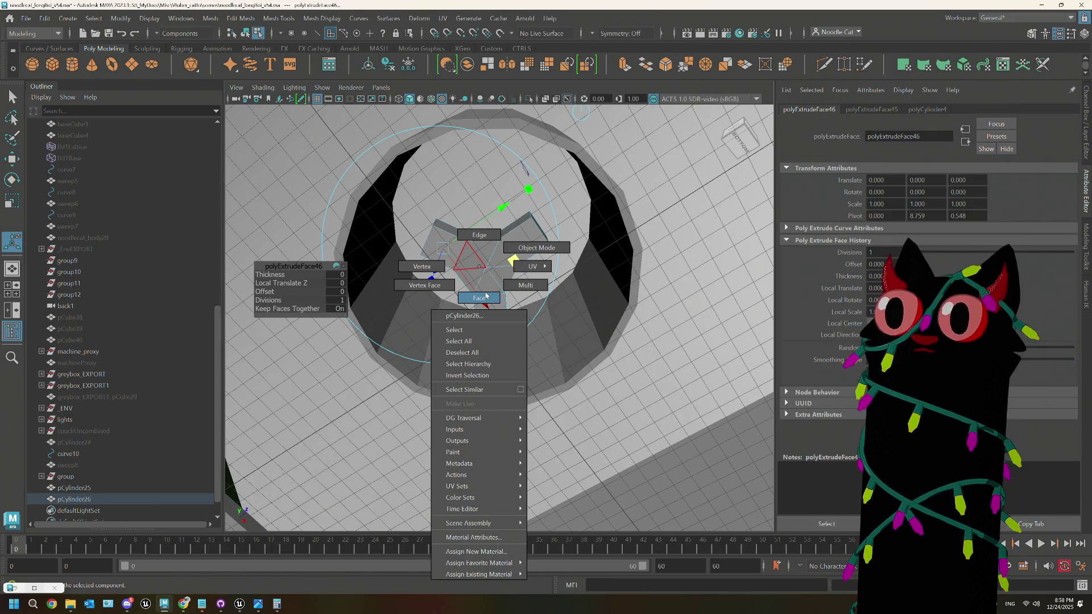
left_click(486, 295)
right_click(494, 283)
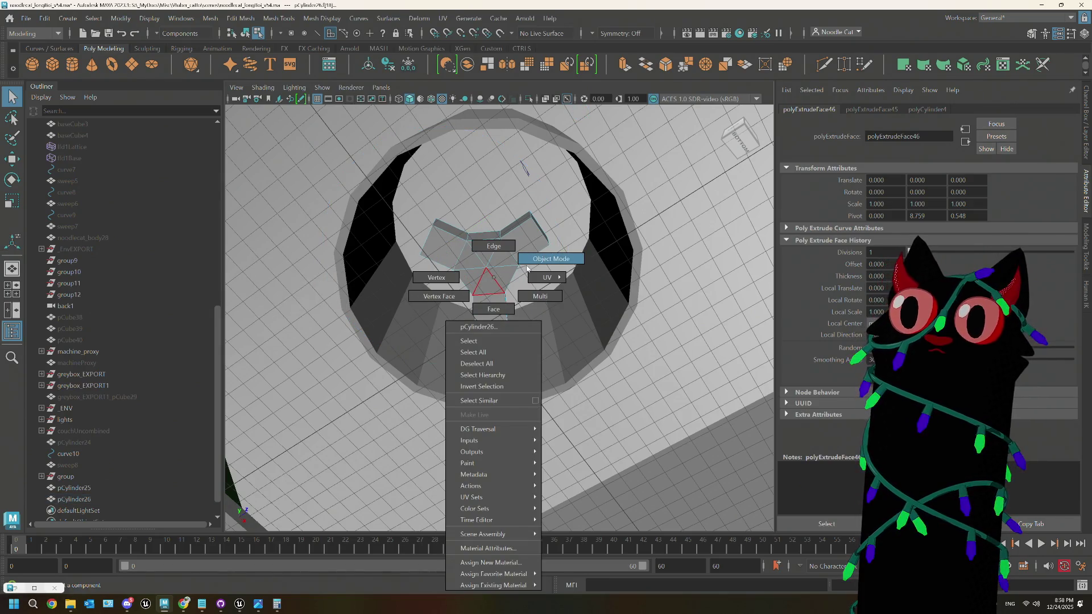
left_click(551, 259)
right_click(493, 279)
left_click(497, 272)
left_click(493, 281)
left_click_drag(490, 285, 488, 295, "alt")
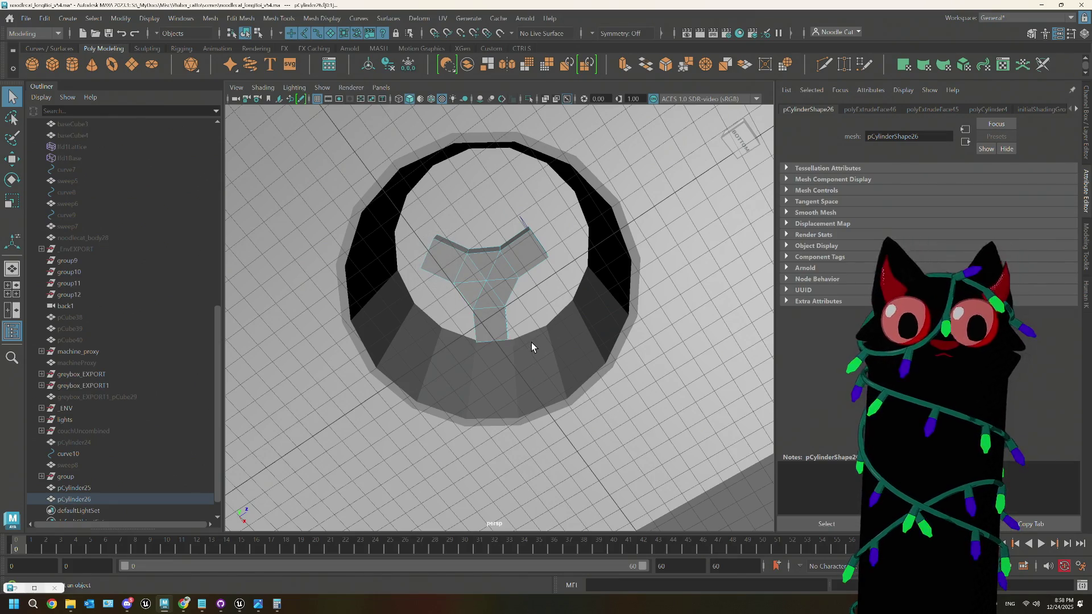
Step: Delete the hub's left and lower arm faces and the leftover selected face
key("Delete")
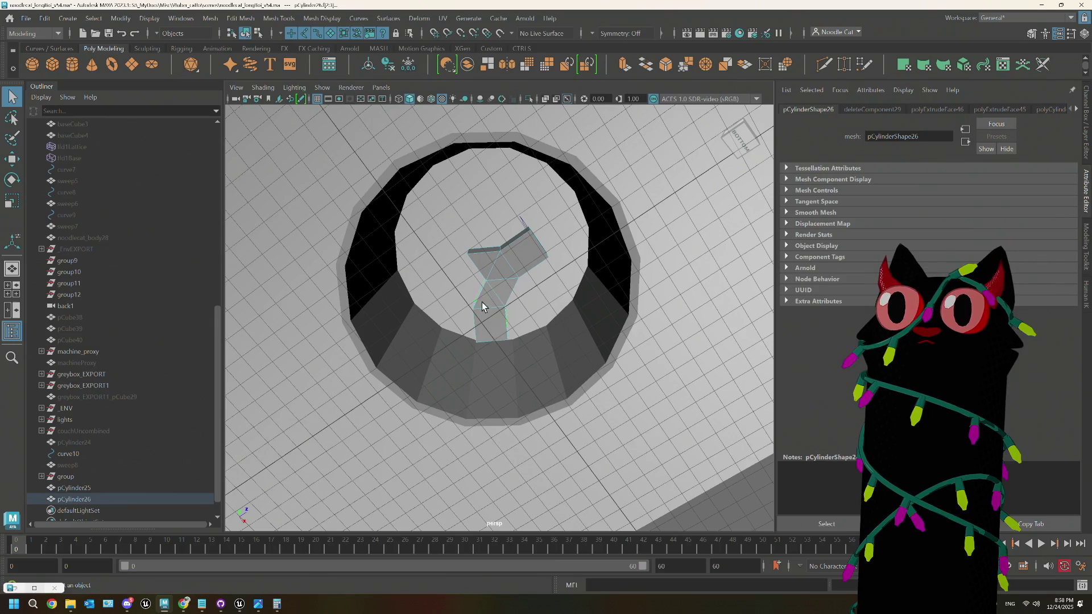
key("Delete")
mouse_move(514, 310)
left_mouse_down("alt")
mouse_move(498, 288)
mouse_move(500, 299)
left_mouse_up("alt")
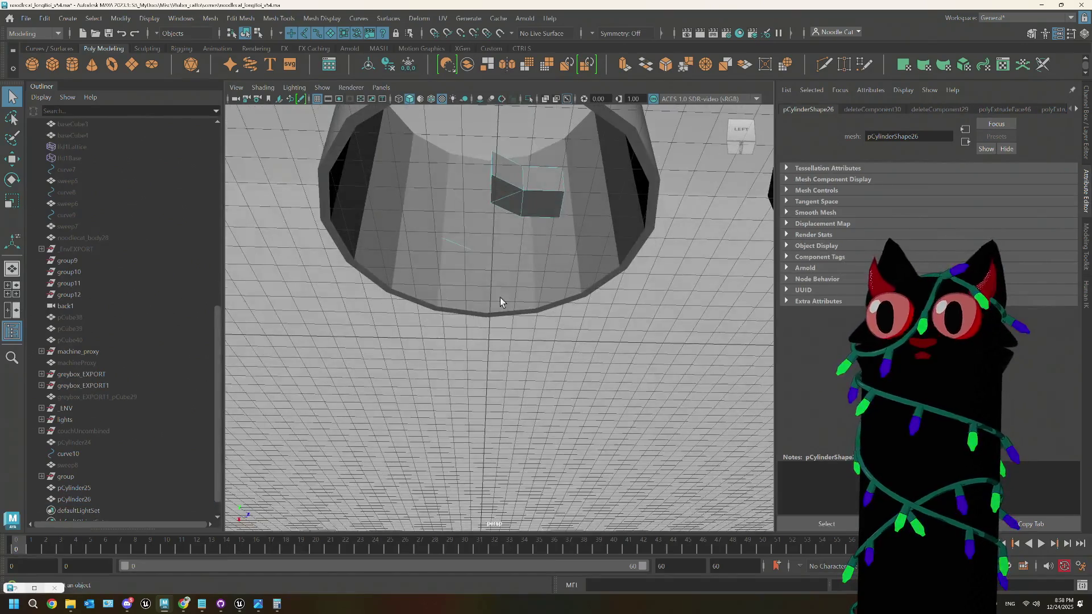
left_click(471, 259)
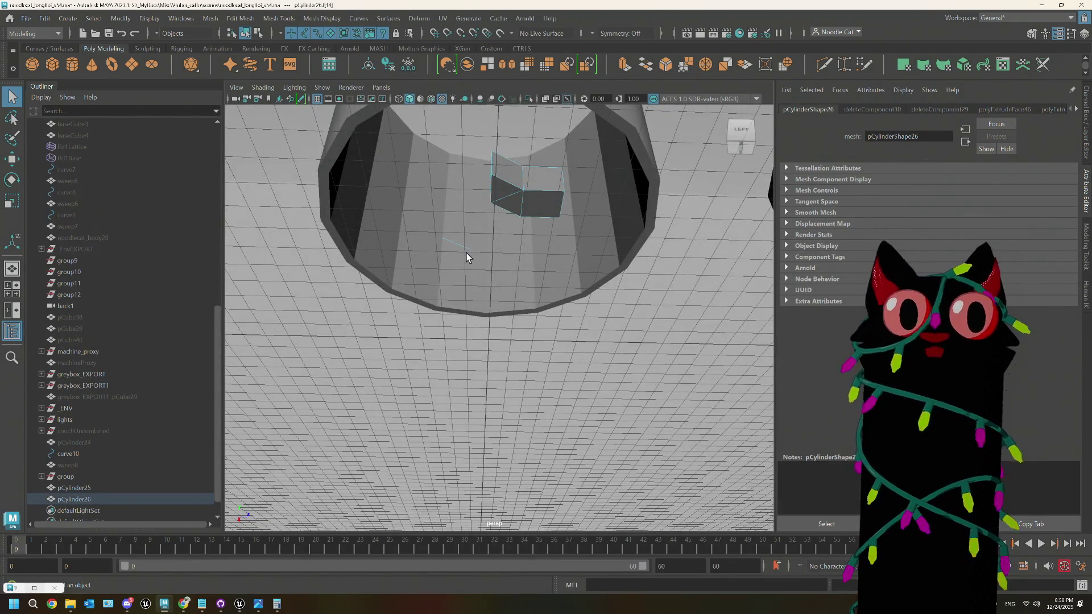
right_click_drag(545, 232, 556, 214)
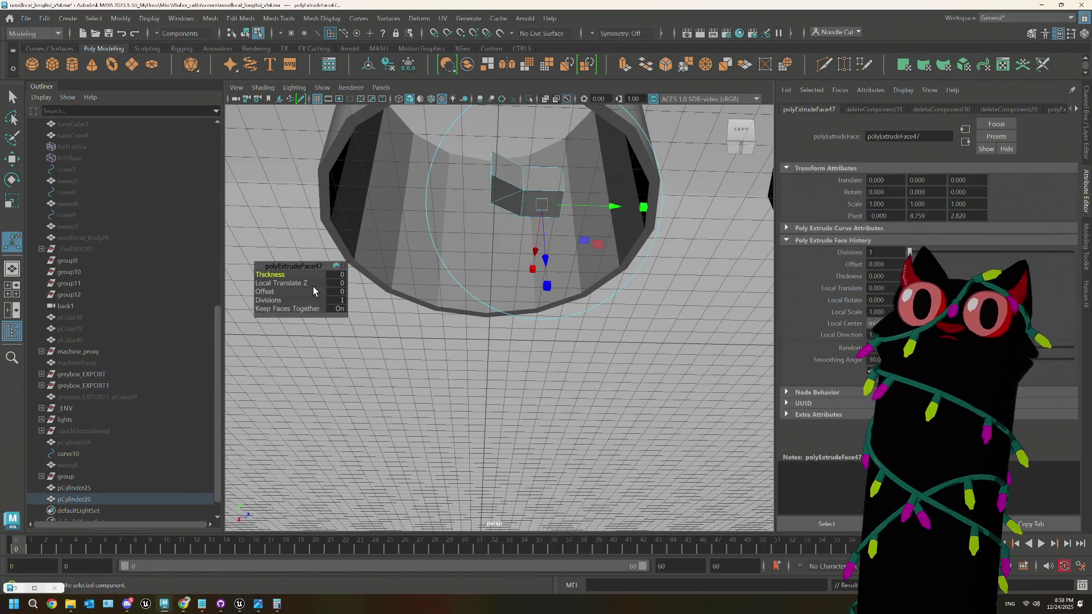
Step: Inset the remaining face with Offset 0.3 and extrude it again with no offset
left_click_drag(266, 291, 272, 291)
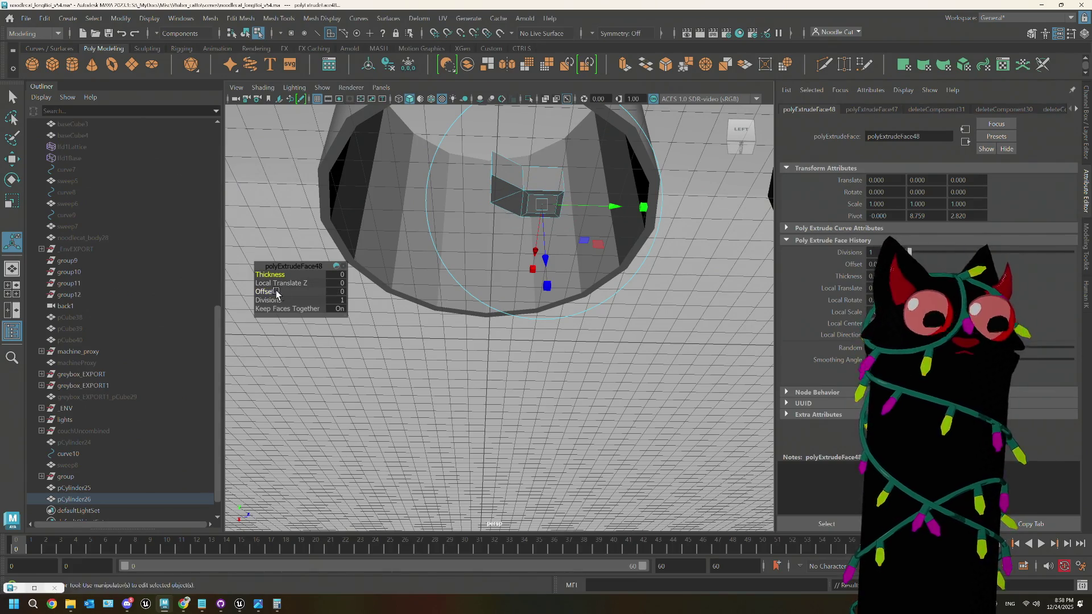
key("ctrl+e")
scroll(532, 261, "down", 3)
mouse_move(552, 277)
left_mouse_down("alt")
mouse_move(580, 329)
mouse_move(532, 284)
left_mouse_up("alt")
Step: Pull the extruded face down and outward into a long square stem
key("w")
mouse_move(522, 165)
left_mouse_down()
mouse_move(524, 317)
mouse_move(568, 356)
mouse_move(556, 308)
mouse_move(569, 322)
mouse_move(582, 307)
mouse_move(569, 349)
mouse_move(634, 336)
left_mouse_up()
scroll(558, 262, "down", 2)
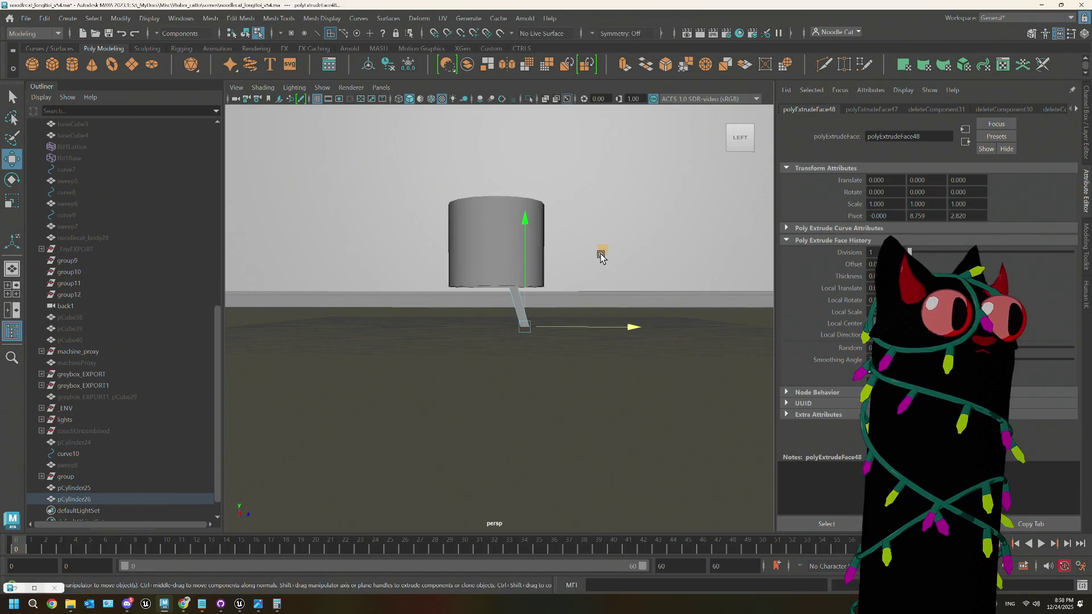
left_click_drag(601, 257, 612, 278)
mouse_move(592, 339)
left_mouse_down("alt")
mouse_move(625, 332)
mouse_move(571, 325)
mouse_move(570, 312)
mouse_move(539, 318)
left_mouse_up("alt")
scroll(539, 319, "up", 1)
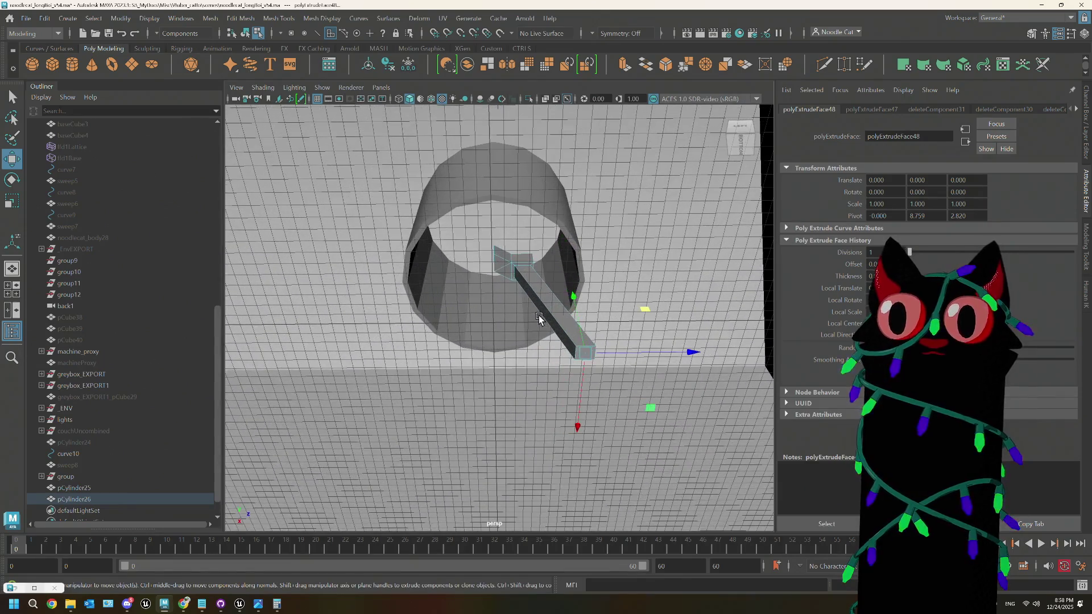
Step: Return to whole-object selection and view the new leg from below the lamp
right_click_drag(546, 277, 587, 262)
mouse_move(581, 302)
left_mouse_down("alt")
mouse_move(542, 319)
mouse_move(580, 320)
left_mouse_up("alt")
scroll(542, 318, "up", 2)
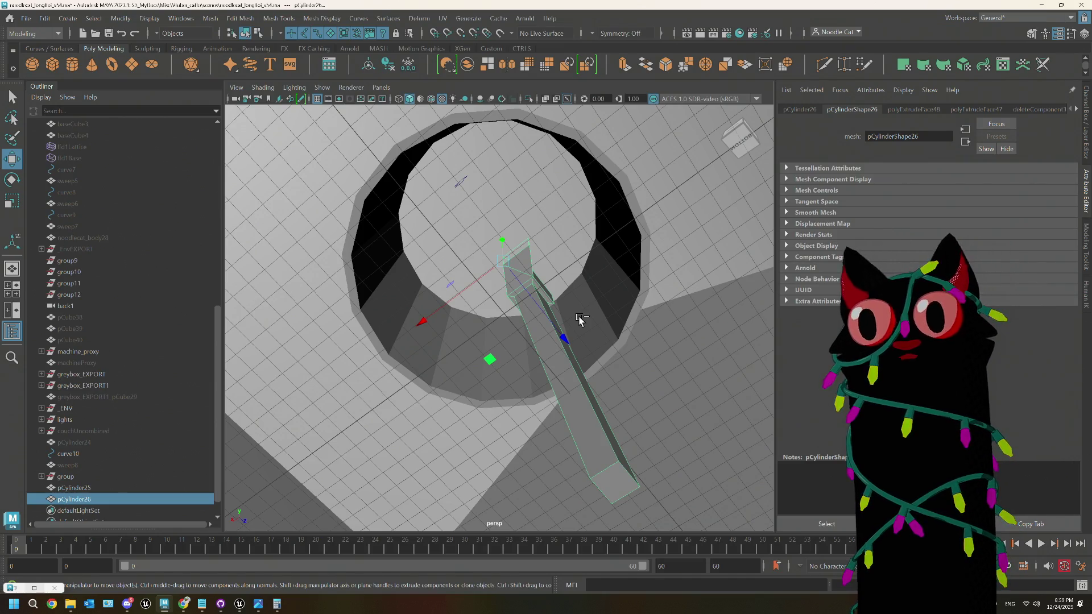
mouse_move(580, 319)
left_mouse_down("alt")
mouse_move(630, 336)
mouse_move(603, 356)
mouse_move(554, 316)
left_mouse_up("alt")
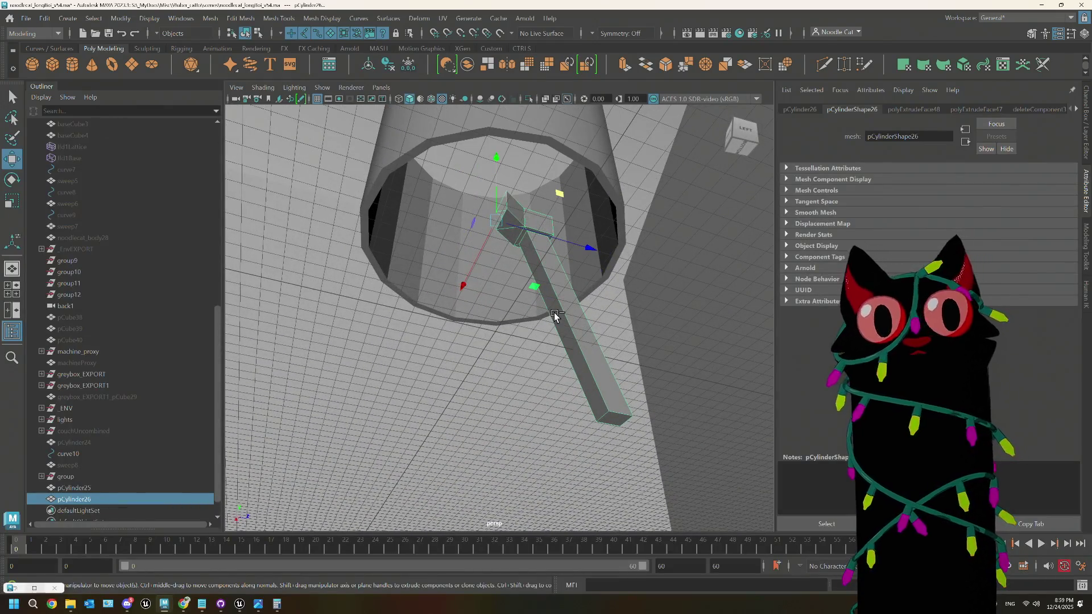
Step: Duplicate the leg and rotate the copy into a second position around the centre
key("ctrl+d")
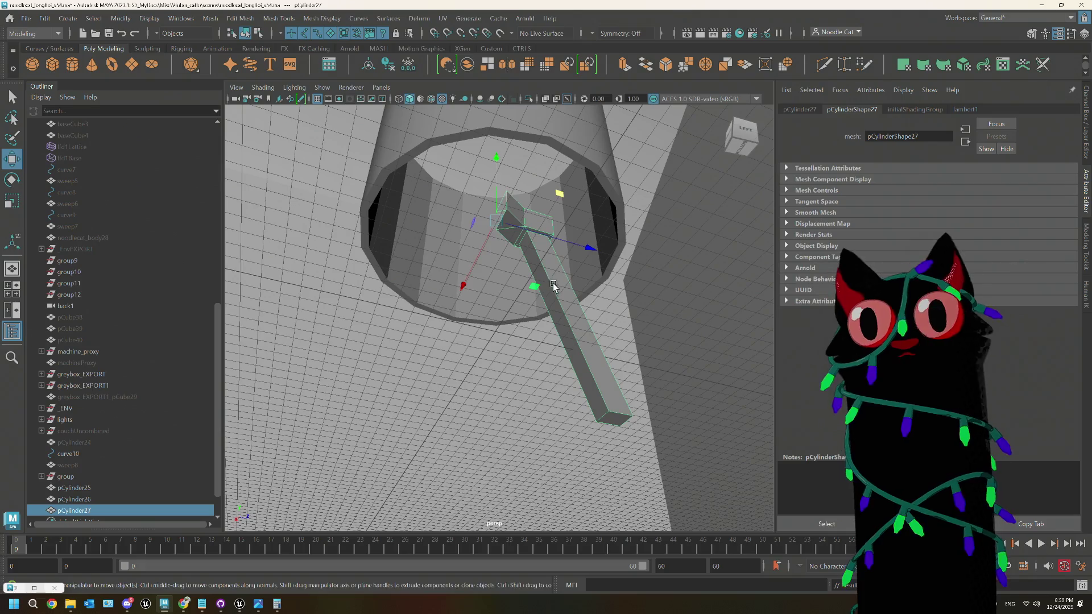
key("r")
key("e")
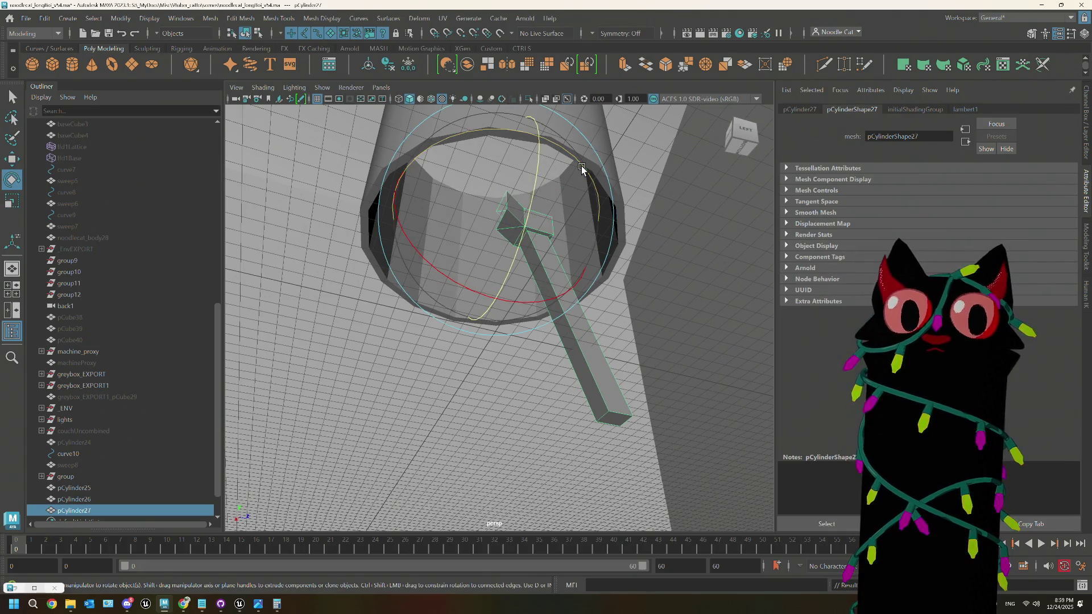
mouse_move(581, 165)
left_mouse_down()
mouse_move(418, 163)
mouse_move(224, 213)
left_mouse_up()
mouse_move(484, 250)
left_mouse_down("alt")
mouse_move(485, 338)
mouse_move(472, 333)
left_mouse_up("alt")
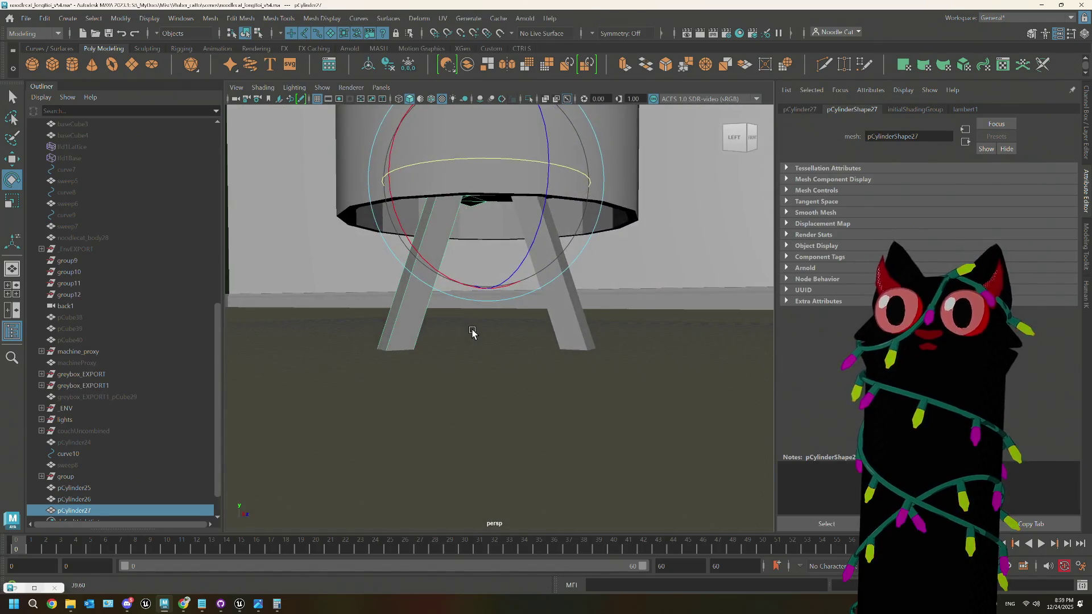
left_click(1085, 138)
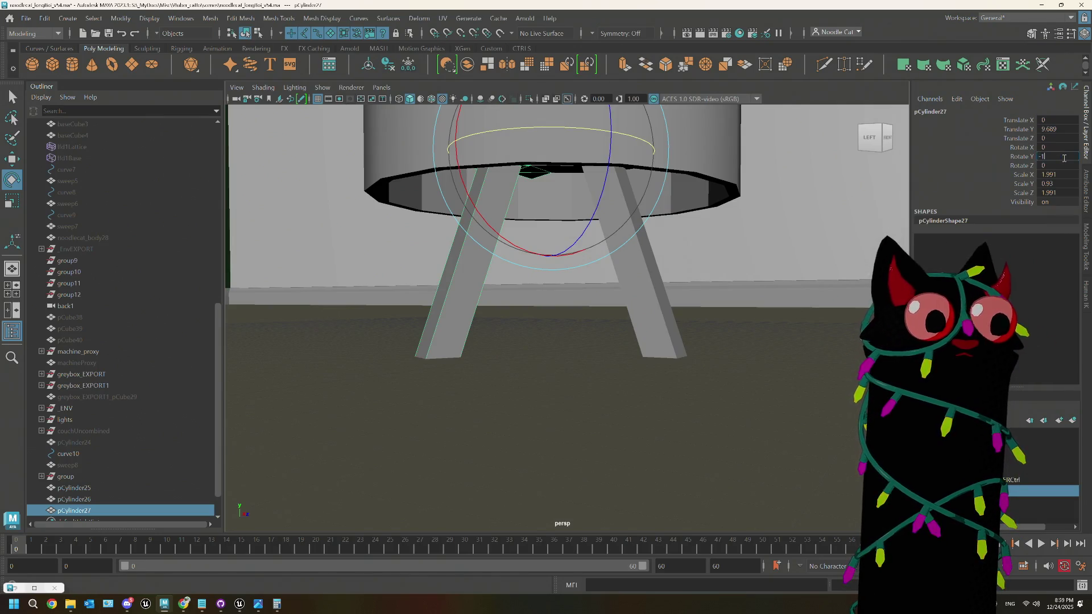
mouse_move(644, 268)
left_mouse_down("alt")
mouse_move(650, 244)
mouse_move(685, 233)
left_mouse_up("alt")
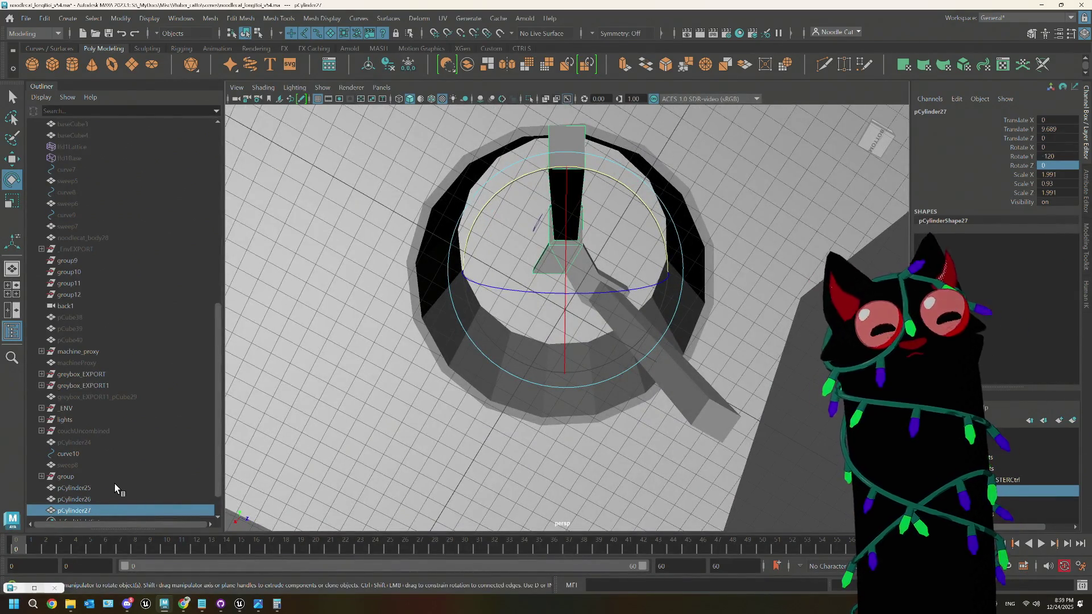
Step: Duplicate the leg again and set the third copy's Rotate Y to -240
key("ctrl+d")
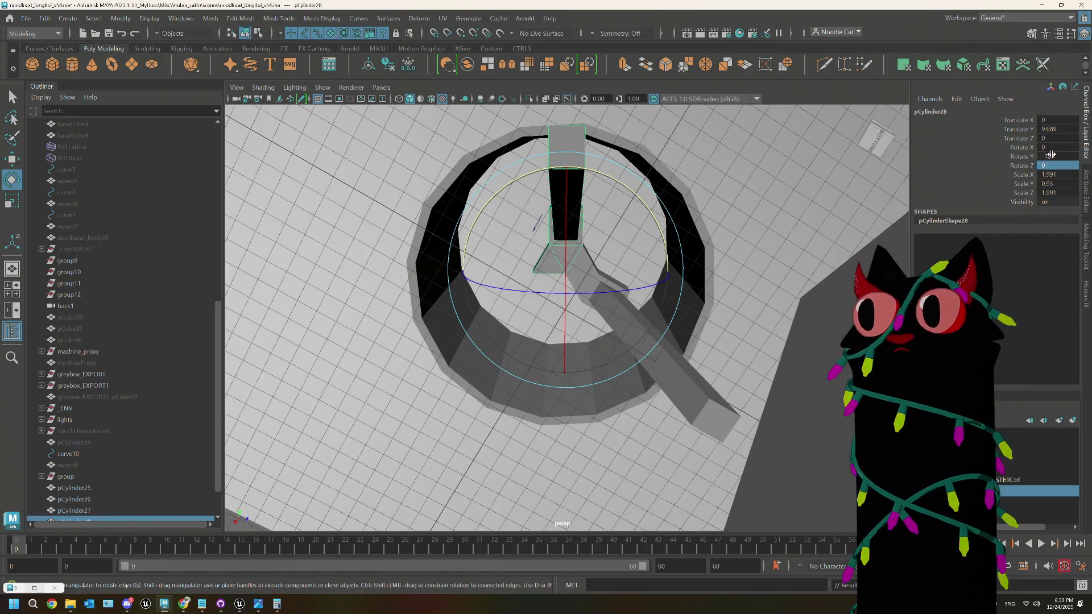
double_click(1054, 155)
type("-270")
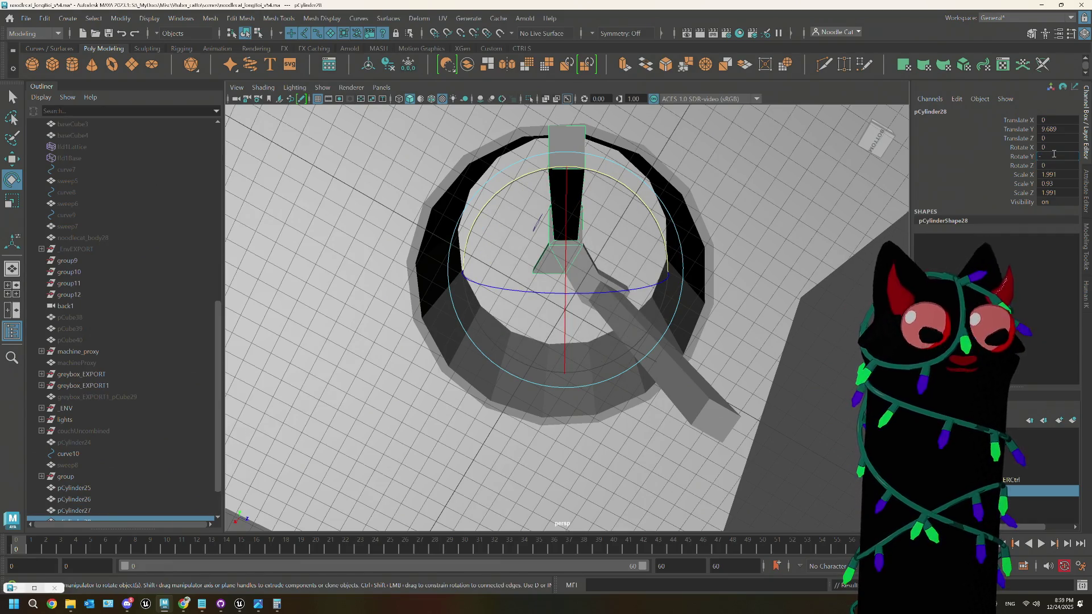
key("Return")
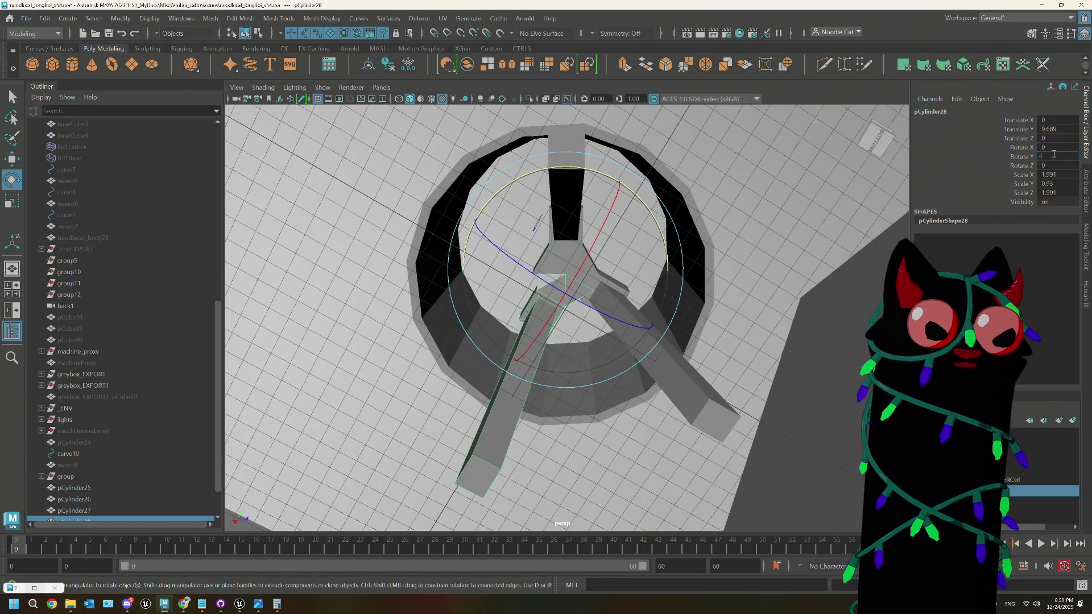
type("-23")
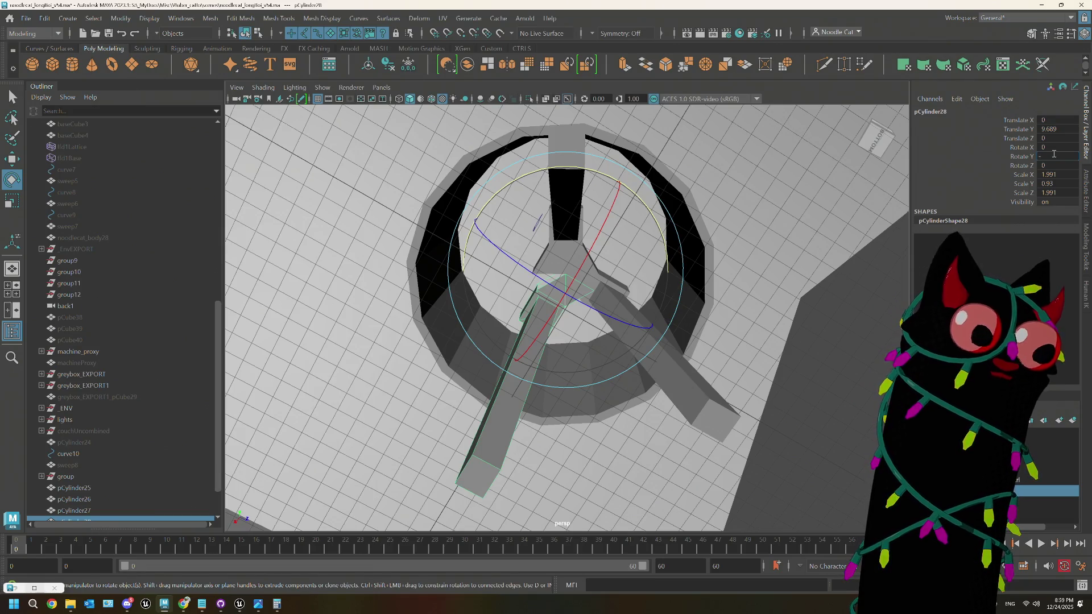
type("0")
key("Tab")
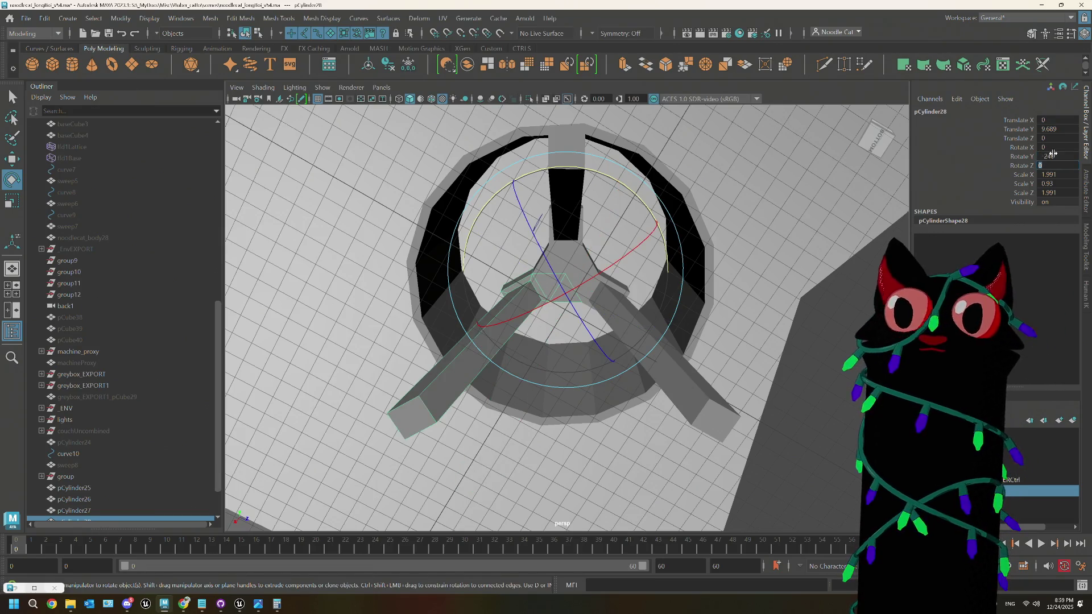
Step: Inspect the tripod, undoing an accidental deselection and extra rotation of the third leg
left_click_drag(797, 268, 654, 342, "alt")
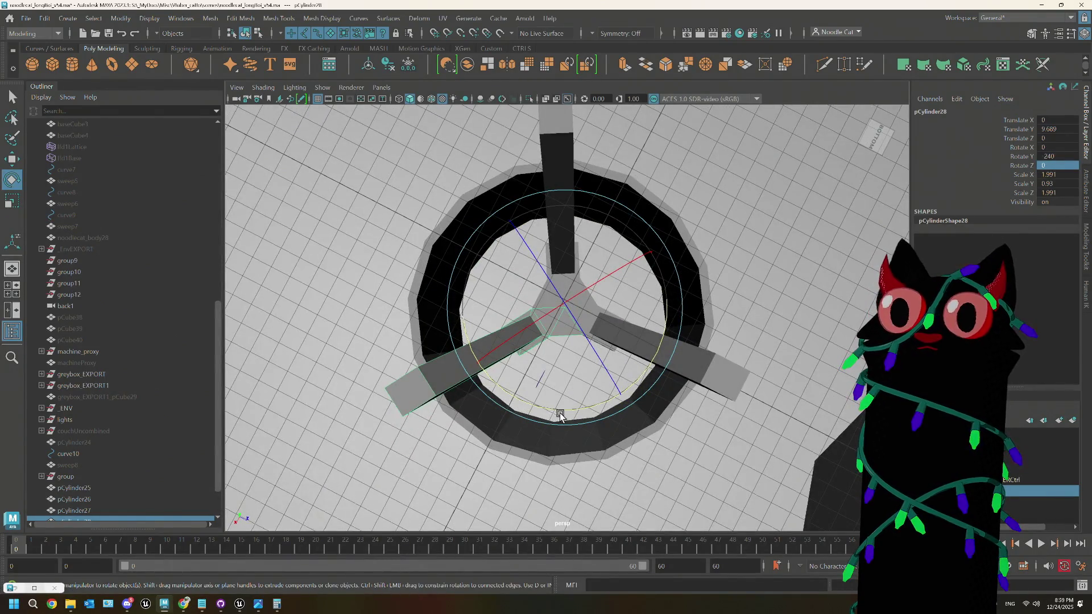
left_click(569, 398)
key("ctrl+z")
mouse_move(571, 377)
left_mouse_down("alt")
mouse_move(548, 360)
mouse_move(524, 383)
mouse_move(477, 378)
left_mouse_up("alt")
mouse_move(678, 219)
left_mouse_down()
mouse_move(653, 185)
mouse_move(495, 217)
mouse_move(634, 196)
mouse_move(620, 312)
left_mouse_up()
key("ctrl+z")
mouse_move(685, 385)
left_mouse_down("alt")
mouse_move(677, 395)
mouse_move(699, 382)
mouse_move(705, 415)
mouse_move(745, 437)
mouse_move(698, 429)
mouse_move(710, 441)
left_mouse_up("alt")
scroll(656, 392, "down", 5)
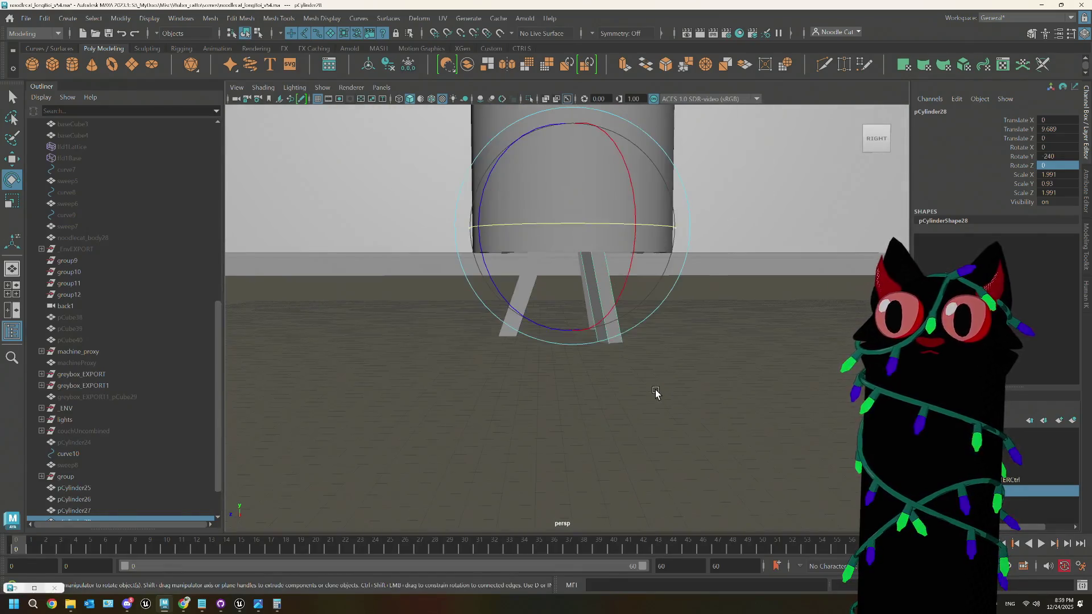
scroll(655, 390, "up", 5)
Step: Select the three leg objects and combine them into one mesh
left_click_drag(655, 391, 646, 371, "alt")
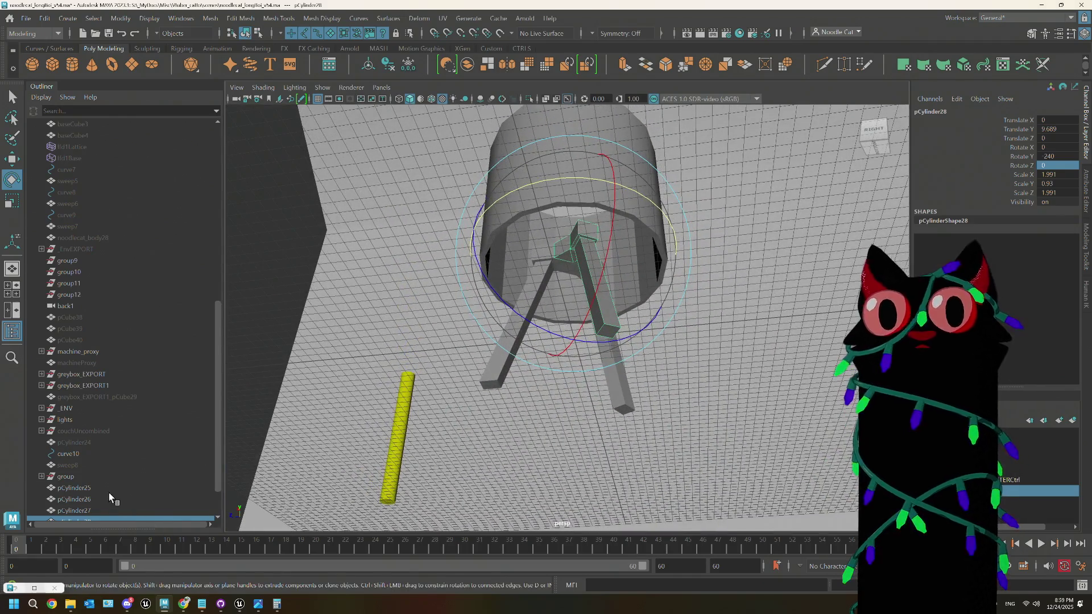
left_click(85, 499)
scroll(85, 470, "down", 2)
left_click(88, 477, "shift")
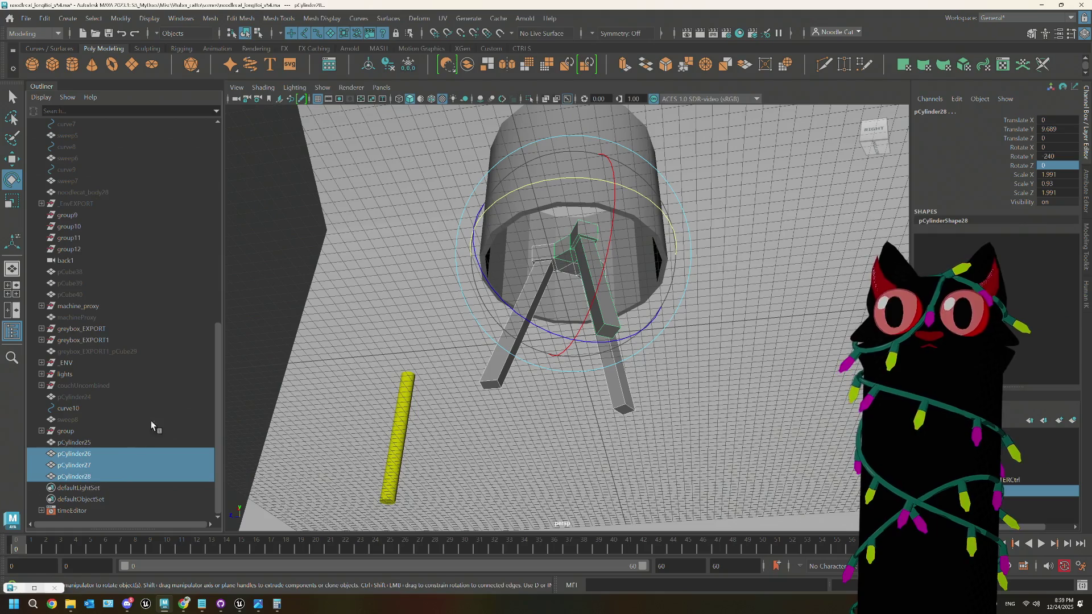
left_click(471, 64)
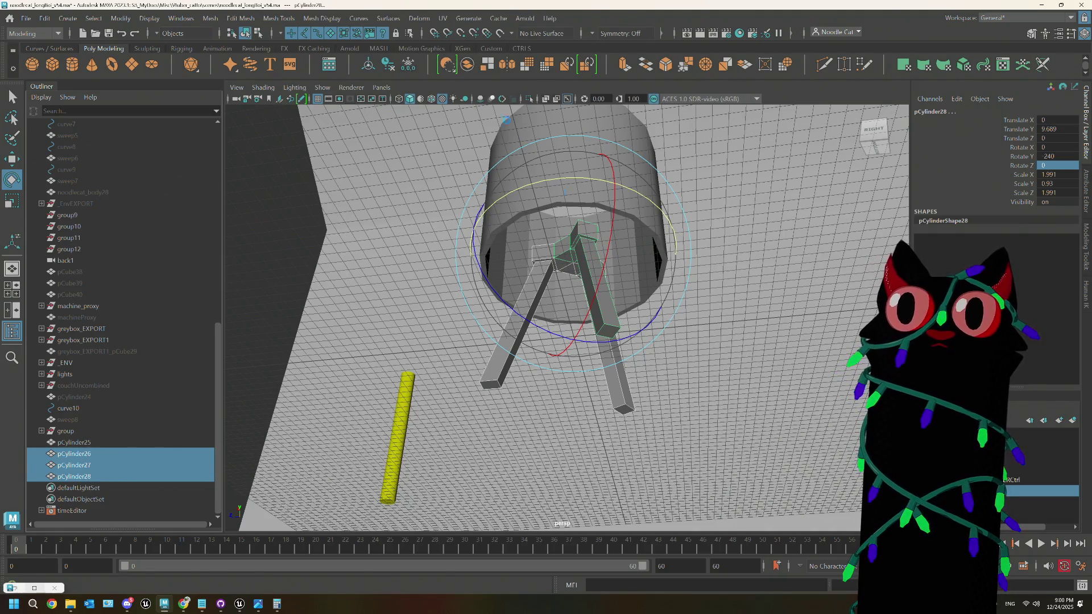
Step: Merge the centre vertices where the legs meet using Edit Mesh > Merge options
mouse_move(561, 265)
right_mouse_down("shift")
mouse_move(570, 209)
mouse_move(617, 200)
right_mouse_up("shift")
right_click(564, 253)
left_click(564, 254)
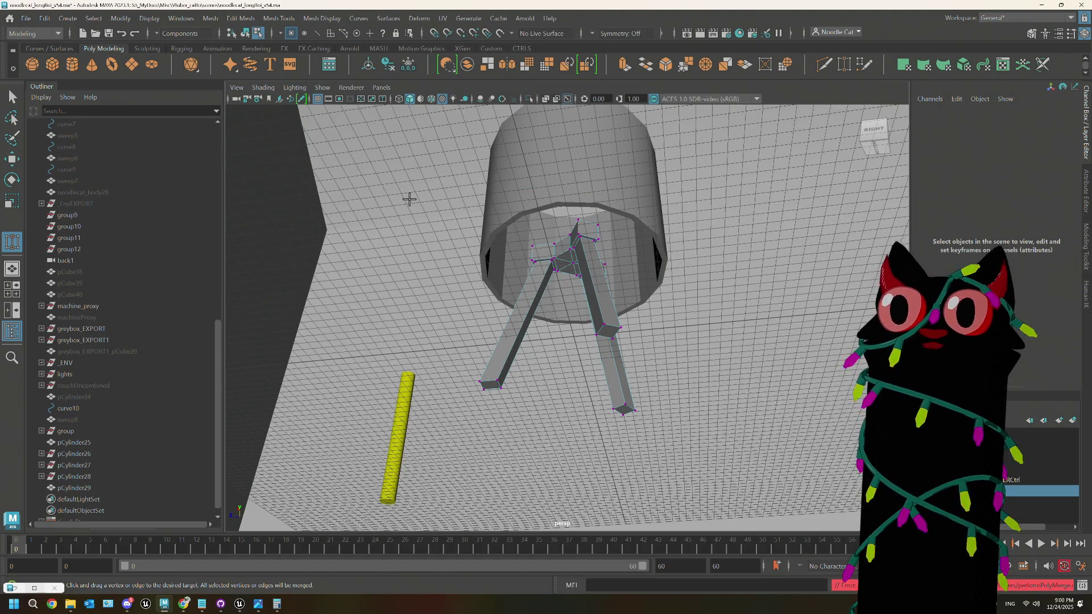
key("q")
left_click(578, 250)
right_click(583, 262, "shift")
mouse_move(583, 263)
right_mouse_down("shift")
mouse_move(606, 225)
mouse_move(685, 214)
right_mouse_up("shift")
left_click(428, 311)
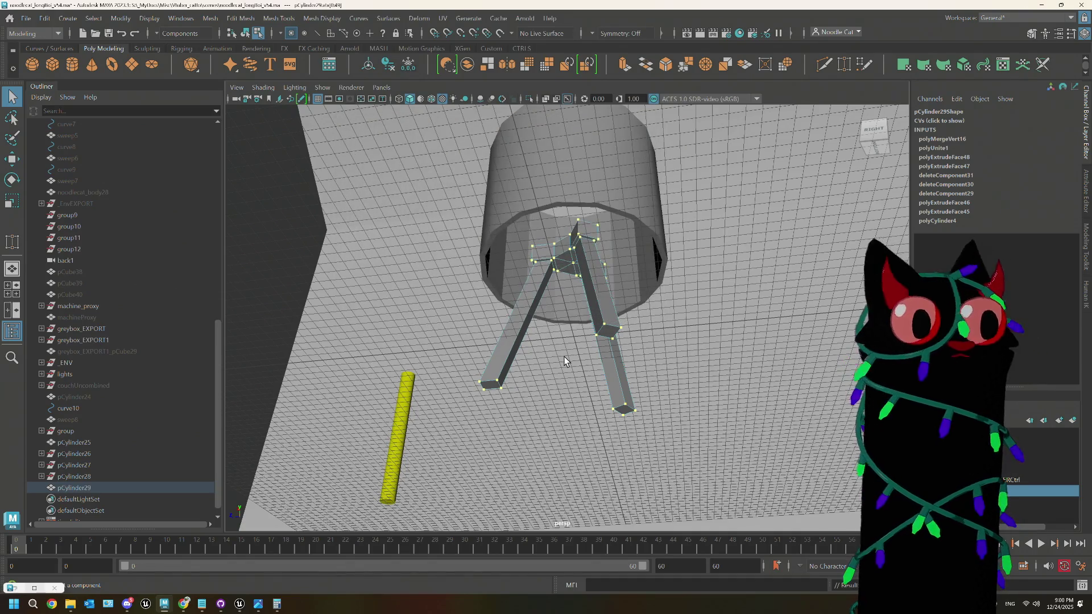
Step: Turn off smooth preview, inspect the legs, and reselect the combined mesh pCylinder29
mouse_move(584, 287)
left_mouse_down("alt")
mouse_move(585, 308)
mouse_move(654, 341)
mouse_move(723, 319)
mouse_move(685, 322)
left_mouse_up("alt")
key("1")
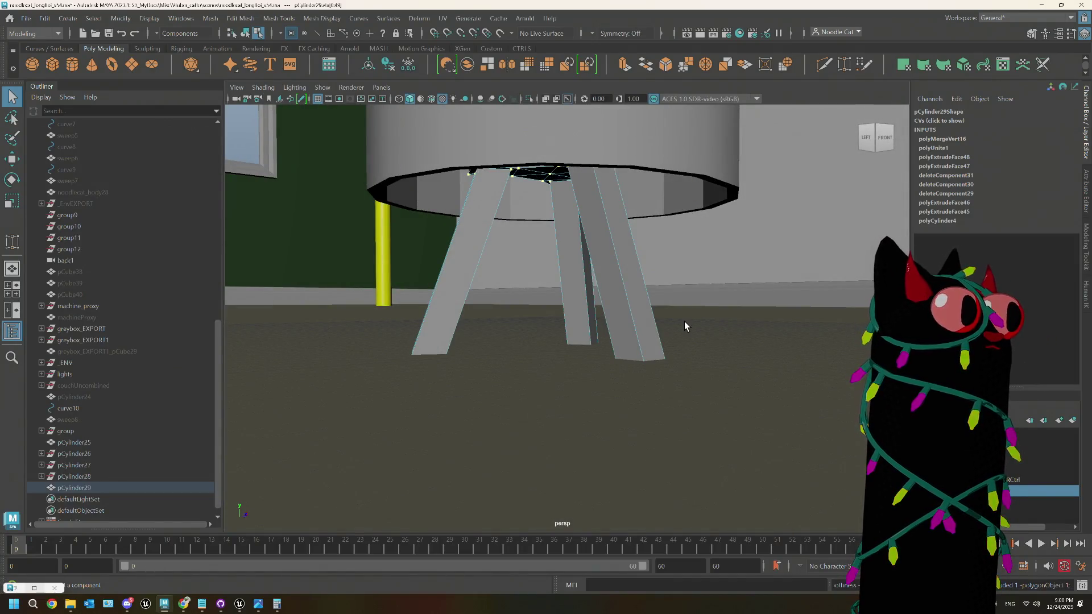
mouse_move(602, 268)
left_mouse_down("alt")
mouse_move(590, 278)
mouse_move(576, 248)
mouse_move(631, 248)
left_mouse_up("alt")
key("r")
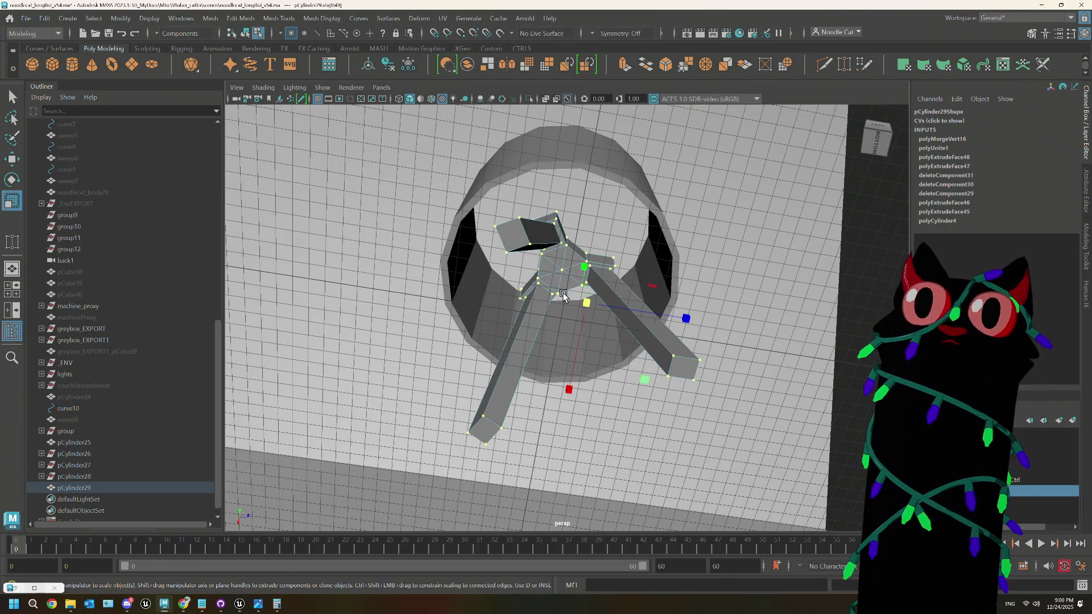
right_click_drag(553, 278, 557, 269)
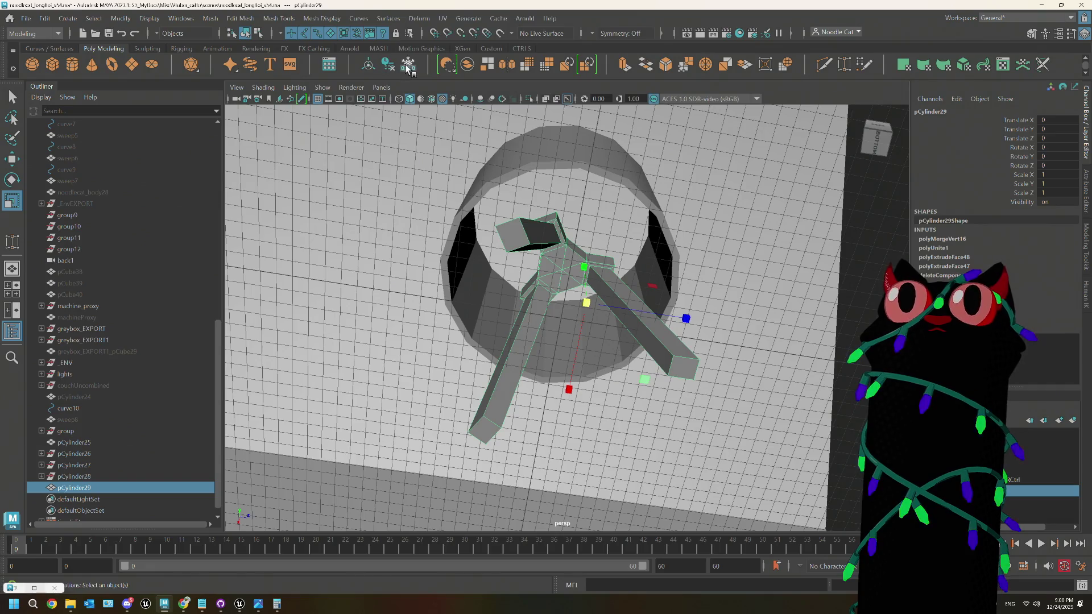
key("ctrl+z")
key("ctrl+z")
key("ctrl+z")
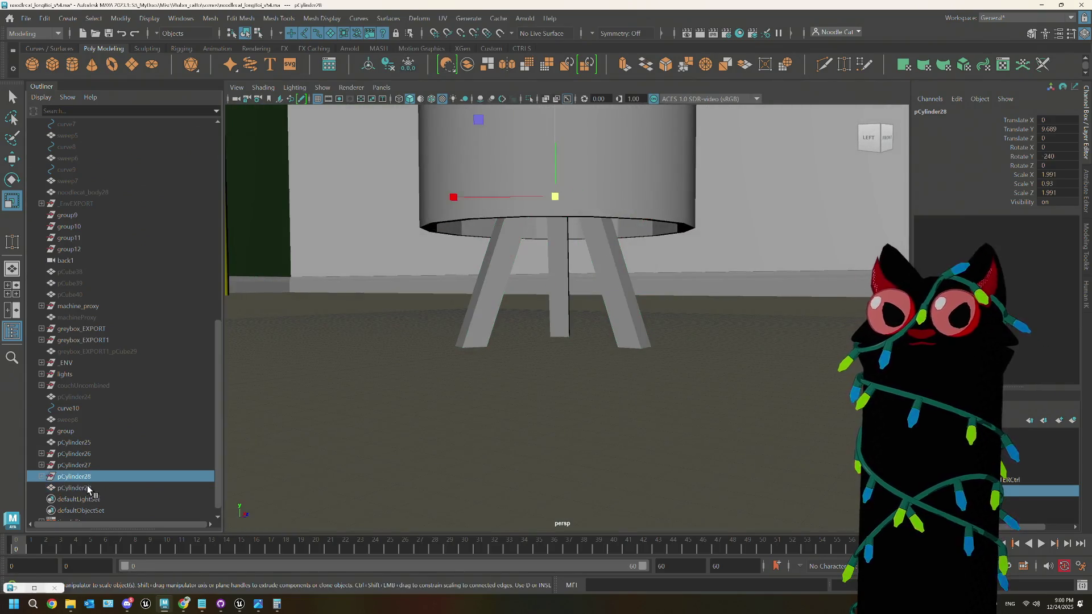
left_click(87, 487)
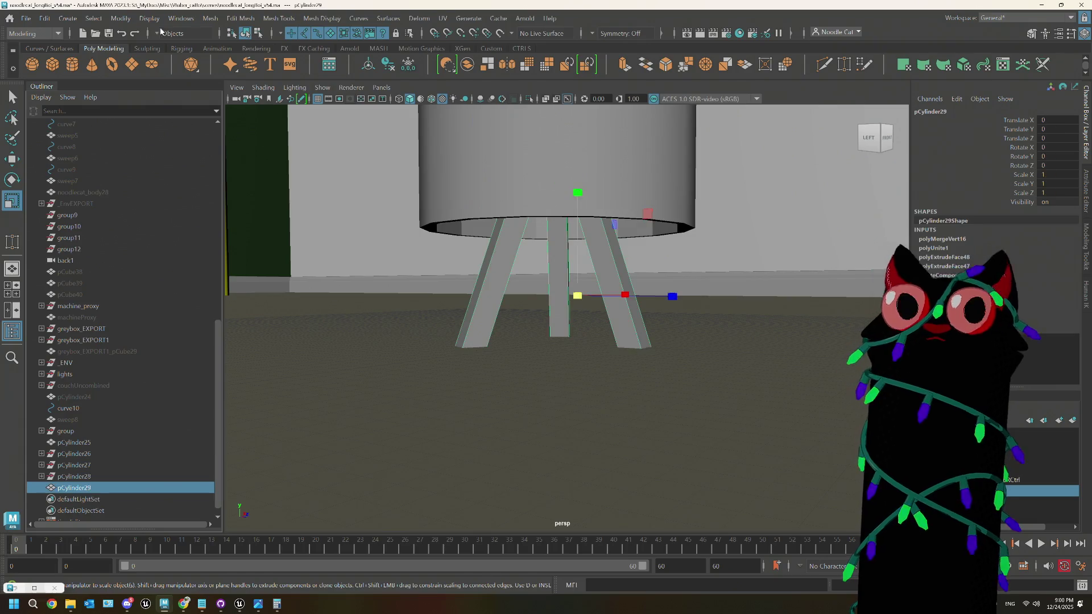
Step: Delete pCylinder29's construction history via Edit > Delete by Type > History
left_click(44, 18)
mouse_move(119, 154)
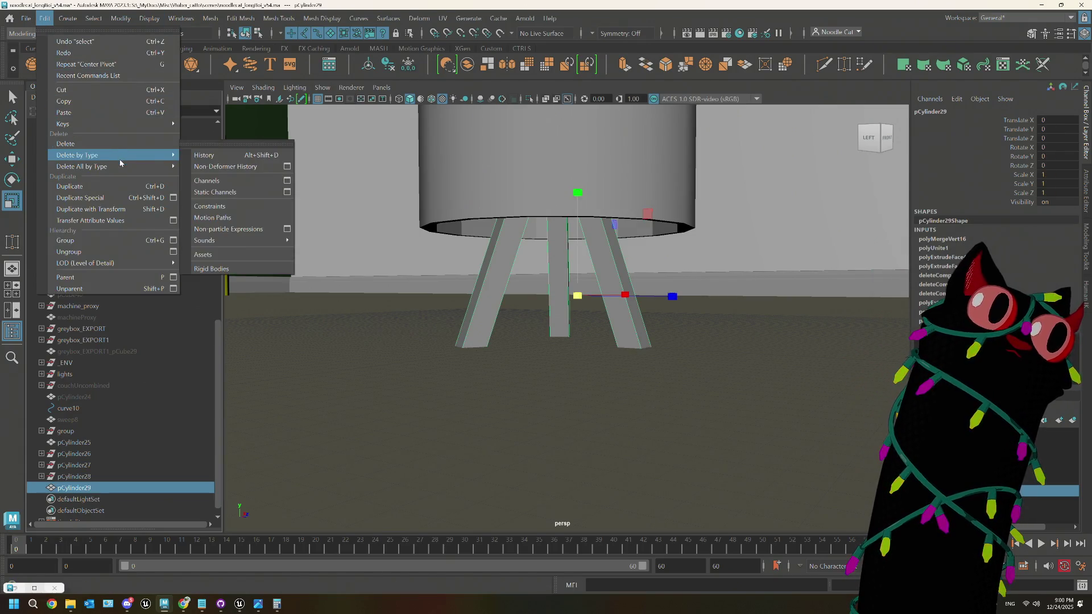
left_click(228, 156)
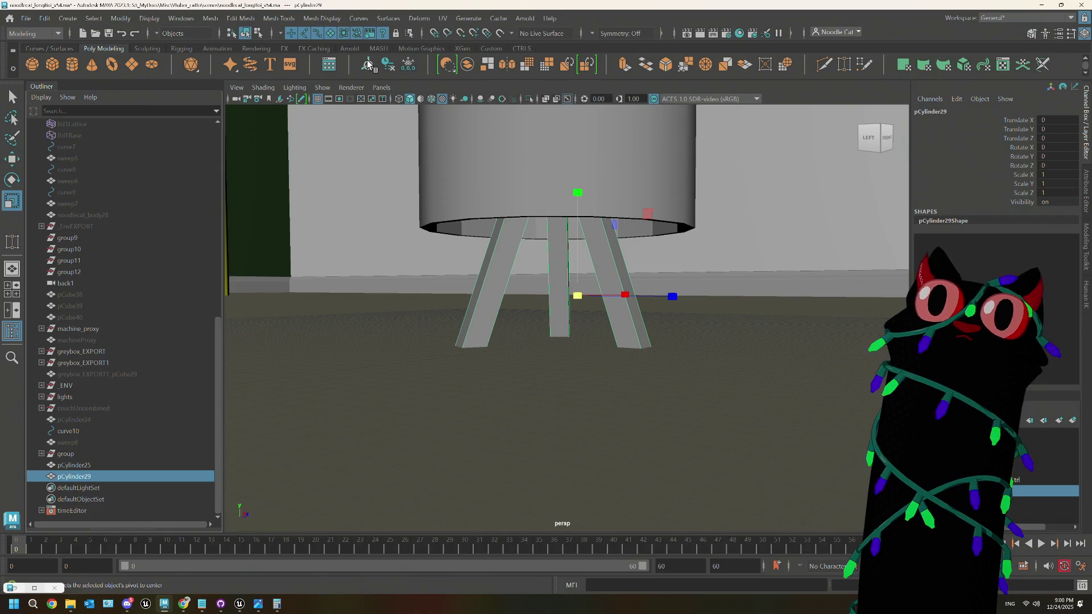
mouse_move(603, 193)
left_mouse_down("alt")
mouse_move(611, 251)
mouse_move(546, 206)
mouse_move(527, 298)
mouse_move(539, 322)
mouse_move(559, 323)
mouse_move(559, 277)
left_mouse_up("alt")
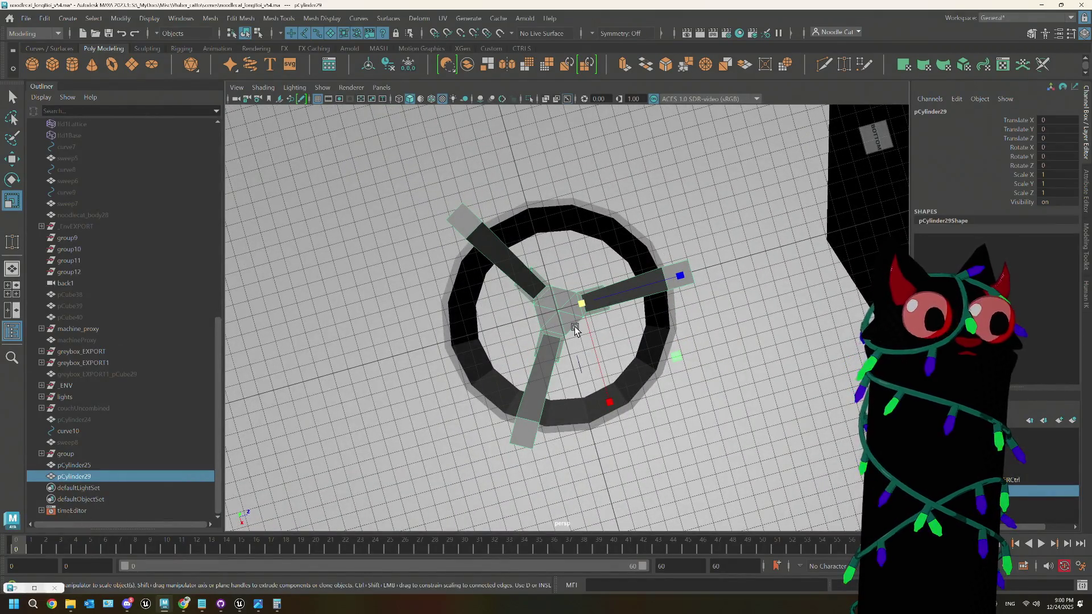
Step: Reposition the leg mesh's pivot with D, then select the lamp shade pCylinder25
key("d")
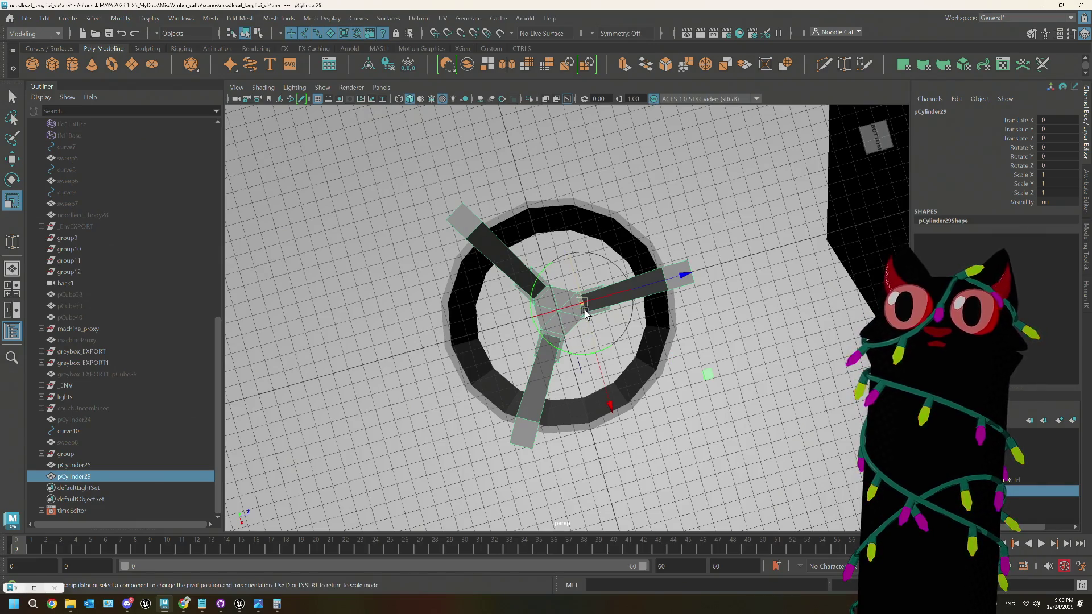
mouse_move(573, 313)
left_mouse_down()
mouse_move(579, 303)
mouse_move(560, 304)
mouse_move(581, 350)
mouse_move(571, 377)
mouse_move(629, 302)
mouse_move(681, 309)
mouse_move(652, 354)
mouse_move(670, 367)
mouse_move(567, 357)
mouse_move(596, 336)
mouse_move(691, 332)
left_mouse_up()
scroll(562, 309, "down", 2)
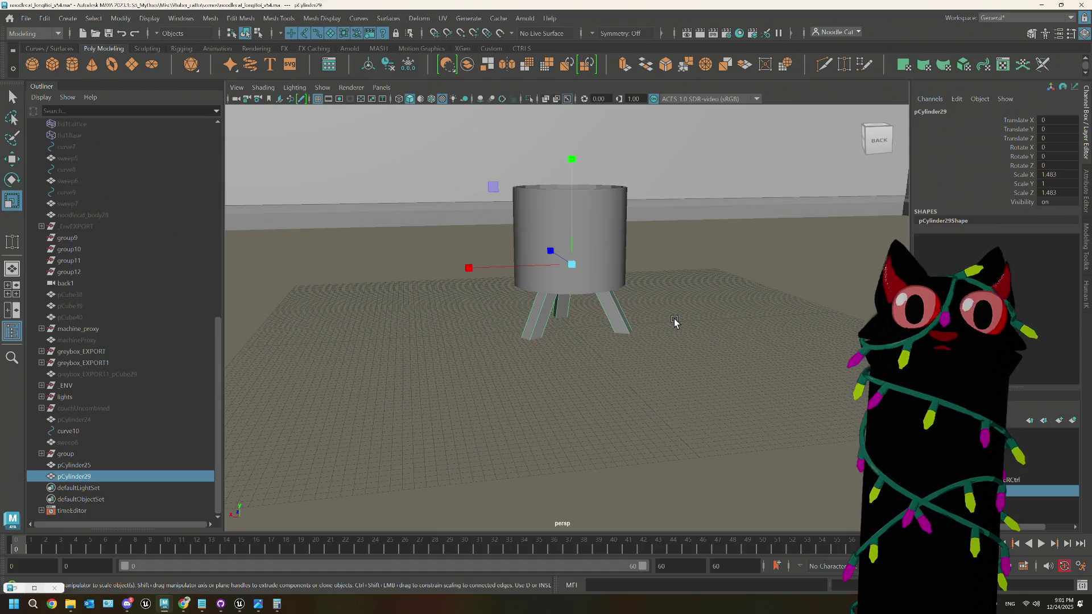
left_click(609, 215)
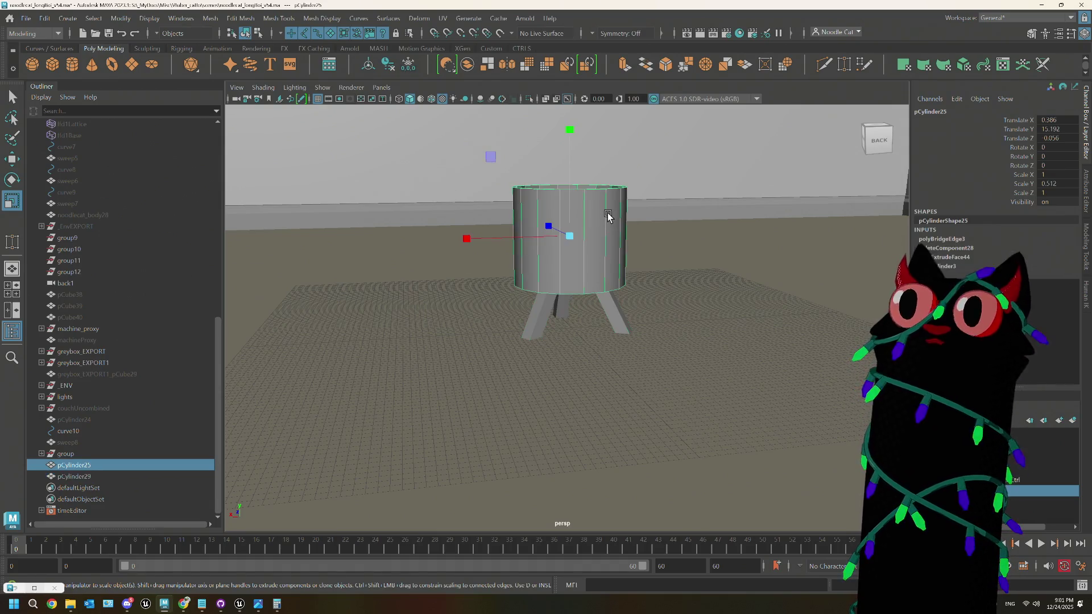
Step: Assign the favourite material blinn7 to pCylinder25 and switch it to face mode
right_click(609, 214)
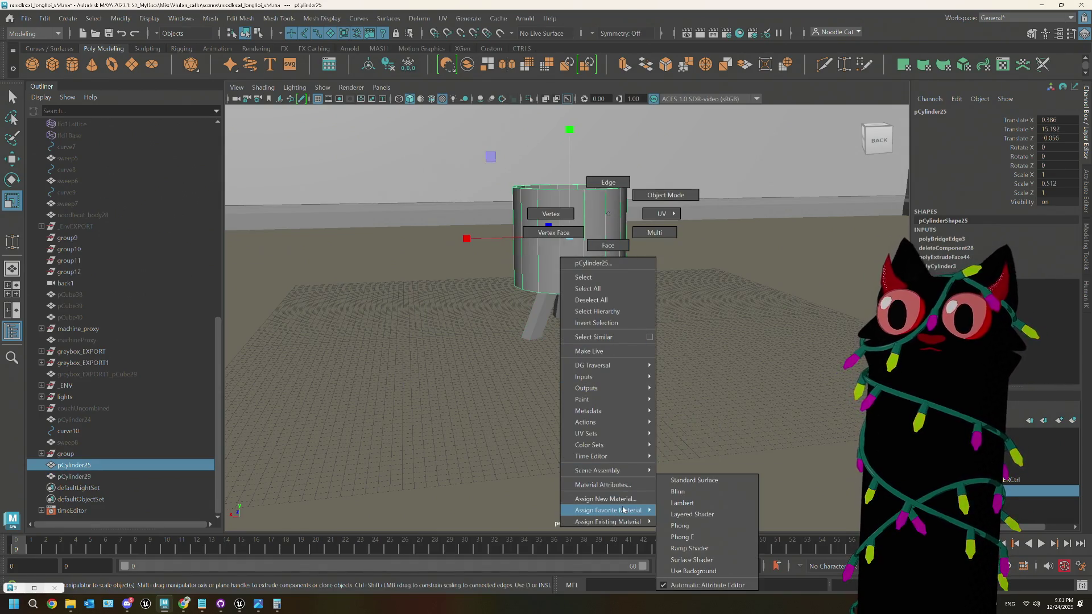
mouse_move(626, 511)
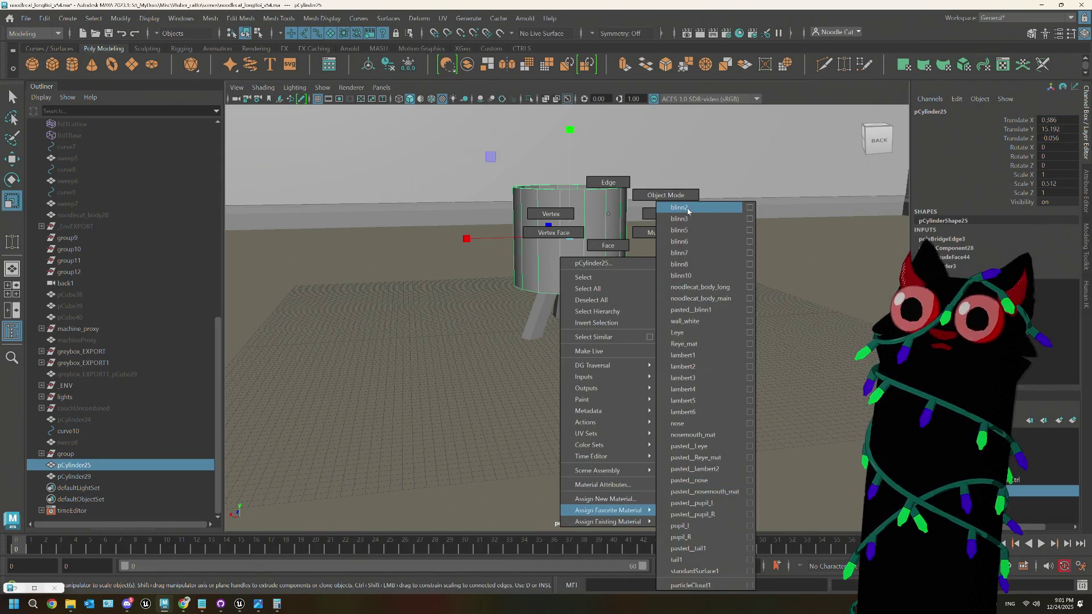
mouse_move(643, 250)
left_mouse_down("alt")
mouse_move(615, 253)
mouse_move(568, 300)
left_mouse_up("alt")
scroll(581, 267, "up", 3)
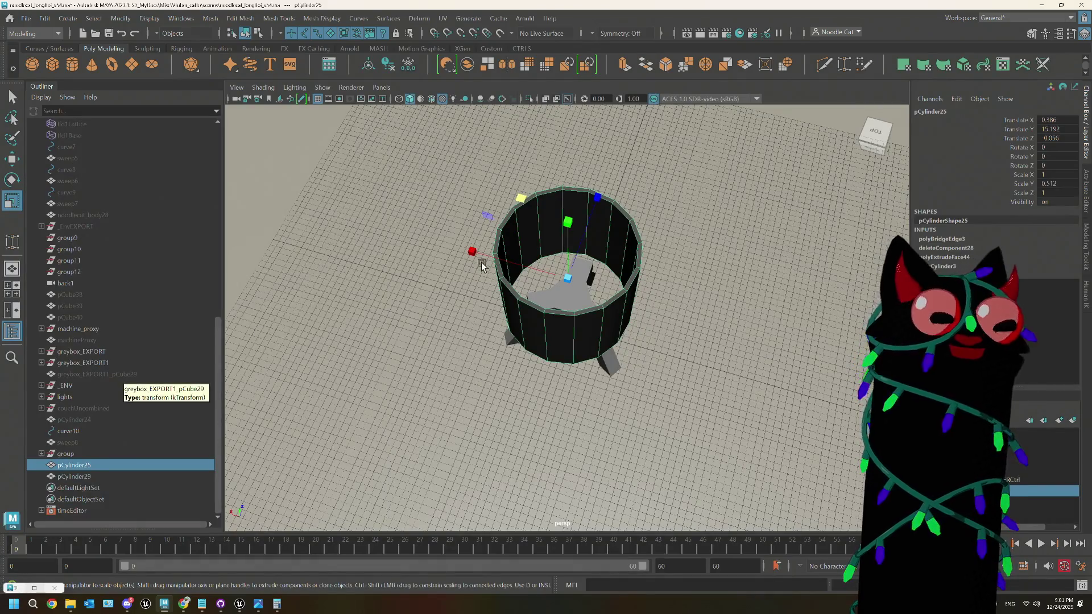
scroll(481, 262, "down", 3)
mouse_move(481, 262)
left_mouse_down("alt")
mouse_move(532, 293)
mouse_move(546, 336)
mouse_move(554, 273)
mouse_move(565, 299)
left_mouse_up("alt")
scroll(566, 305, "up", 5)
mouse_move(580, 285)
right_mouse_down()
mouse_move(575, 293)
mouse_move(581, 281)
right_mouse_up()
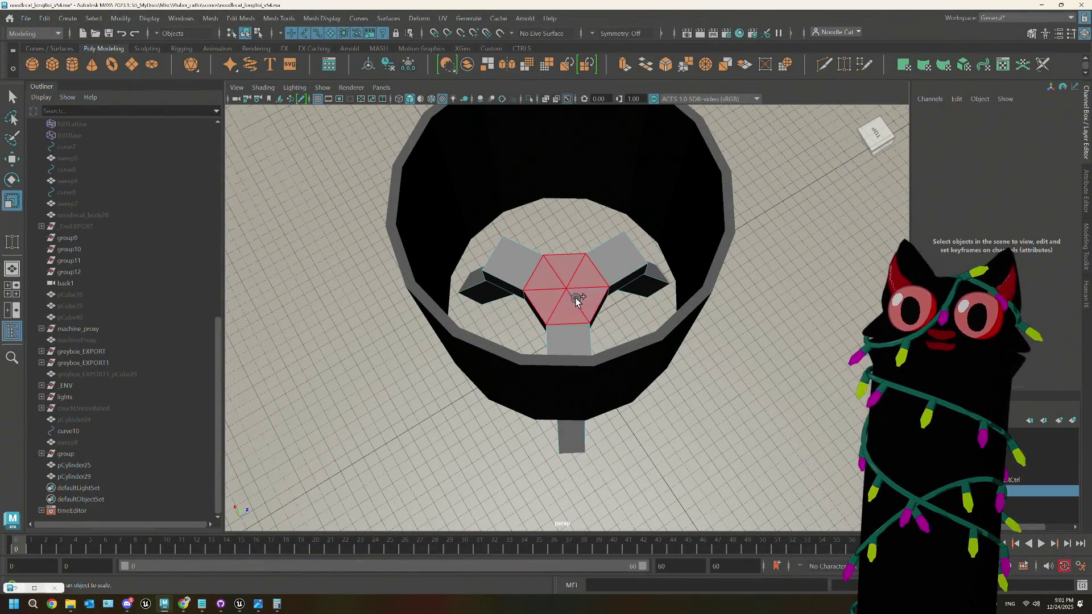
Step: Extrude the central hub face twice and push it down into a socket
left_click(576, 300)
key("ctrl+e")
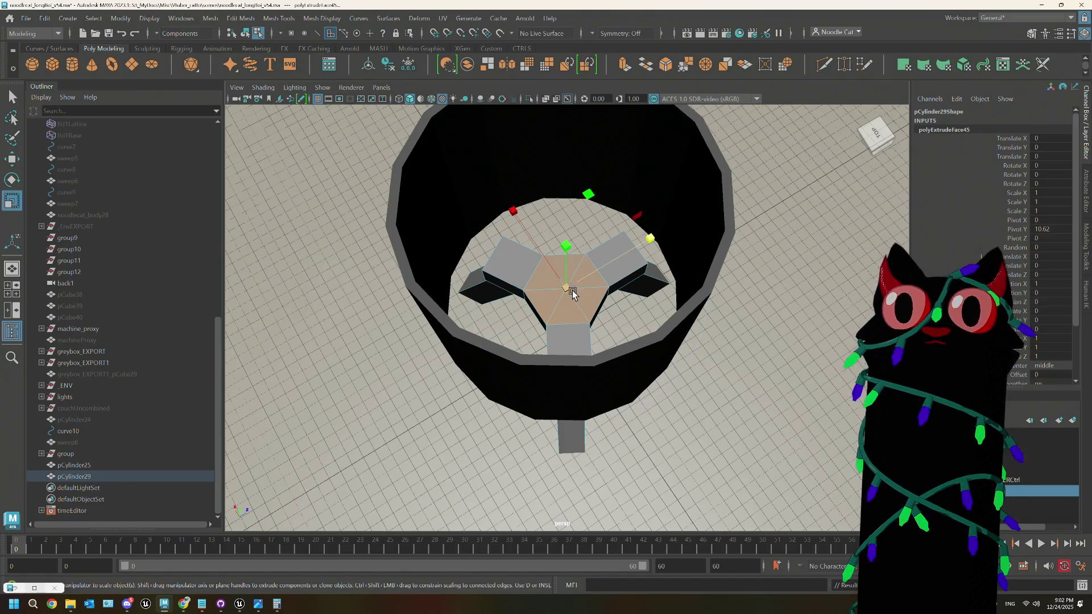
key("ctrl+e")
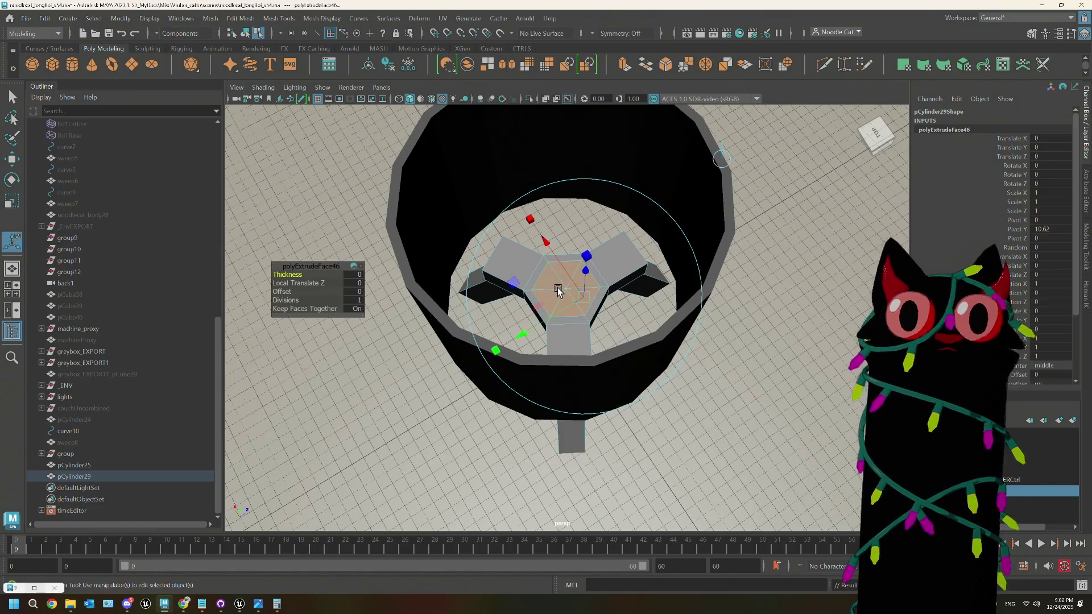
mouse_move(567, 246)
left_mouse_down()
mouse_move(563, 271)
mouse_move(609, 244)
mouse_move(620, 253)
left_mouse_up()
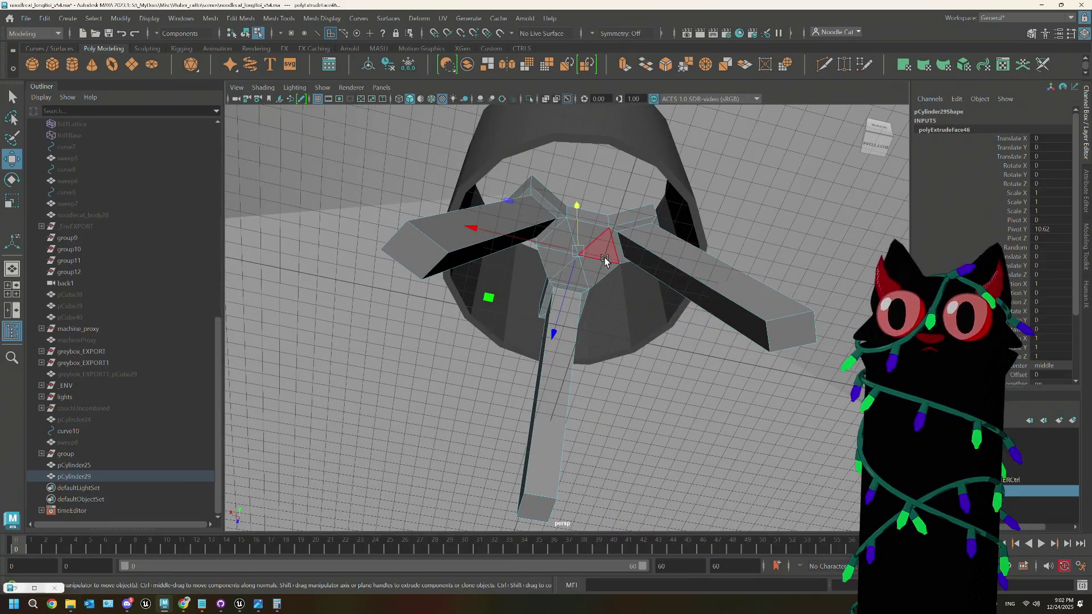
Step: Extrude the surrounding hub faces and scale them in slightly to 0.938
left_click(598, 244)
key("q")
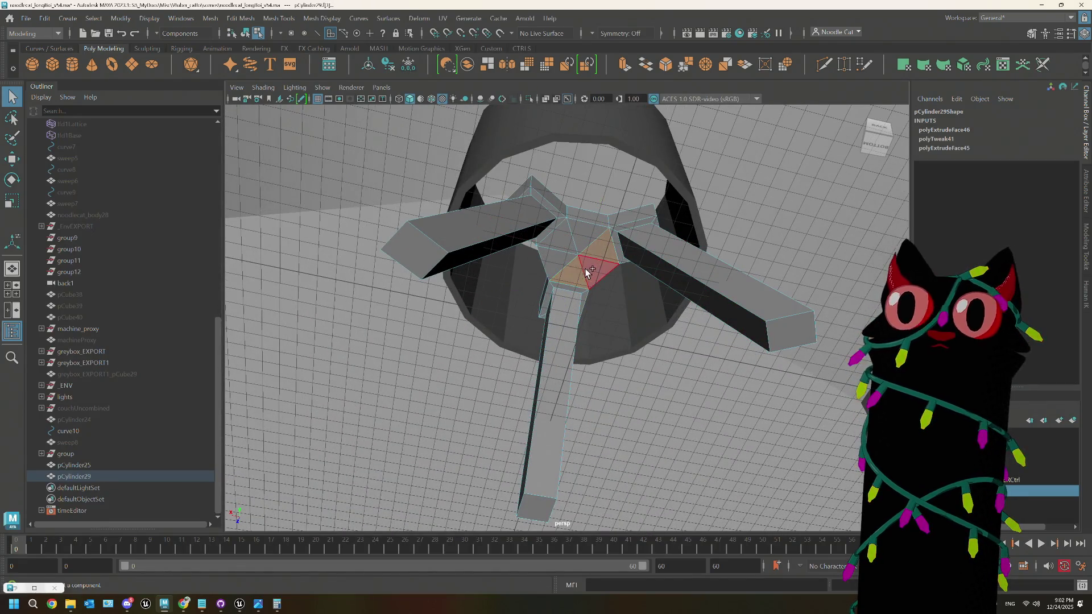
key("w")
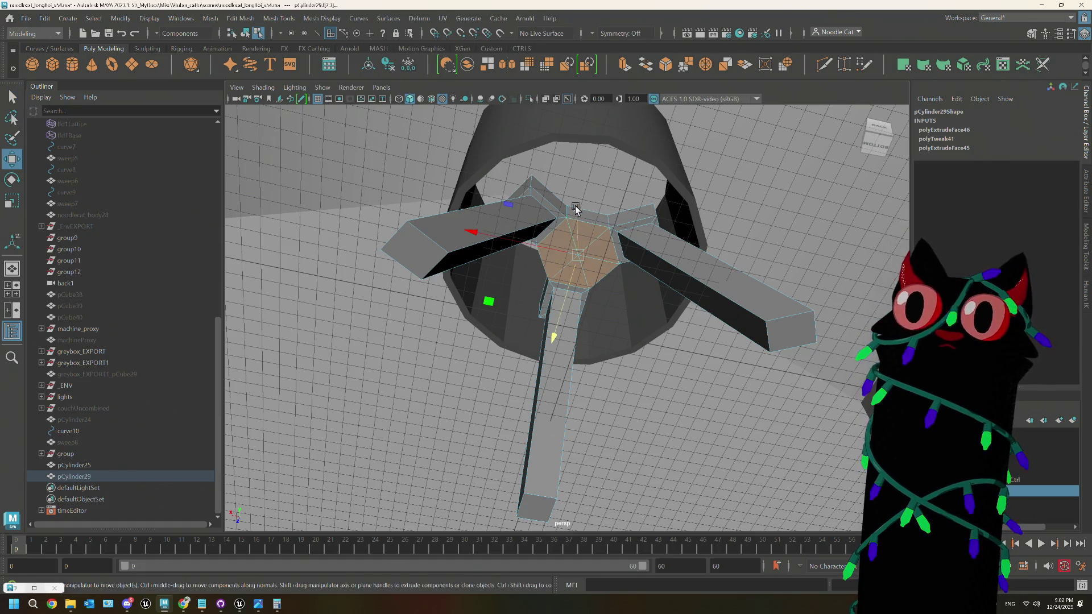
left_click_drag(575, 215, 586, 246, "alt")
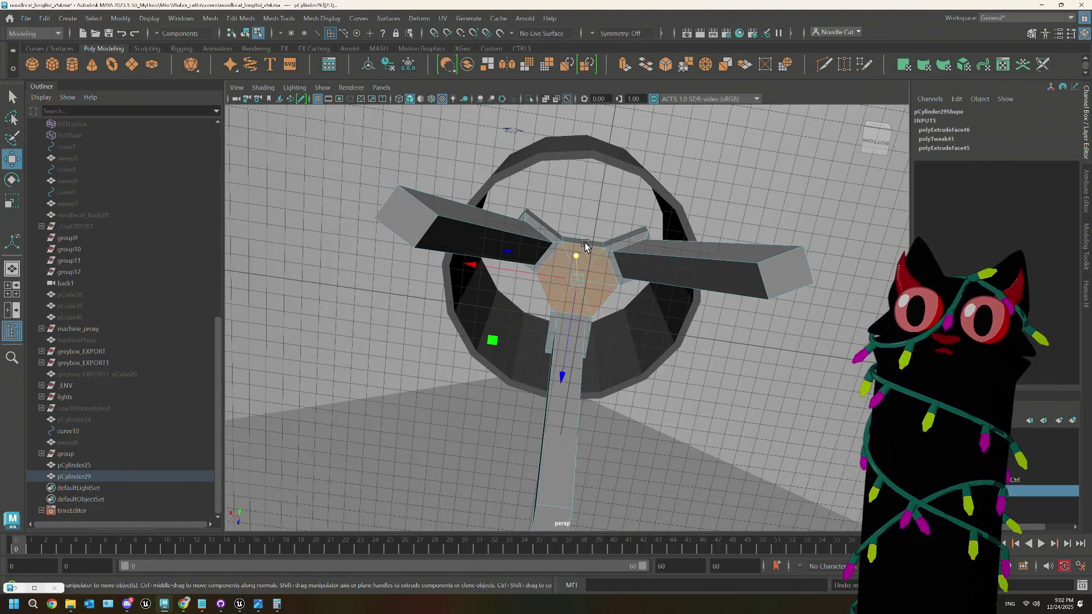
key("ctrl+e")
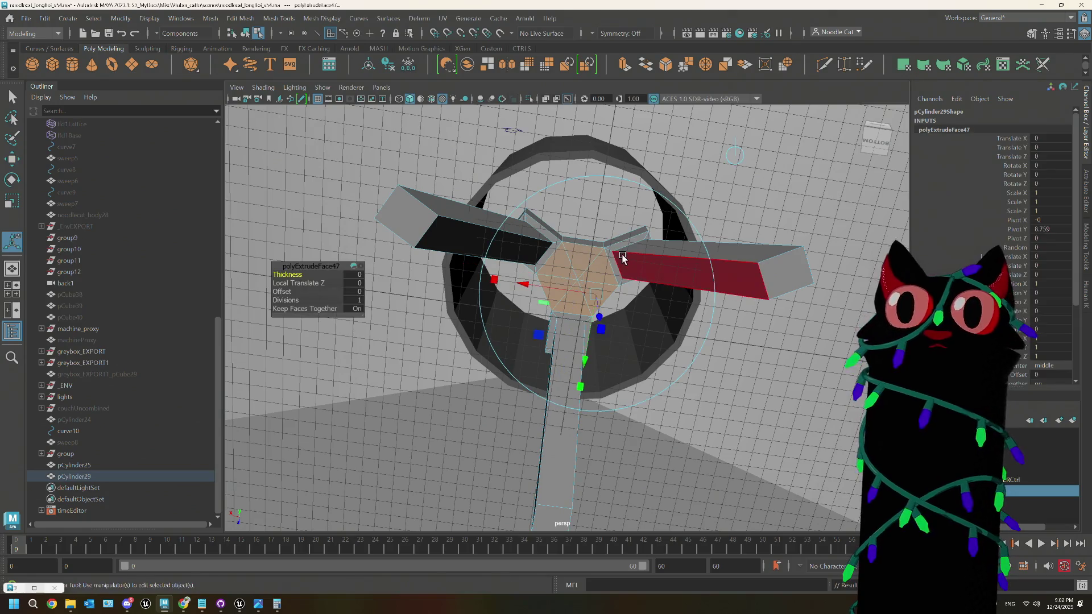
key("r")
mouse_move(578, 280)
left_mouse_down()
mouse_move(575, 219)
mouse_move(660, 285)
mouse_move(712, 297)
left_mouse_up()
key("w")
key("r")
Step: Return to whole-object selection and view the stand from above
right_click_drag(722, 277, 769, 263)
left_click(765, 268)
mouse_move(766, 268)
left_mouse_down("alt")
mouse_move(707, 297)
mouse_move(646, 302)
mouse_move(588, 278)
left_mouse_up("alt")
scroll(586, 282, "up", 1)
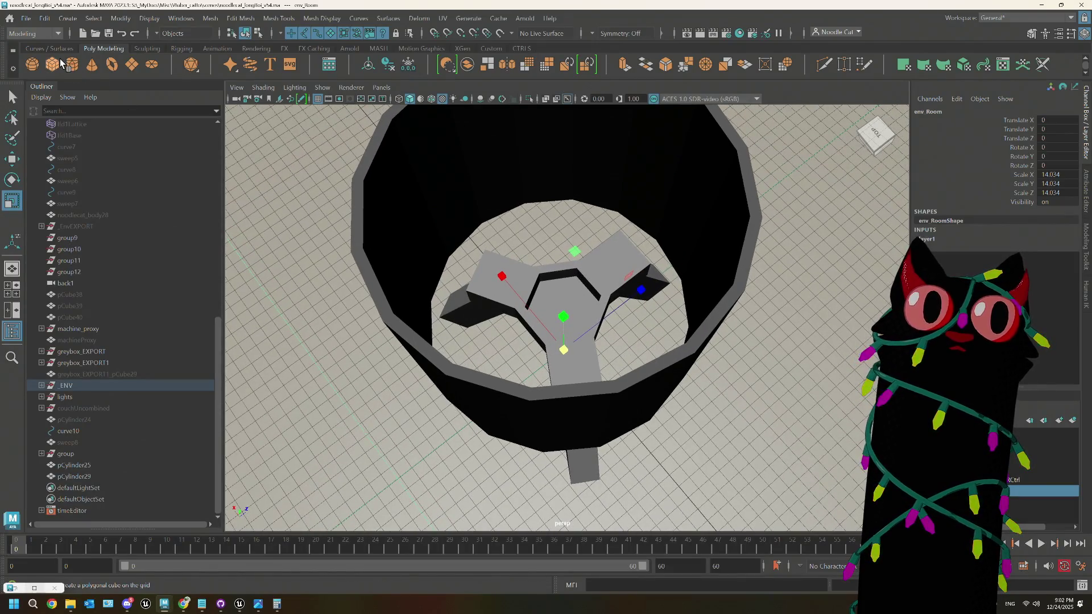
Step: Create a new polygon cube, frame it in the view, and smooth it once
key("ctrl+d")
key("f")
mouse_move(593, 371)
left_mouse_down("alt")
mouse_move(583, 349)
mouse_move(512, 300)
left_mouse_up("alt")
scroll(582, 349, "down", 3)
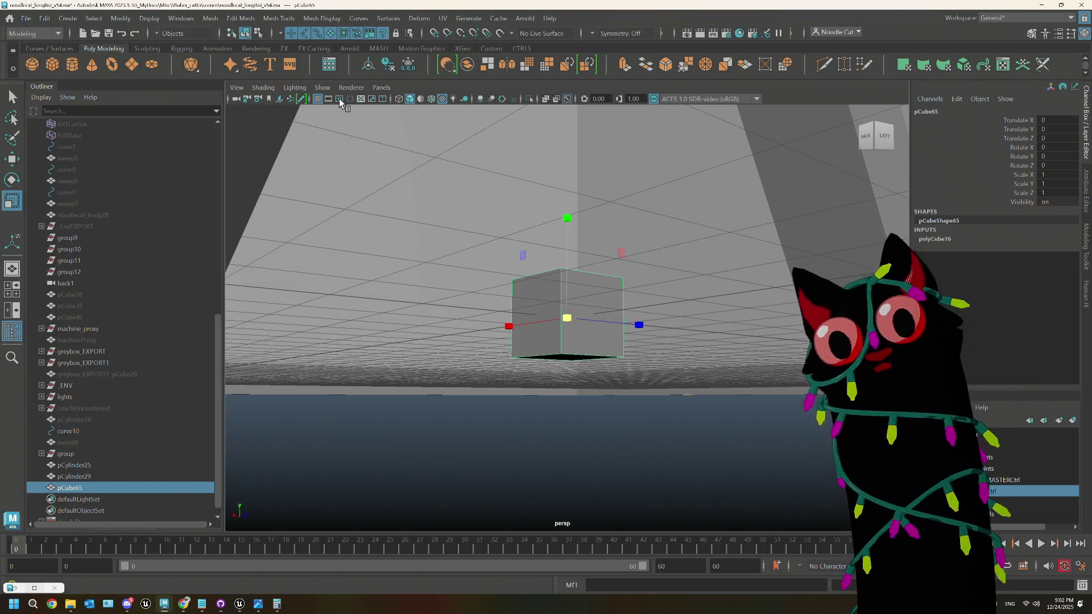
left_click(208, 19)
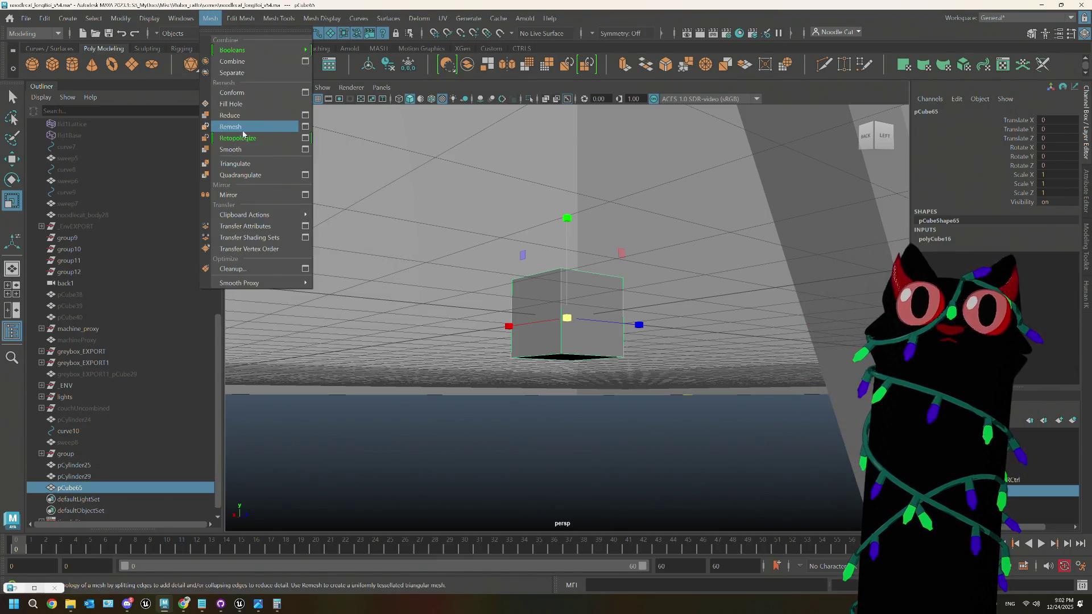
left_click(230, 149)
Step: Select the bottom face of the smoothed cube and switch to the Move tool
left_click_drag(572, 363, 564, 296, "alt")
right_click_drag(563, 296, 564, 319)
mouse_move(565, 318)
left_mouse_down("alt")
mouse_move(578, 349)
mouse_move(568, 271)
mouse_move(580, 341)
mouse_move(562, 369)
left_mouse_up("alt")
left_click(573, 349)
key("w")
Step: Extrude the cube's bottom face and pull it down to lengthen the bulb shape
key("r")
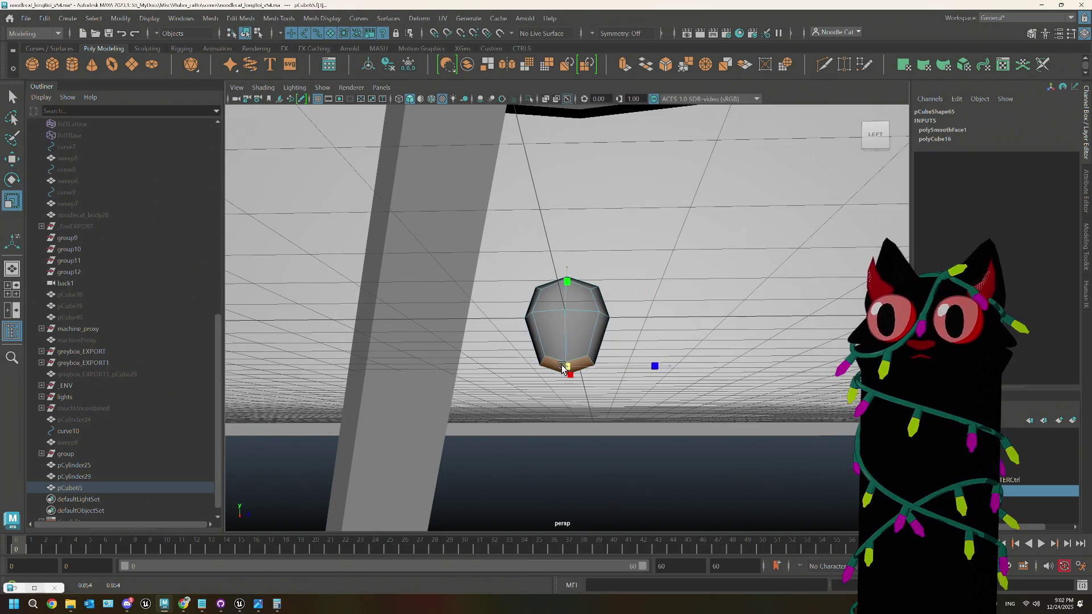
key("ctrl+e")
key("w")
mouse_move(567, 268)
left_mouse_down()
mouse_move(569, 342)
mouse_move(586, 285)
left_mouse_up()
right_click_drag(591, 277, 648, 261)
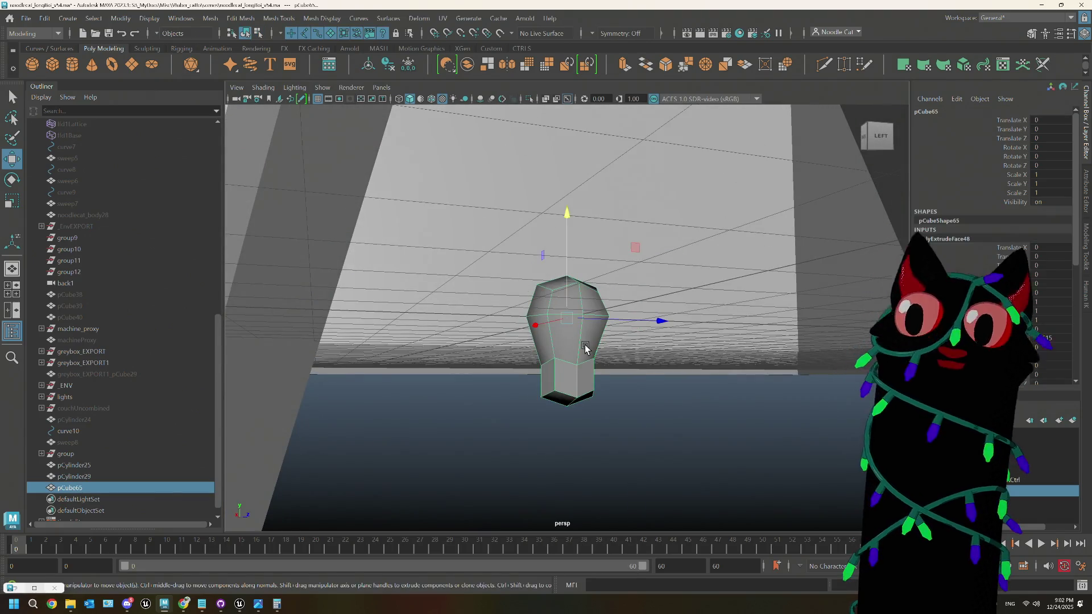
key("3")
key("1")
left_click_drag(578, 385, 561, 383, "alt")
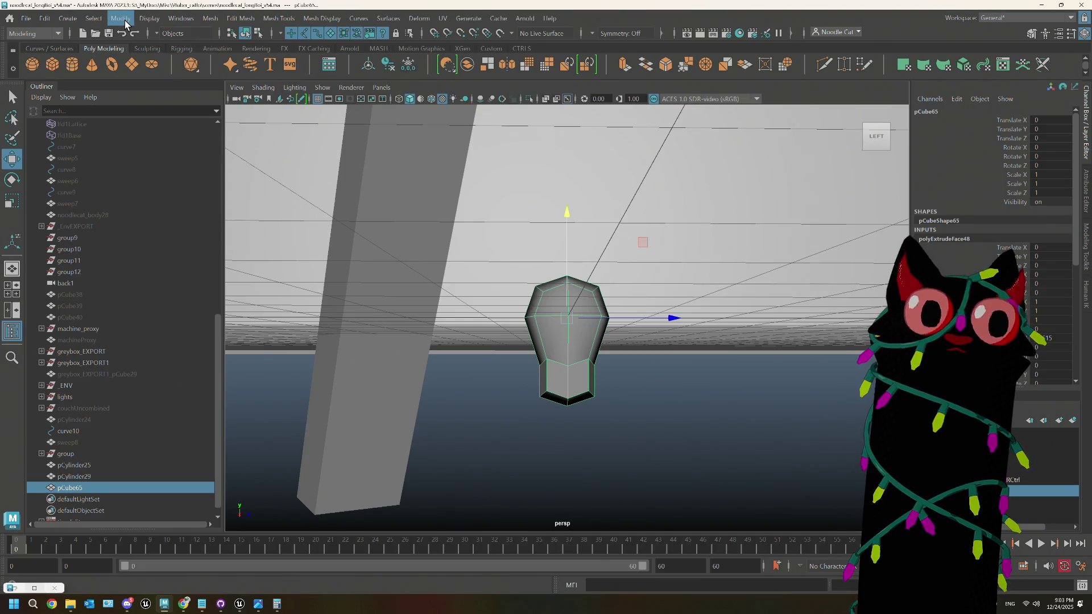
Step: Smooth pCube65 a second time and scale it up uniformly to about 3.82
left_click(215, 19)
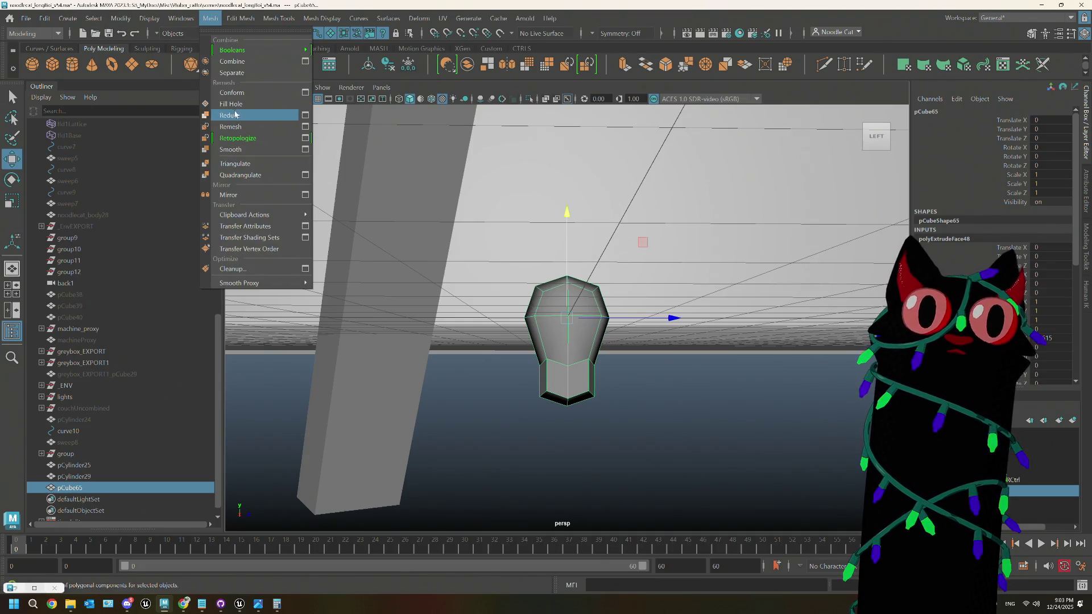
left_click(245, 145)
right_click_drag(574, 331, 625, 261)
left_click_drag(582, 389, 576, 380, "alt")
scroll(592, 373, "down", 6)
key("w")
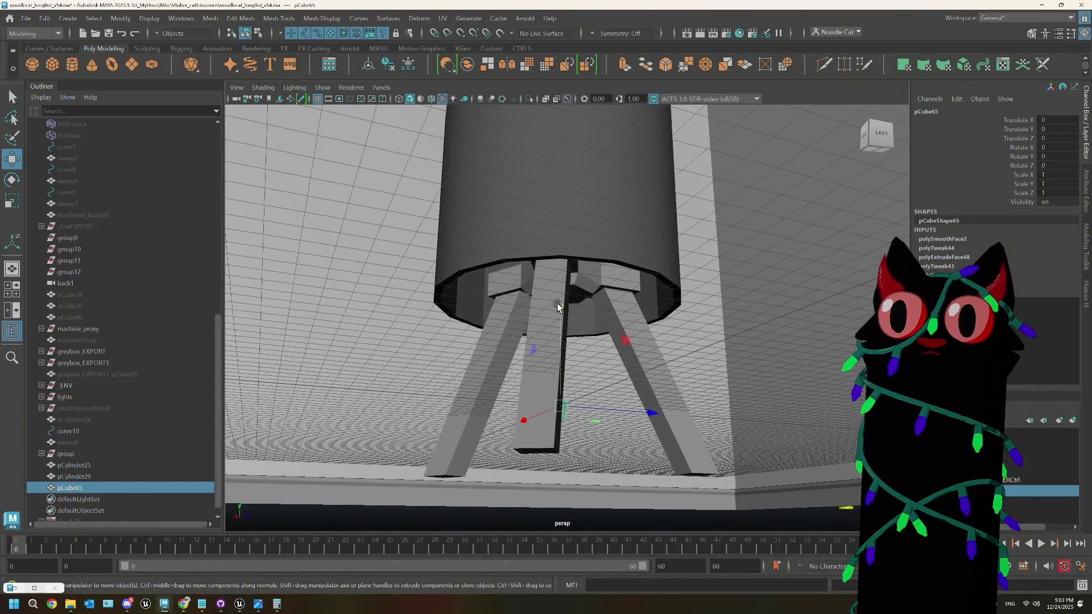
scroll(598, 451, "up", 2)
key("r")
mouse_move(621, 455)
left_mouse_down("alt")
mouse_move(580, 446)
mouse_move(653, 456)
mouse_move(626, 439)
mouse_move(592, 458)
mouse_move(602, 455)
left_mouse_up("alt")
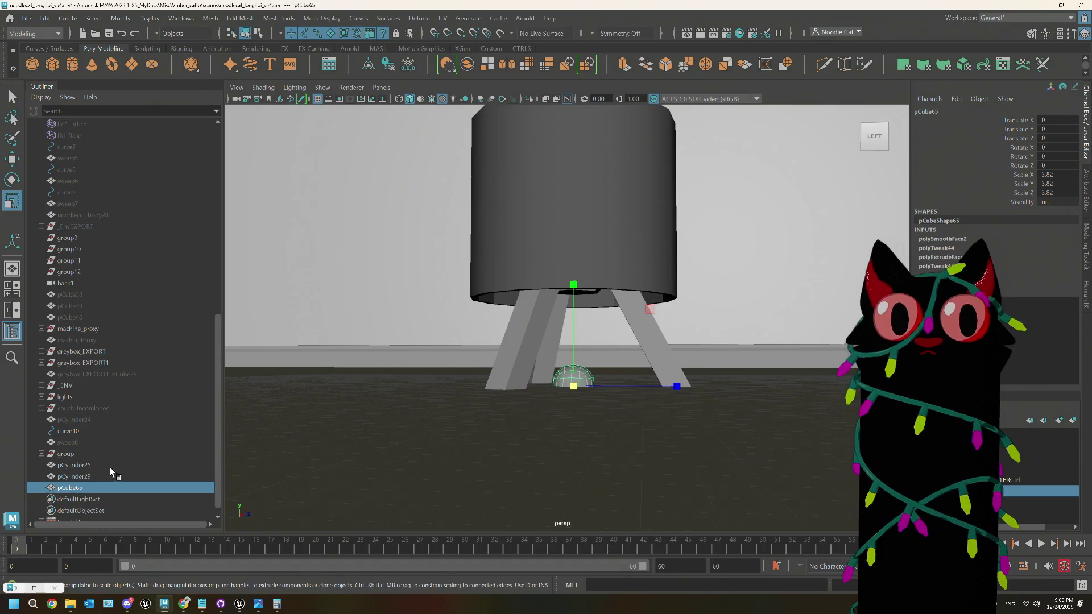
Step: Rename pCube65 to lightBulb, duplicate it, and raise the copy up under the shade
double_click(83, 488)
type("lightBulb")
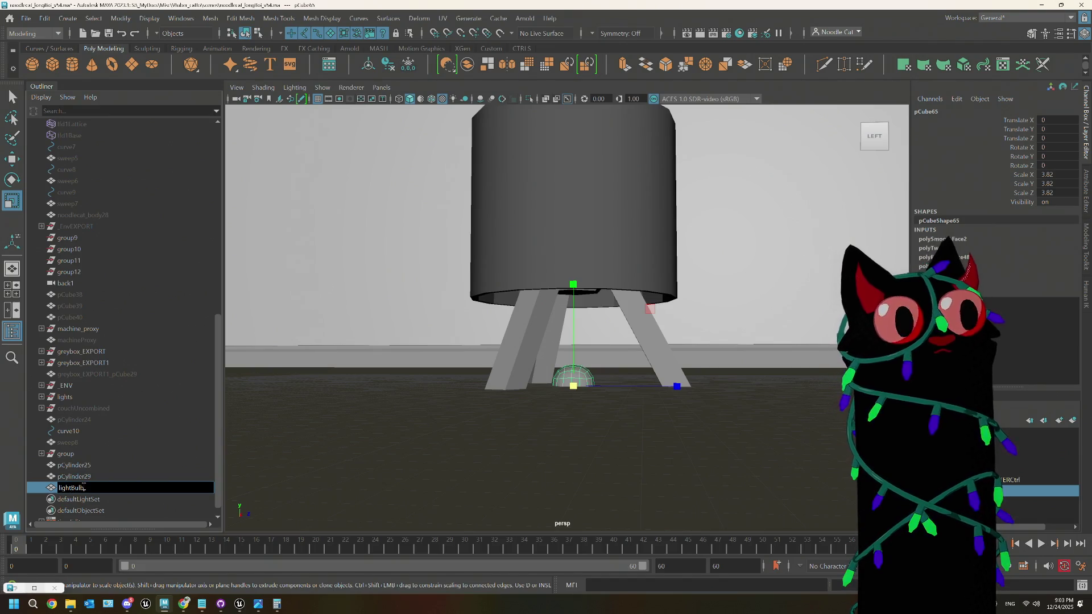
key("Return")
key("ctrl+d")
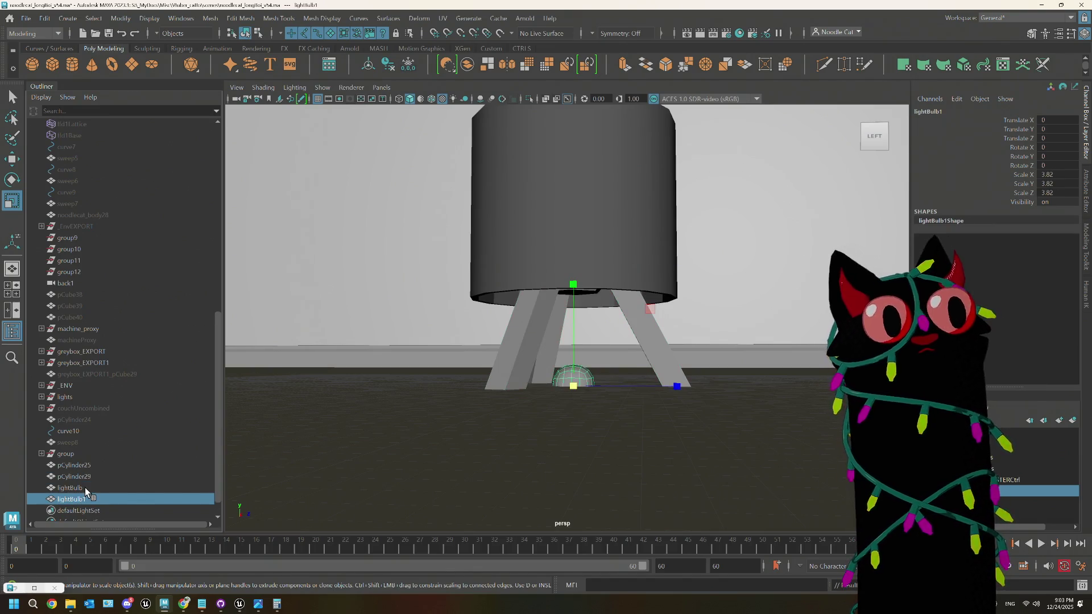
key("w")
mouse_move(573, 285)
left_mouse_down()
mouse_move(577, 166)
mouse_move(631, 244)
mouse_move(588, 301)
mouse_move(568, 214)
left_mouse_up()
Step: Scale lightBulb1 to 5.094, raise it higher in the shade, and hide the original lightBulb
mouse_move(606, 249)
left_mouse_down("alt")
mouse_move(629, 325)
mouse_move(670, 323)
left_mouse_up("alt")
key("r")
mouse_move(568, 280)
left_mouse_down()
mouse_move(612, 275)
mouse_move(637, 312)
mouse_move(622, 310)
mouse_move(617, 253)
left_mouse_up()
key("w")
mouse_move(568, 193)
left_mouse_down()
mouse_move(629, 298)
mouse_move(621, 324)
mouse_move(598, 307)
mouse_move(524, 305)
mouse_move(520, 274)
left_mouse_up()
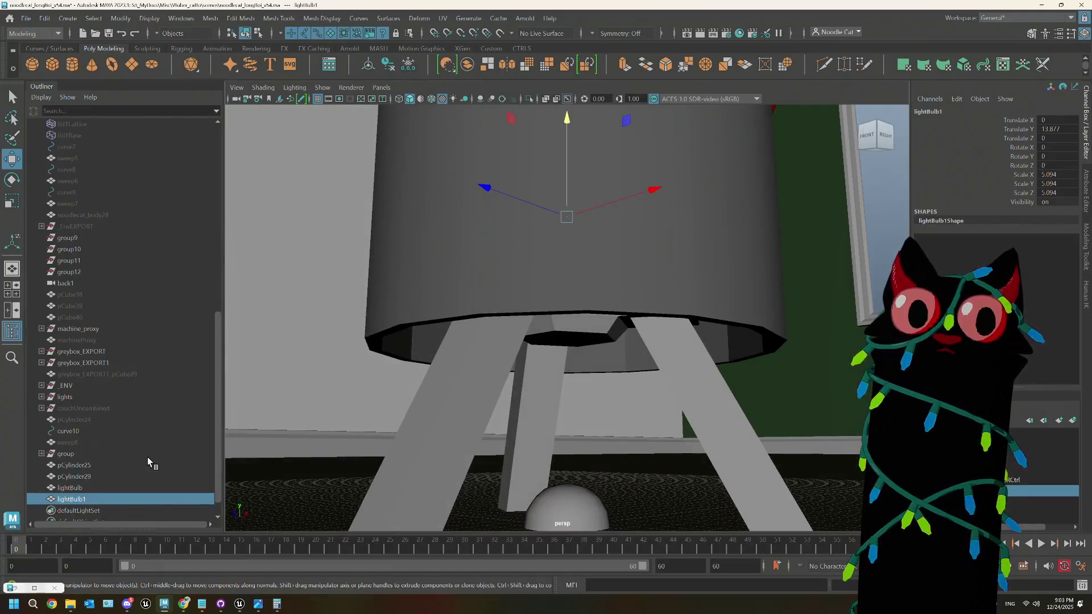
left_click(80, 484)
key("ctrl+h")
Step: Select the top face of a tripod leg from beneath the shade
key("f")
mouse_move(578, 410)
left_mouse_down("alt")
mouse_move(624, 357)
mouse_move(702, 367)
mouse_move(570, 353)
mouse_move(576, 310)
mouse_move(598, 293)
mouse_move(597, 259)
left_mouse_up("alt")
right_click_drag(598, 259, 595, 273)
left_click(575, 250)
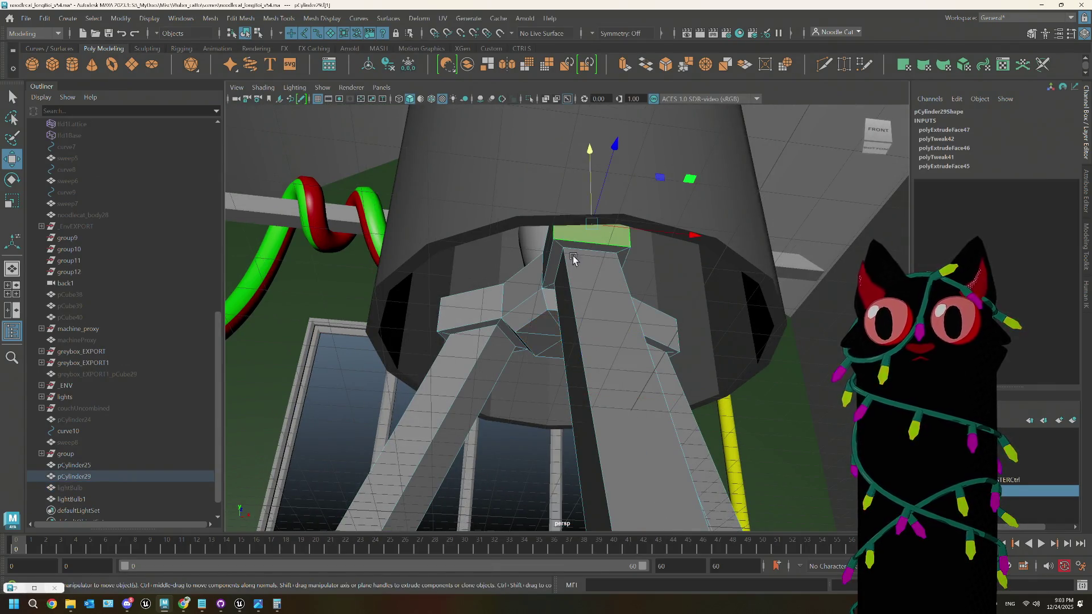
left_click_drag(573, 259, 639, 285, "alt")
mouse_move(610, 214)
left_mouse_down("alt")
mouse_move(586, 239)
mouse_move(565, 236)
left_mouse_up("alt")
left_click(555, 224)
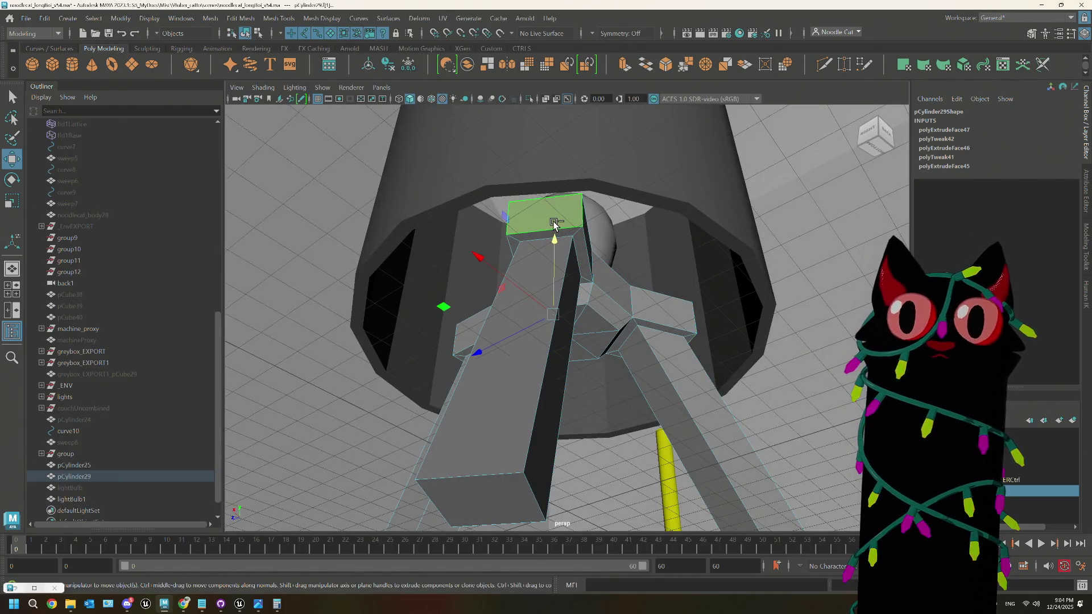
Step: Extrude the leg's top face, pushing it out 1.9 units with Local Translate Z
key("ctrl+e")
left_click(283, 292)
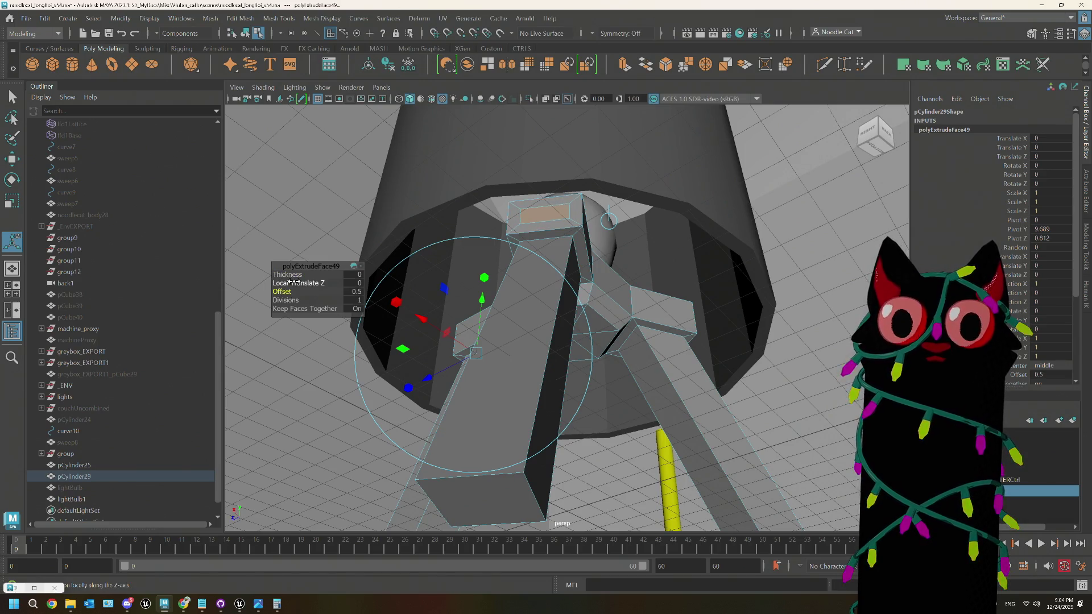
left_click(299, 283)
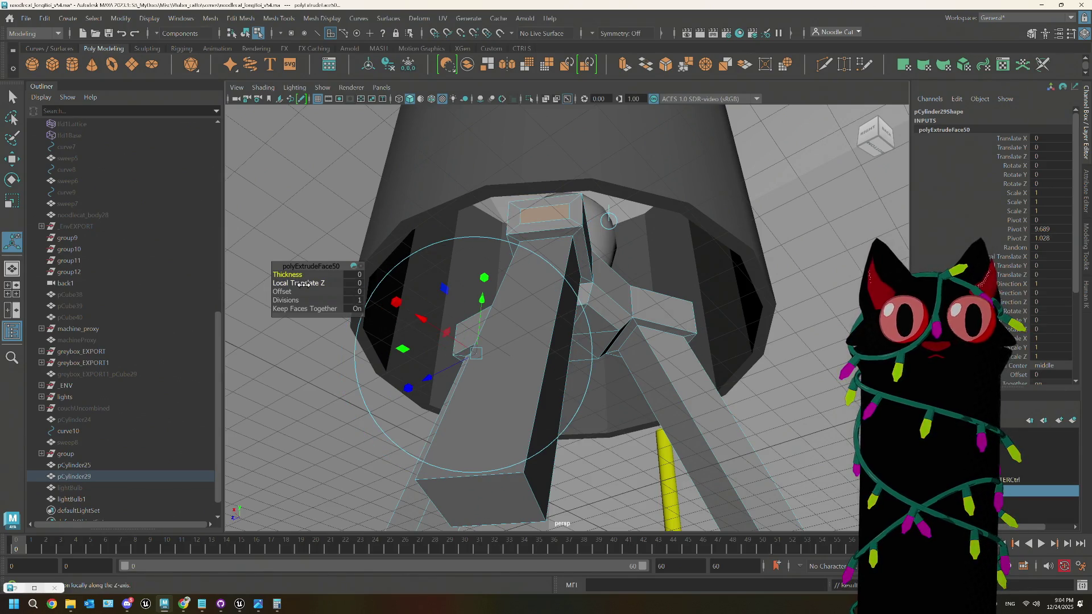
left_click(304, 283)
middle_click_drag(303, 283, 311, 283)
Step: Lower the extruded faces toward the shade wall, then undo the inward scaling
mouse_move(345, 289)
left_mouse_down("alt")
mouse_move(529, 277)
mouse_move(465, 309)
left_mouse_up("alt")
left_click(428, 290)
key("w")
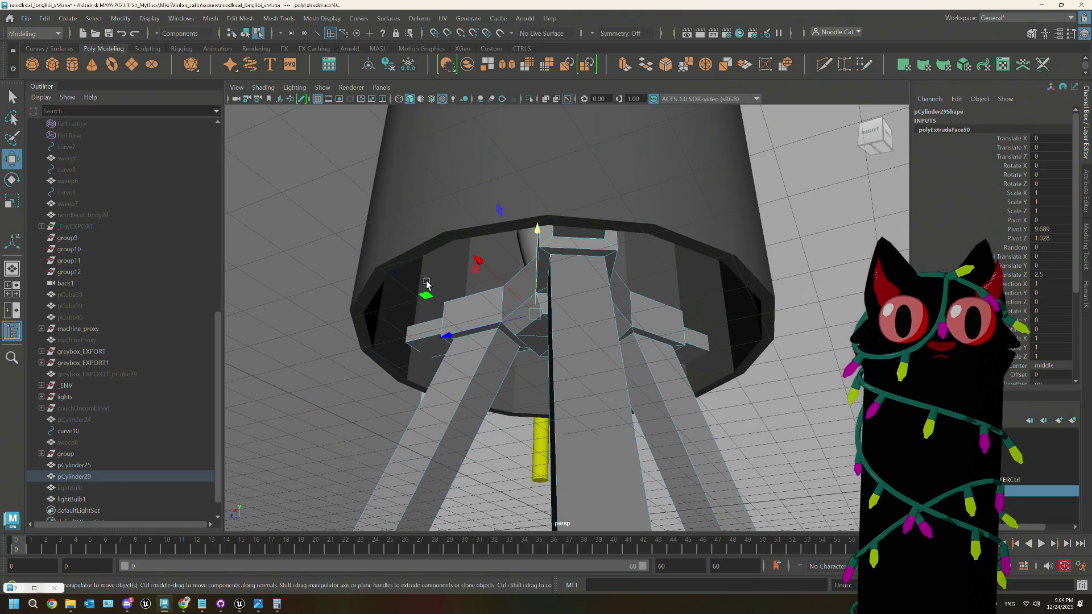
mouse_move(538, 241)
left_mouse_down()
mouse_move(530, 251)
mouse_move(543, 245)
mouse_move(555, 262)
mouse_move(590, 268)
left_mouse_up()
key("r")
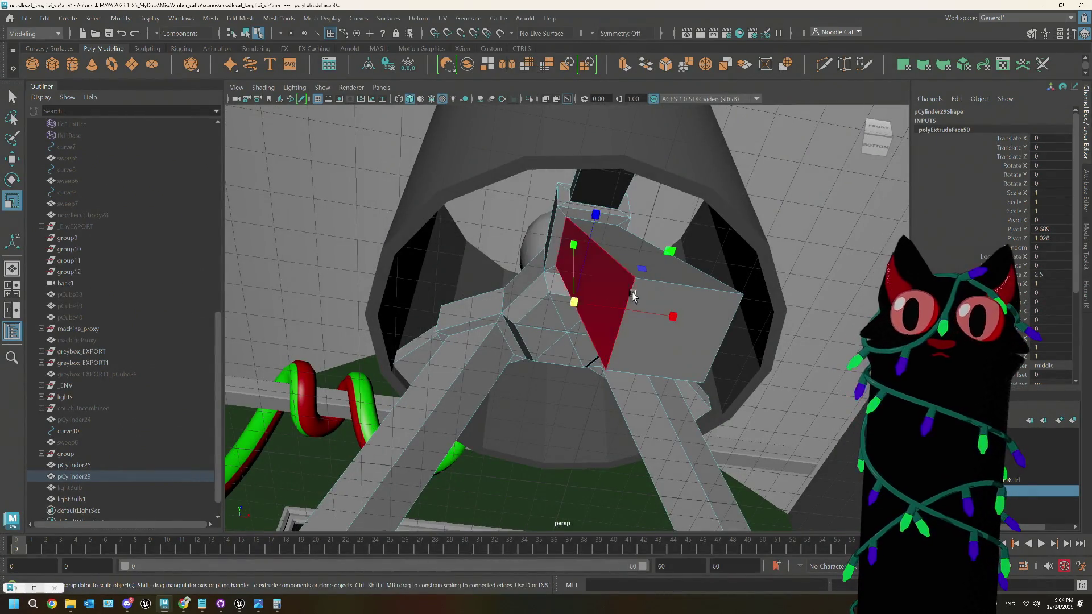
mouse_move(676, 253)
left_mouse_down()
mouse_move(637, 268)
mouse_move(527, 275)
mouse_move(612, 294)
mouse_move(594, 309)
mouse_move(686, 294)
mouse_move(595, 320)
mouse_move(624, 316)
mouse_move(613, 346)
mouse_move(651, 362)
mouse_move(653, 300)
mouse_move(626, 370)
mouse_move(683, 359)
mouse_move(681, 343)
left_mouse_up()
key("ctrl+z")
left_click(625, 277)
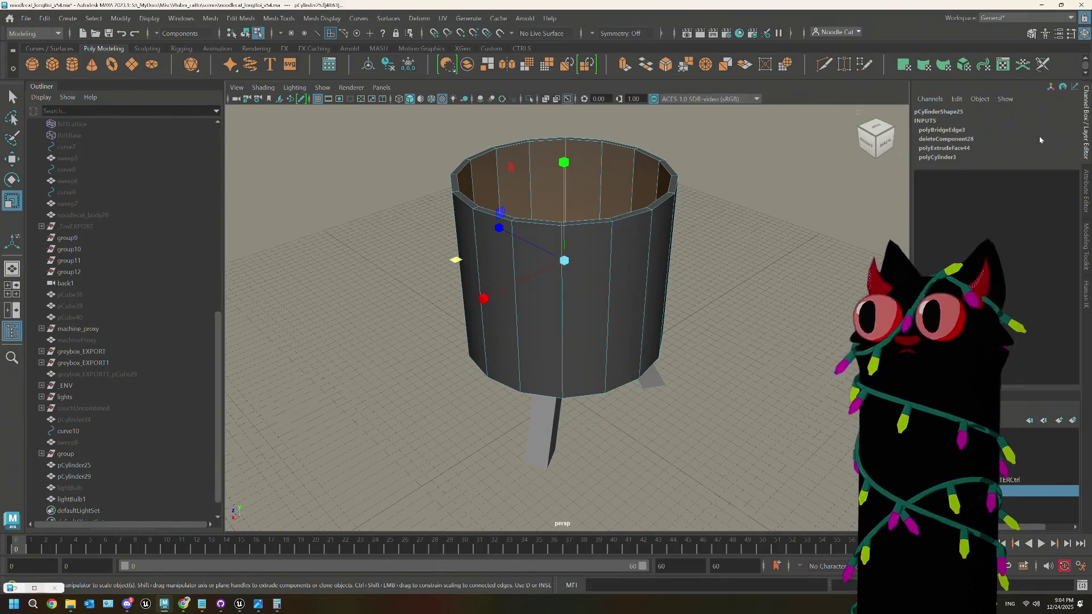
Step: Switch between the attribute details and channel values for lamp shade pCylinder25
left_click(1086, 195)
left_click(1088, 130)
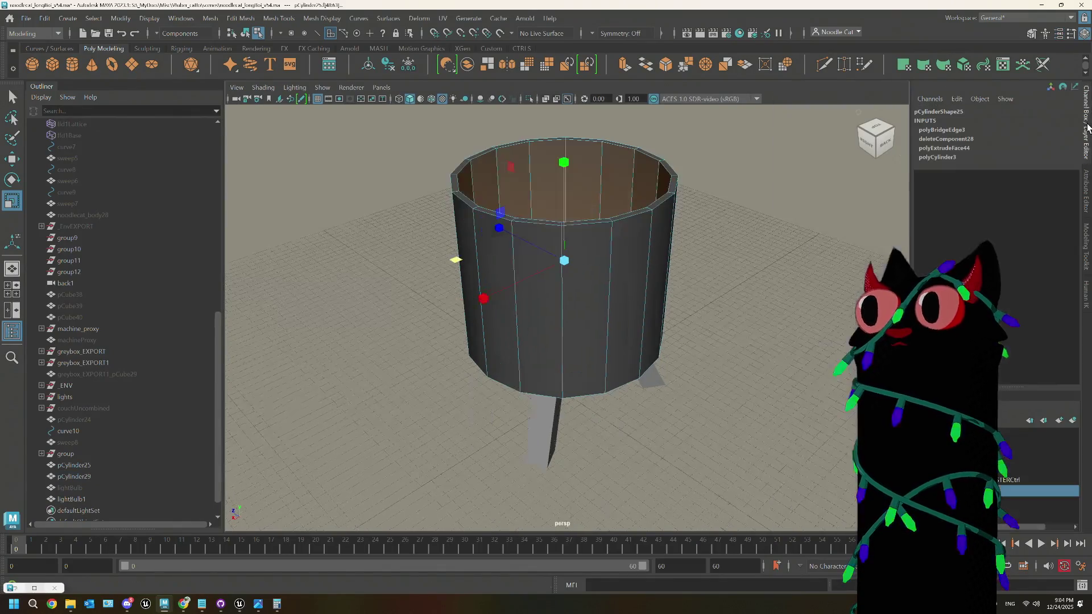
left_click(1088, 193)
left_click(1088, 131)
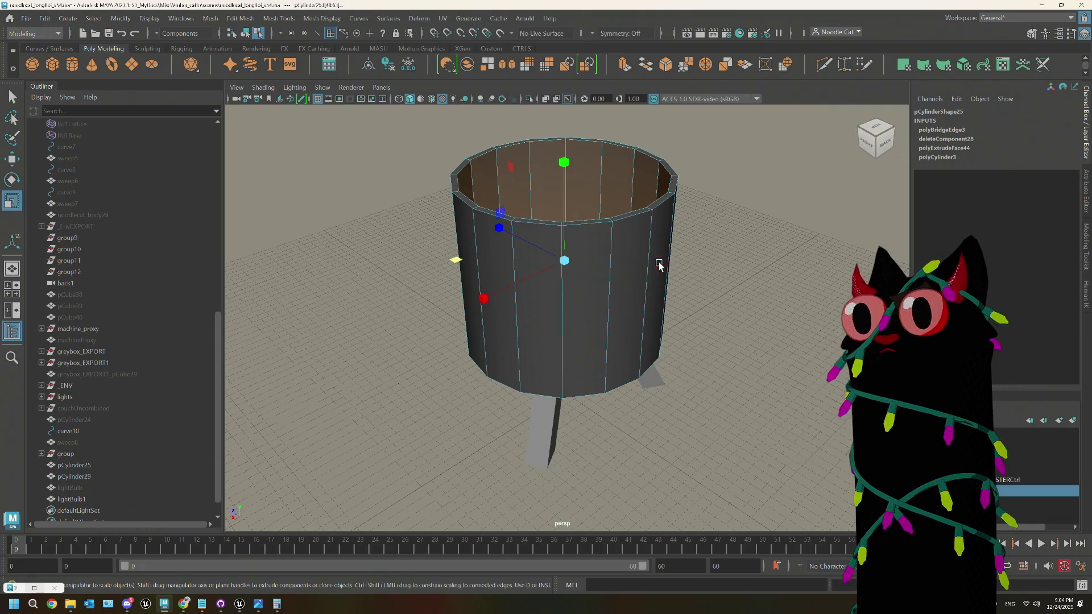
scroll(852, 255, "up", 3)
right_click_drag(695, 224, 755, 190)
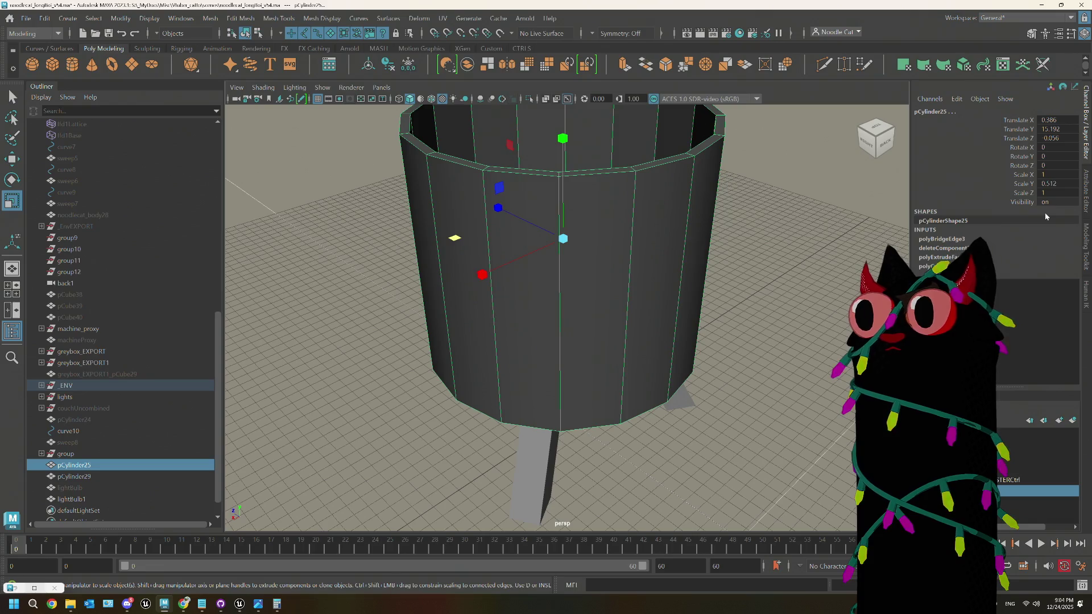
Step: Set the shade's Translate Z and Translate X to 0 in the Channel Box
double_click(1060, 138)
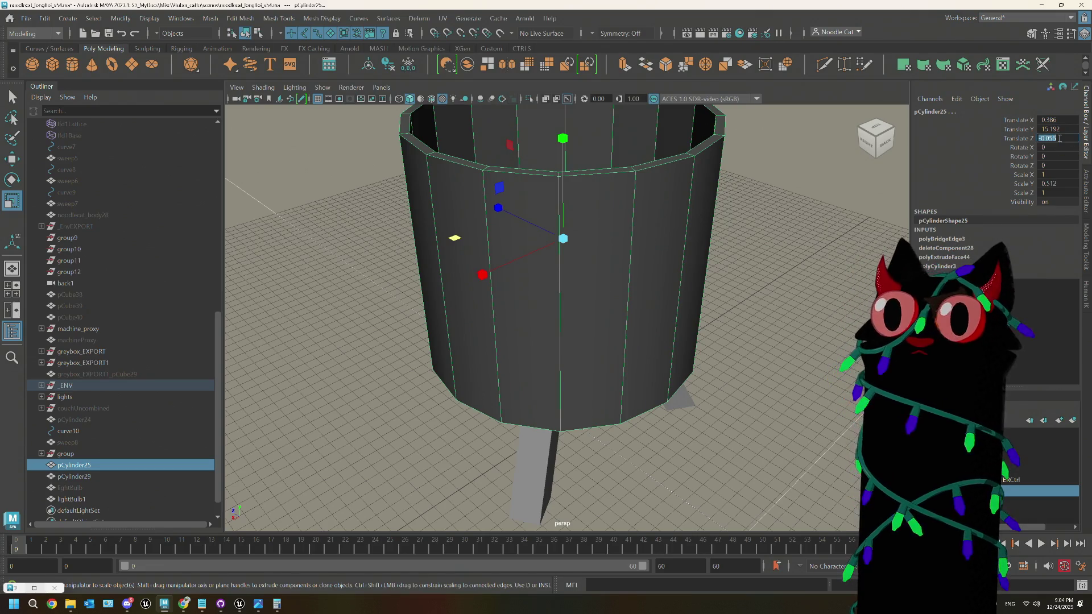
type("0")
key("Tab")
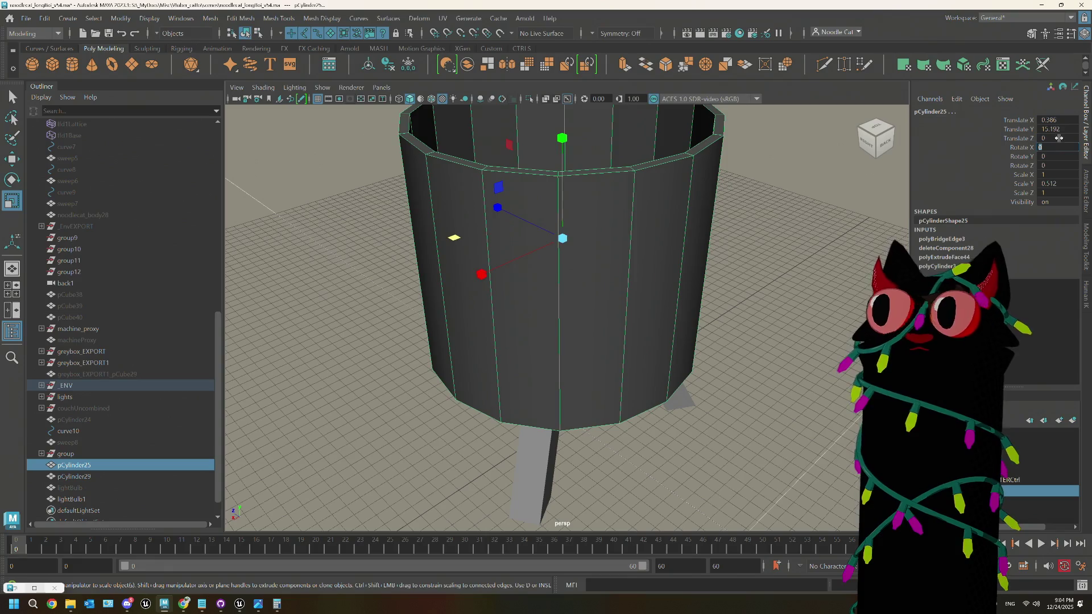
type("0")
key("Tab")
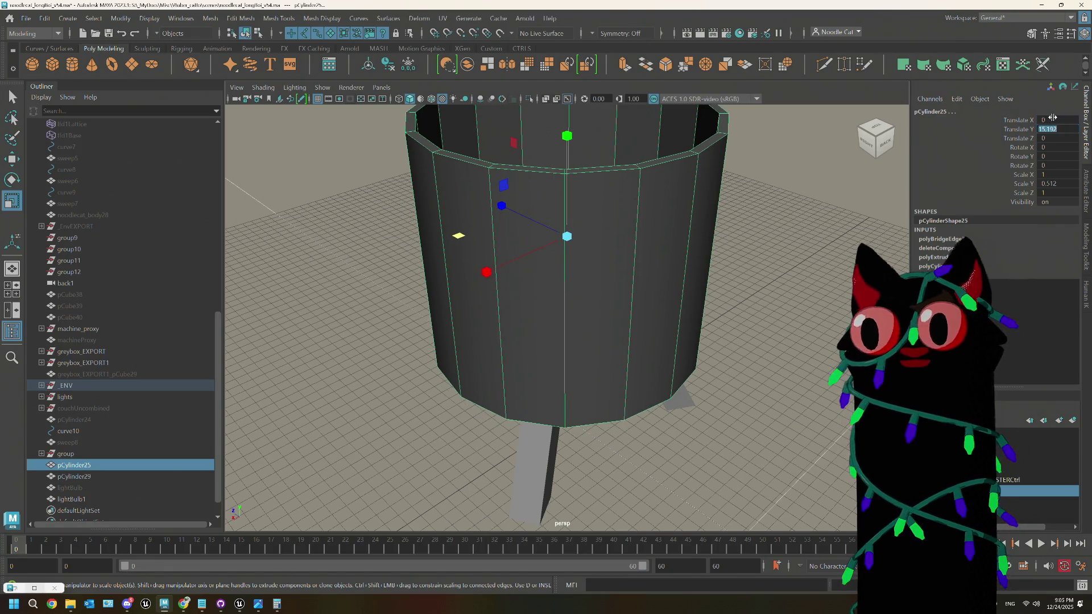
mouse_move(731, 250)
left_mouse_down("alt")
mouse_move(732, 204)
mouse_move(785, 210)
mouse_move(796, 228)
left_mouse_up("alt")
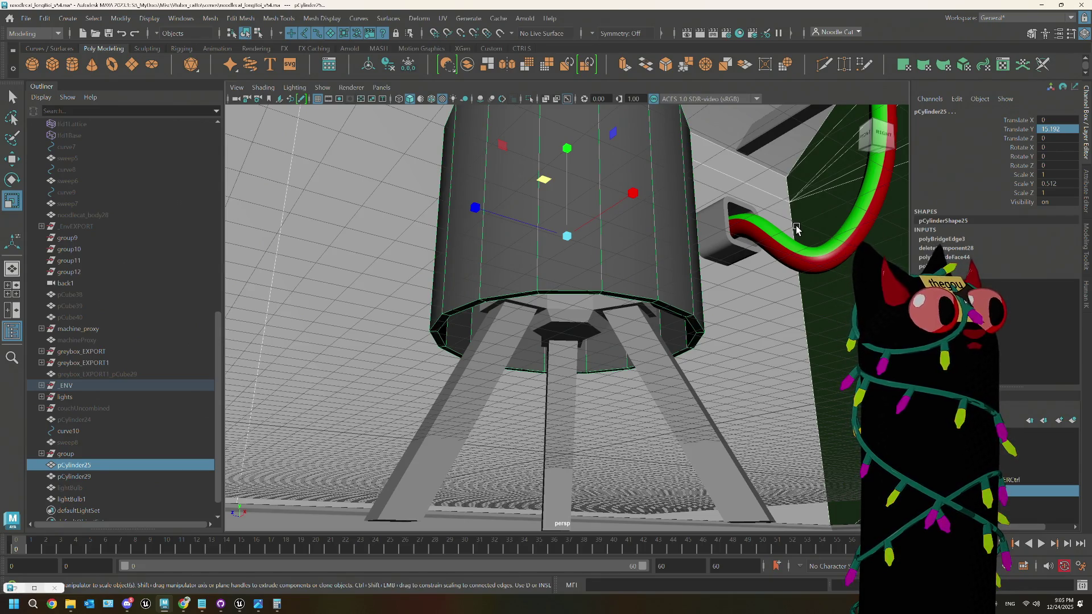
mouse_move(791, 240)
left_mouse_down("alt")
mouse_move(649, 297)
mouse_move(585, 277)
mouse_move(607, 313)
mouse_move(600, 326)
left_mouse_up("alt")
left_click(638, 305)
Step: Assign the existing lambert2 material to lightBulb1
left_click(575, 288)
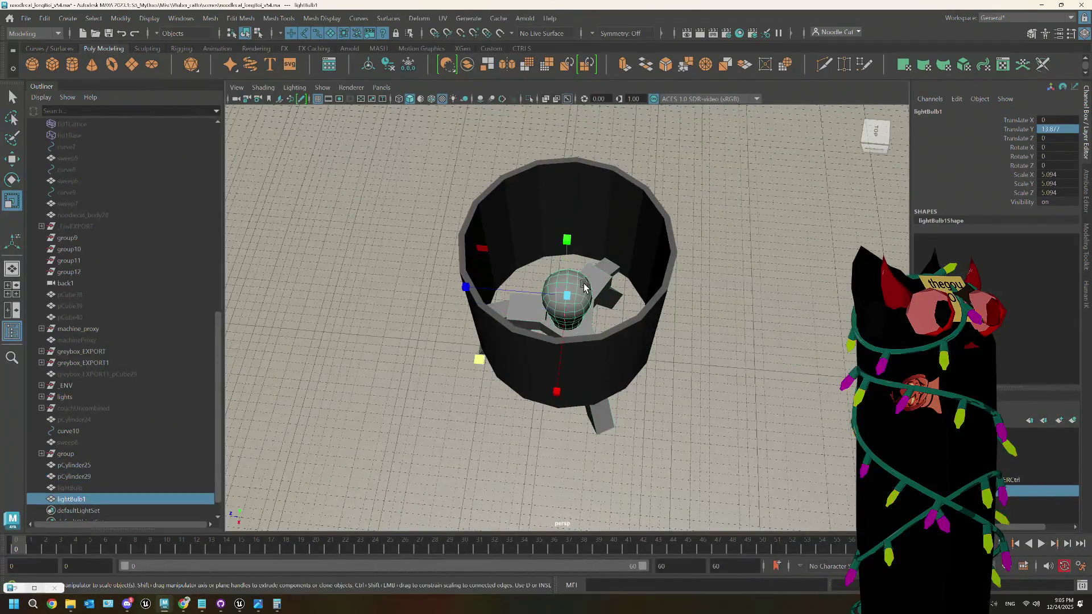
right_click(585, 278)
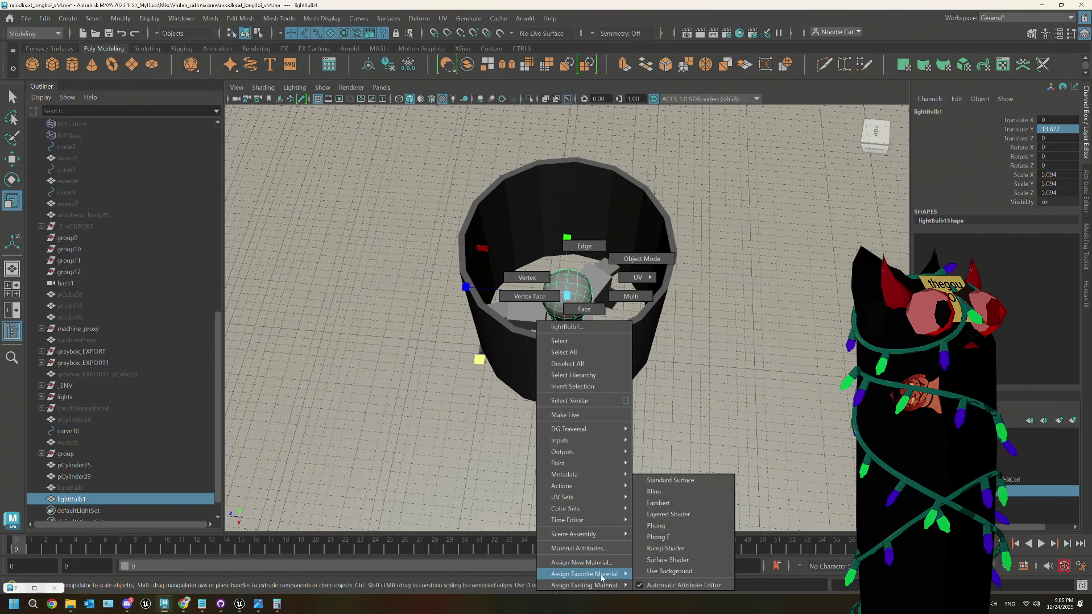
mouse_move(598, 586)
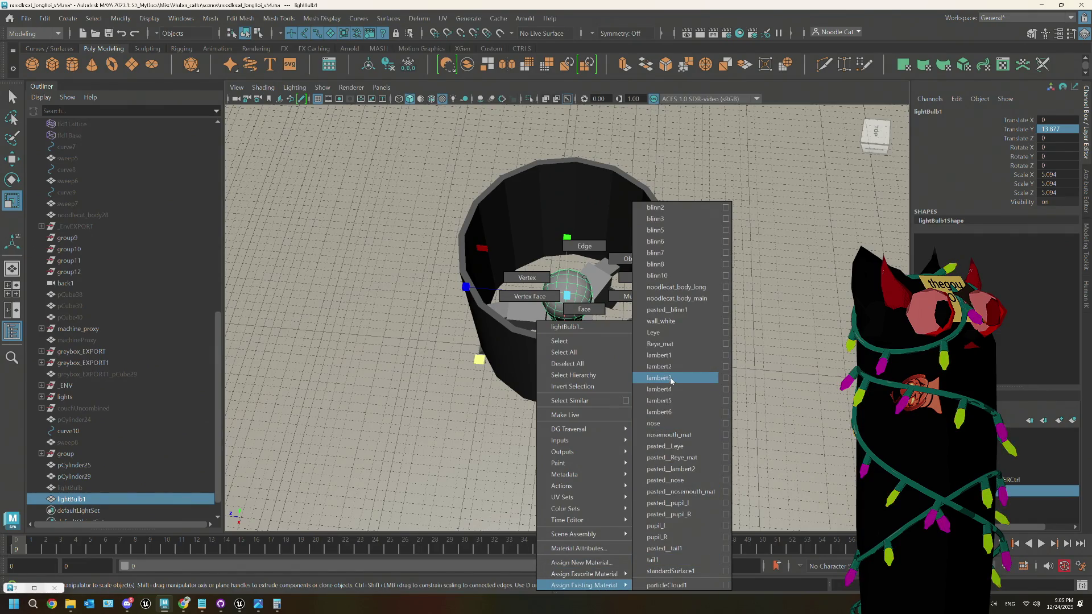
left_click(660, 367)
left_click(628, 419)
left_click_drag(628, 419, 491, 452, "alt")
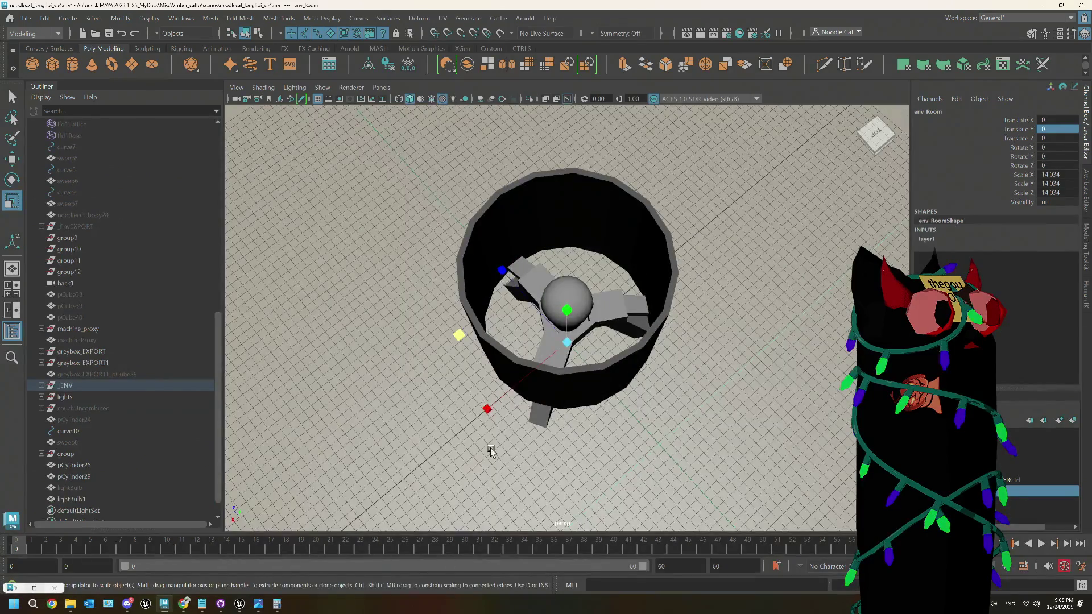
Step: Select lightBulb1, pCylinder29 and pCylinder25 and combine them into lightBulb2
left_click(573, 293)
left_click(611, 301, "shift")
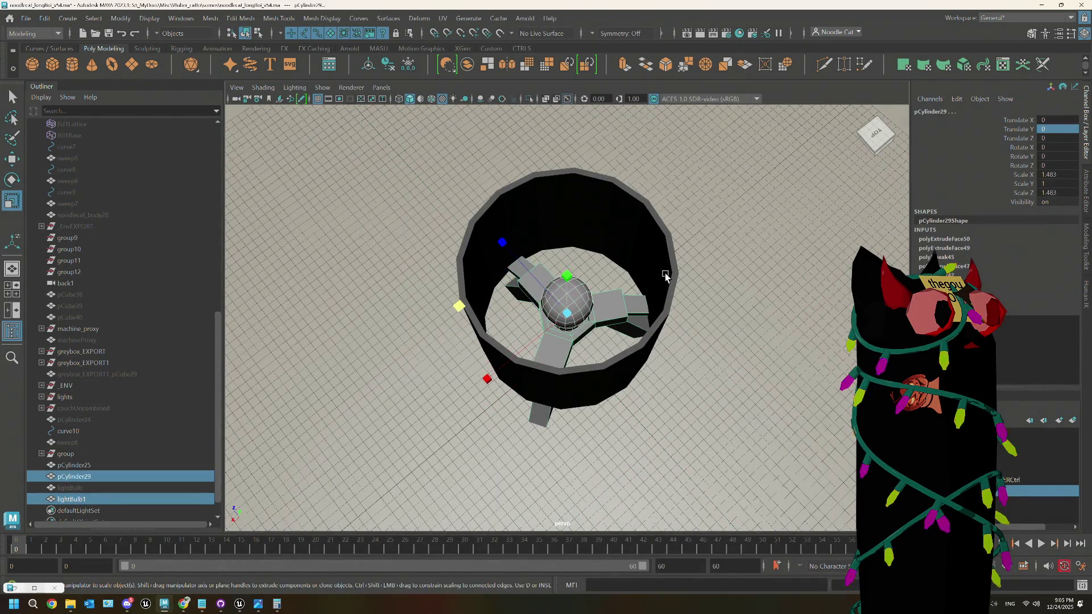
left_click(667, 277, "shift")
mouse_move(667, 277)
left_mouse_down("alt")
mouse_move(506, 436)
mouse_move(510, 289)
left_mouse_up("alt")
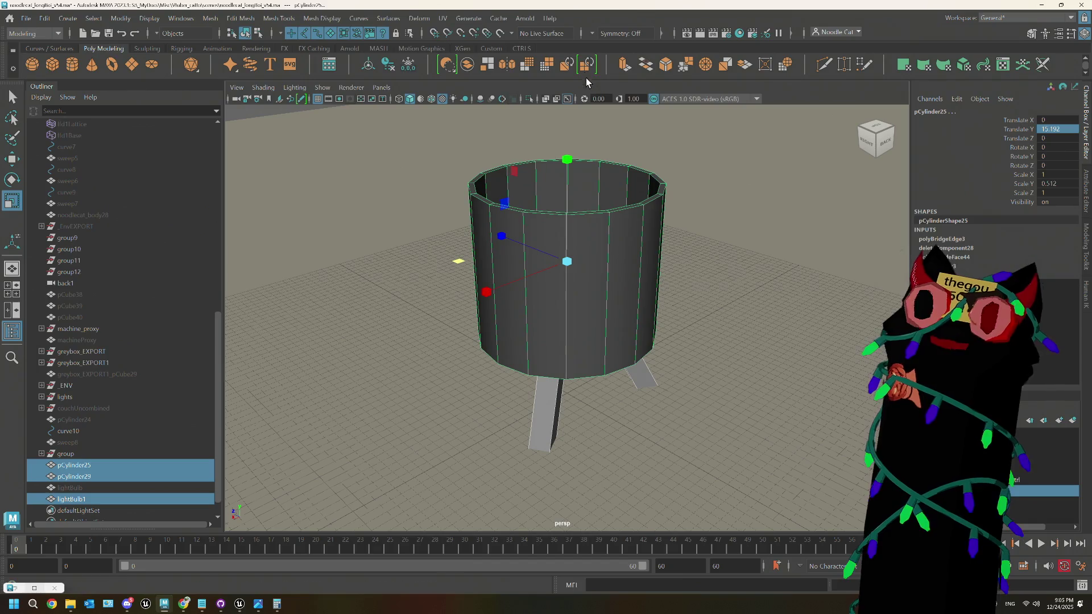
left_click(467, 64)
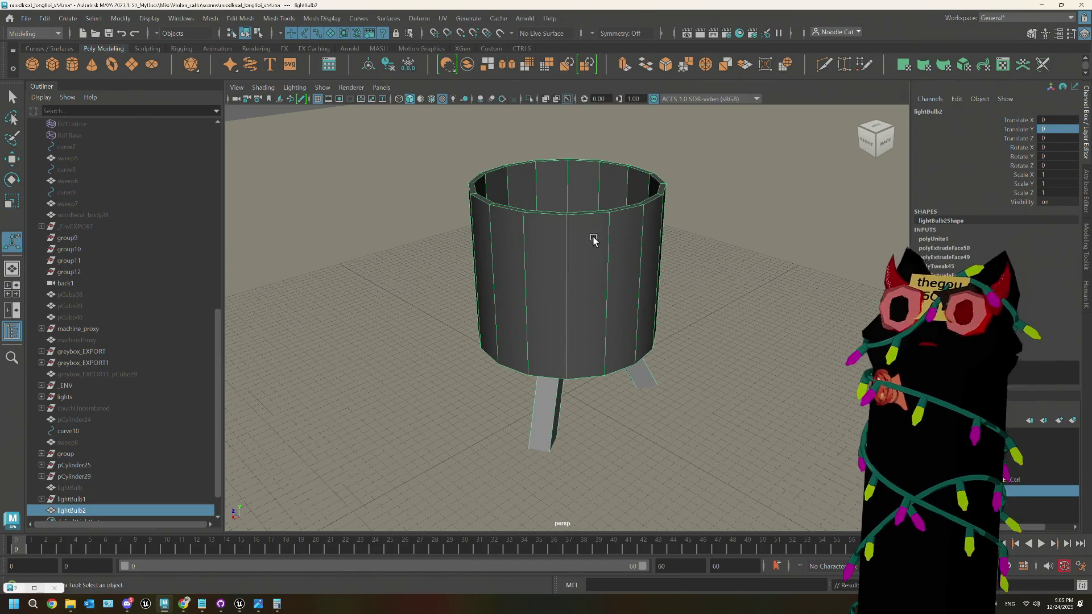
mouse_move(593, 286)
left_mouse_down("alt")
mouse_move(596, 264)
mouse_move(558, 214)
mouse_move(560, 195)
left_mouse_up("alt")
key("w")
left_click_drag(590, 319, 596, 323, "alt")
key("d")
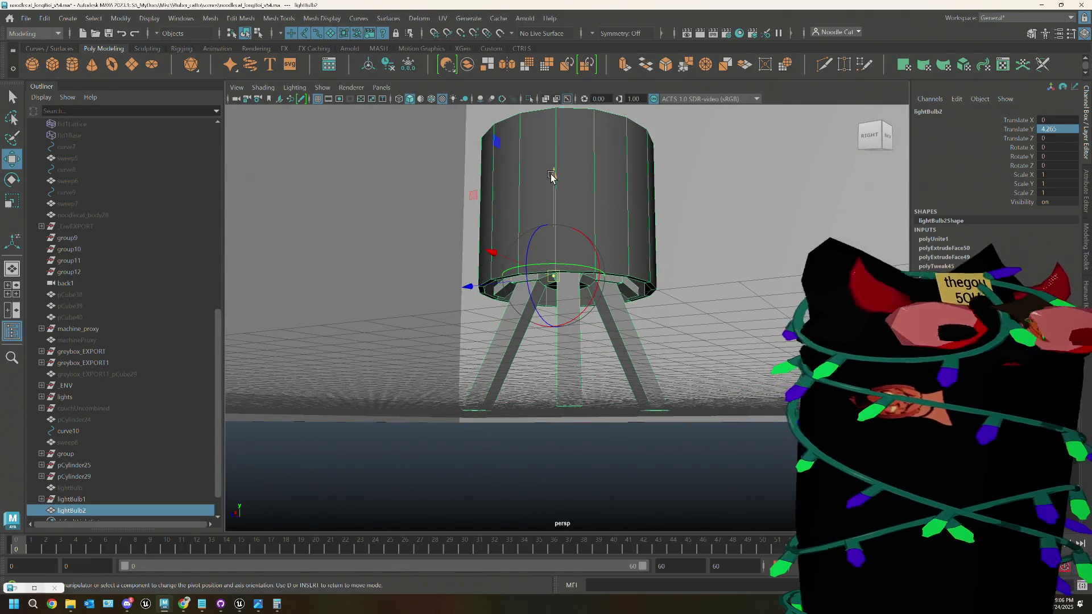
left_click_drag(552, 176, 563, 407)
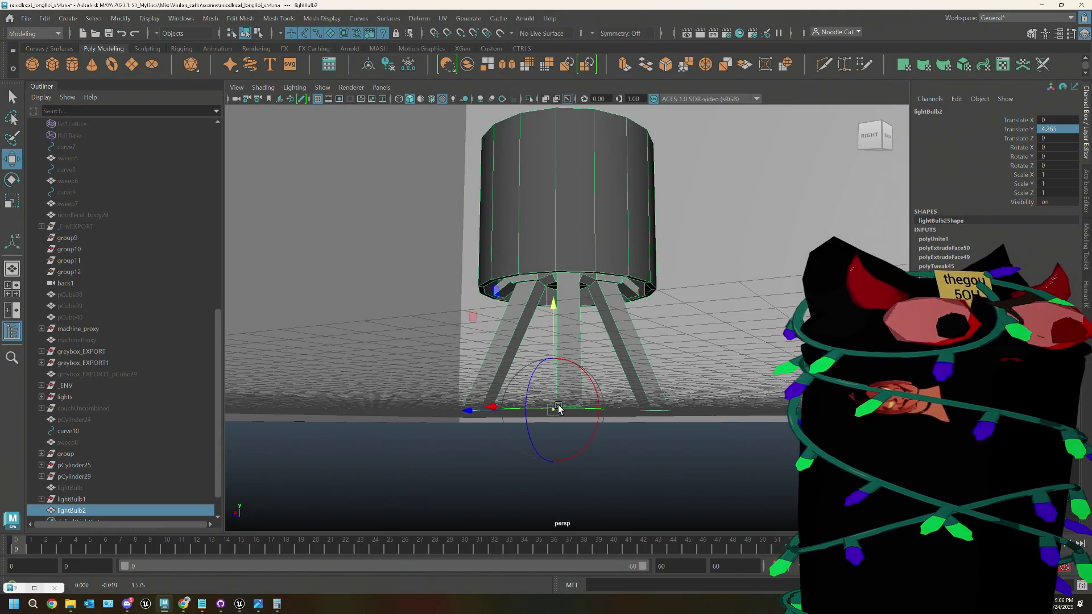
key("d")
mouse_move(550, 302)
left_mouse_down()
mouse_move(552, 415)
mouse_move(561, 383)
mouse_move(675, 386)
mouse_move(585, 370)
mouse_move(520, 378)
mouse_move(569, 398)
left_mouse_up()
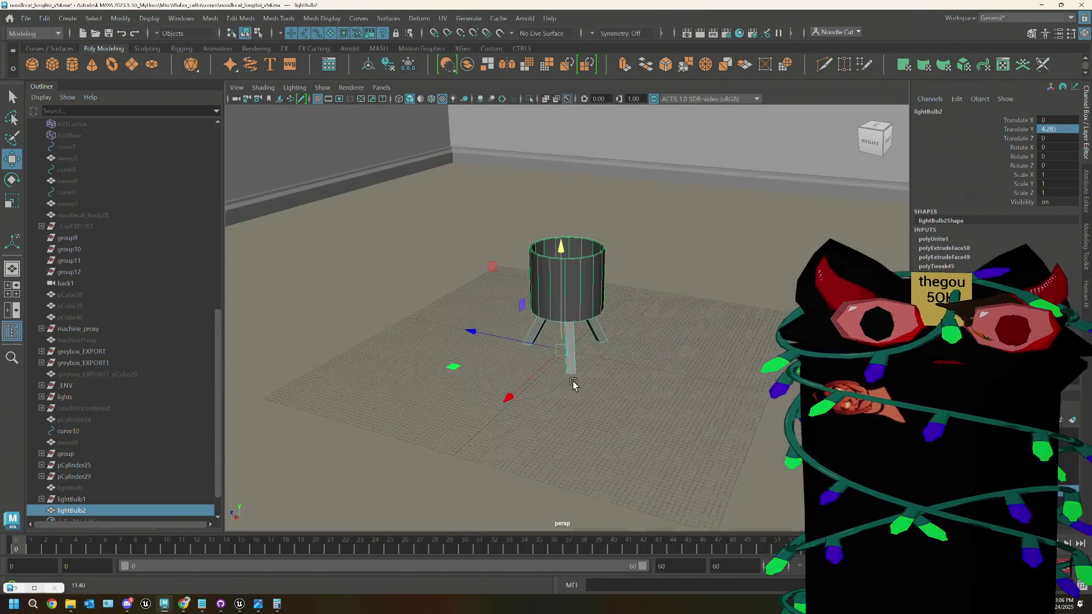
left_click(184, 608)
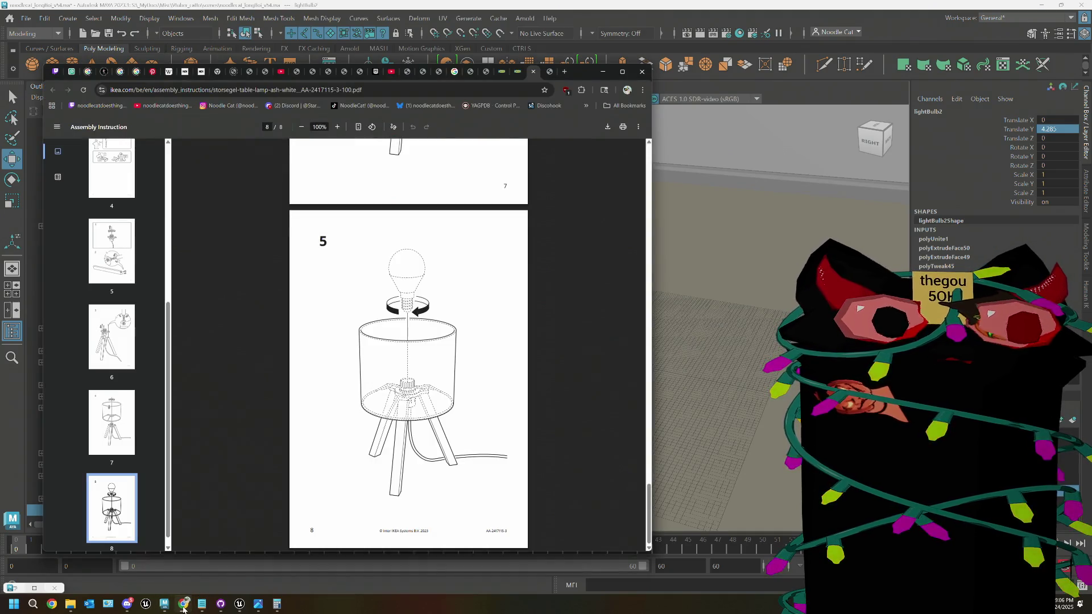
left_click(518, 77)
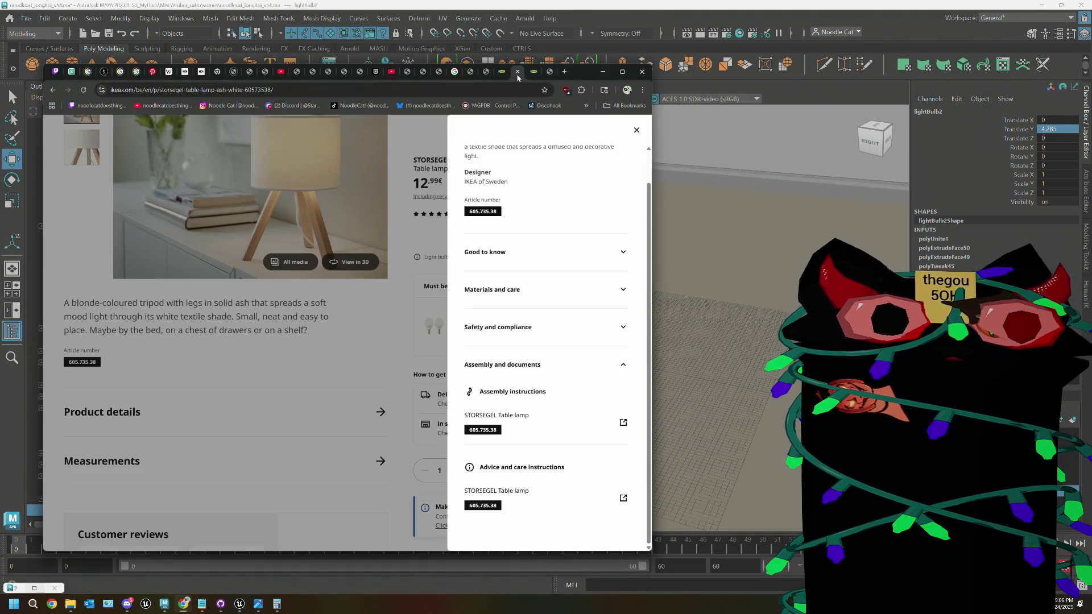
left_click(388, 213)
scroll(388, 213, "up", 3)
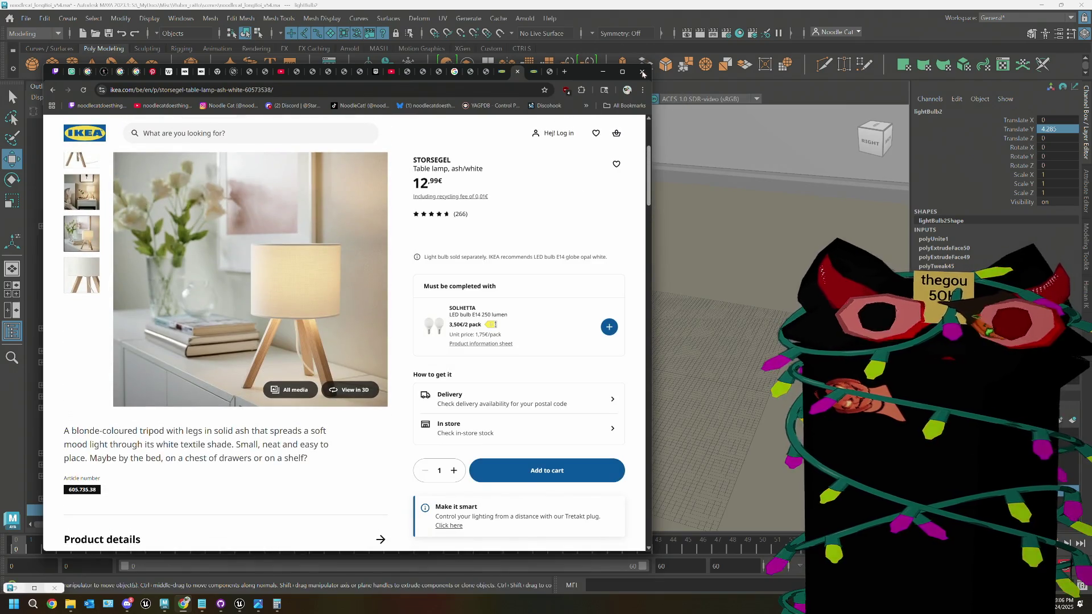
left_click(607, 72)
left_click_drag(569, 256, 602, 205, "alt")
scroll(602, 205, "up", 2)
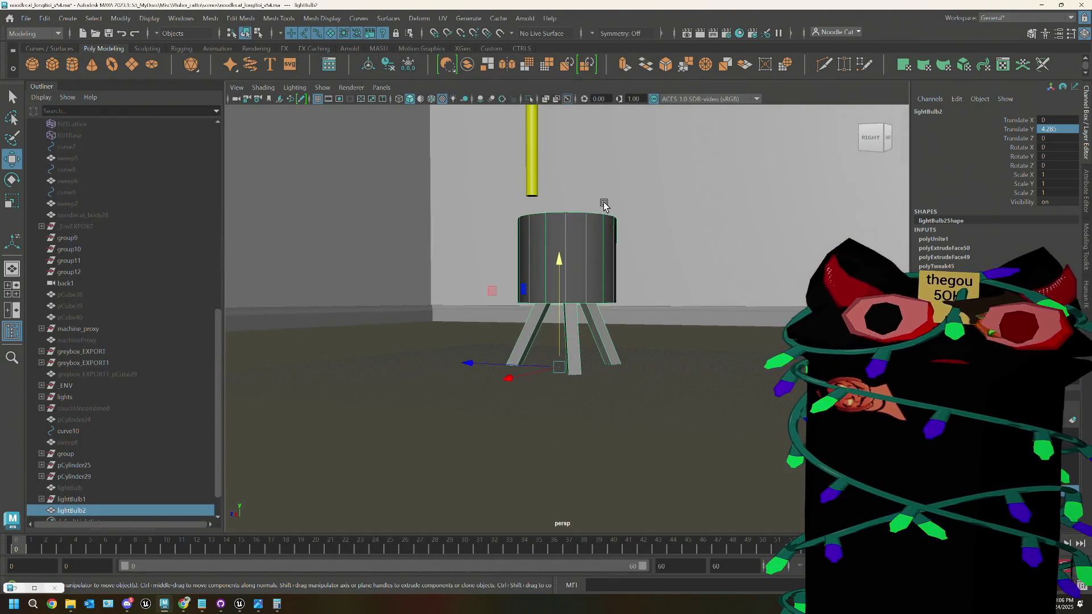
Step: Select a face on the lamp shade, scale it vertically, and lower it slightly
right_click_drag(549, 308, 556, 306)
left_click(558, 298)
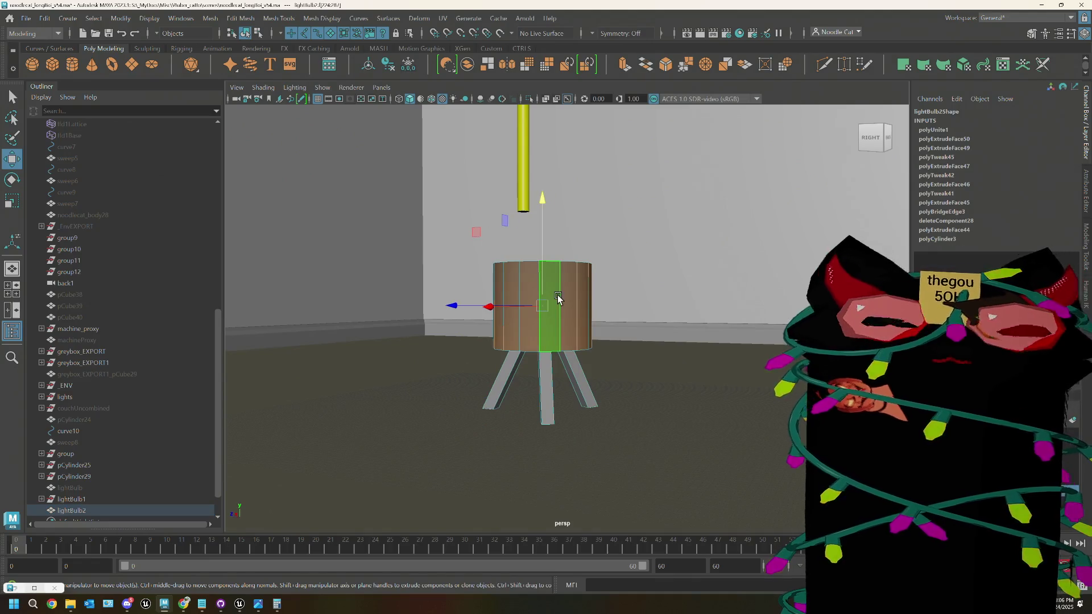
mouse_move(558, 297)
left_mouse_down("alt")
mouse_move(576, 302)
mouse_move(458, 338)
left_mouse_up("alt")
key("r")
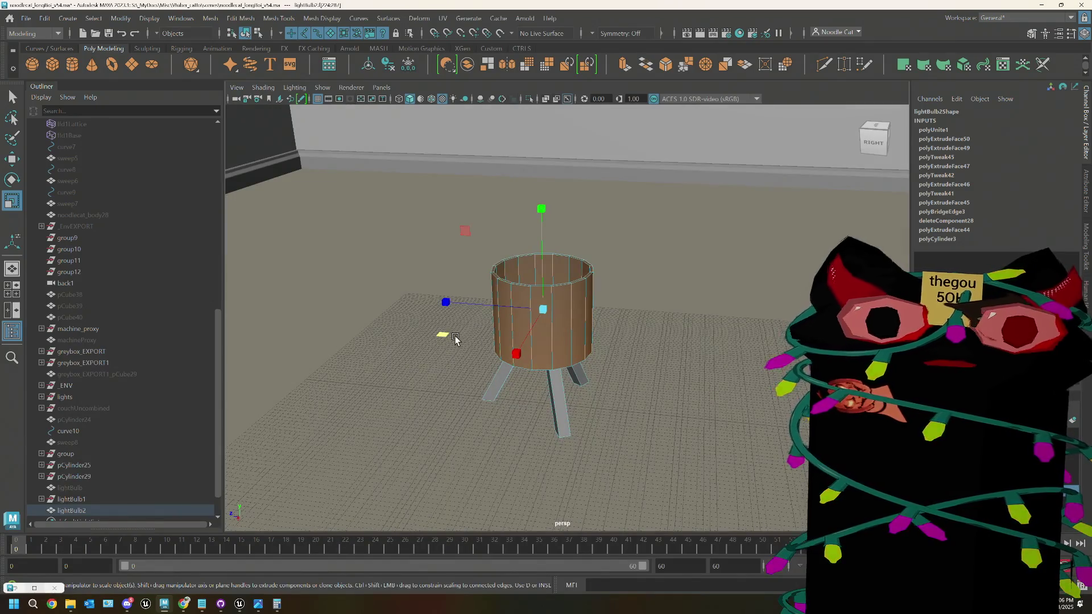
left_click_drag(443, 337, 554, 340, "alt")
left_click(546, 204)
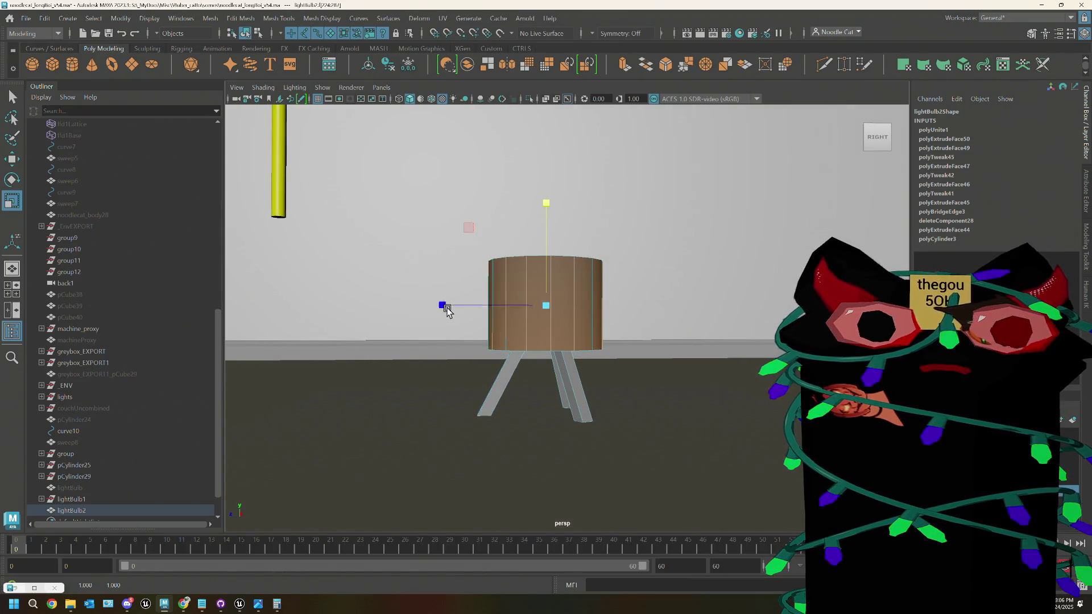
mouse_move(497, 310)
left_mouse_down("alt")
mouse_move(449, 340)
mouse_move(542, 324)
mouse_move(548, 352)
mouse_move(574, 338)
mouse_move(552, 310)
left_mouse_up("alt")
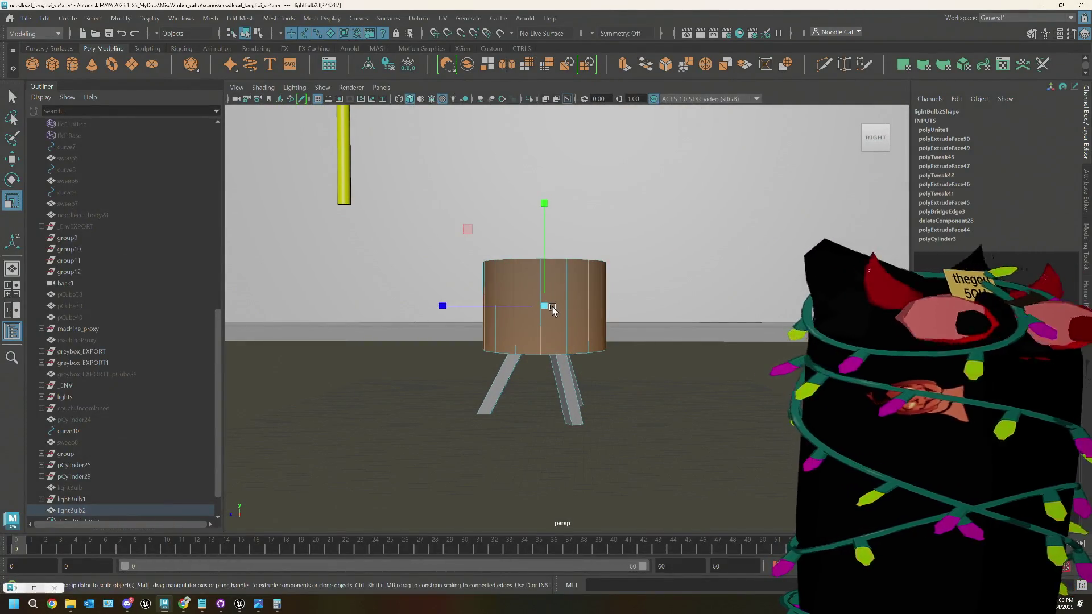
key("w")
left_click_drag(548, 201, 544, 206)
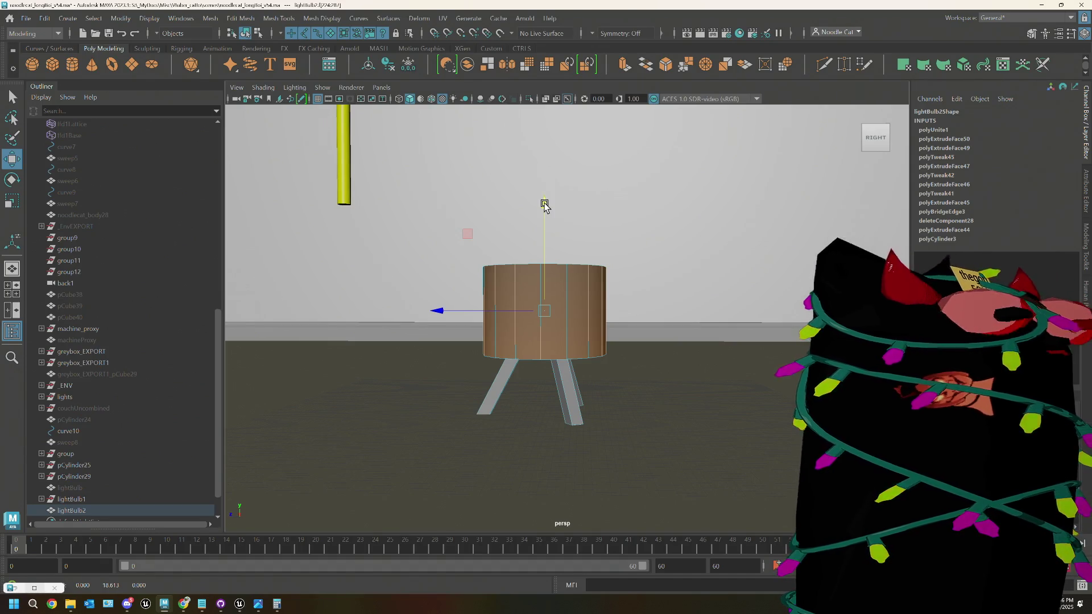
mouse_move(582, 223)
right_mouse_down()
mouse_move(648, 233)
mouse_move(636, 268)
right_mouse_up()
mouse_move(615, 391)
left_mouse_down("alt")
mouse_move(607, 375)
mouse_move(626, 371)
mouse_move(620, 392)
left_mouse_up("alt")
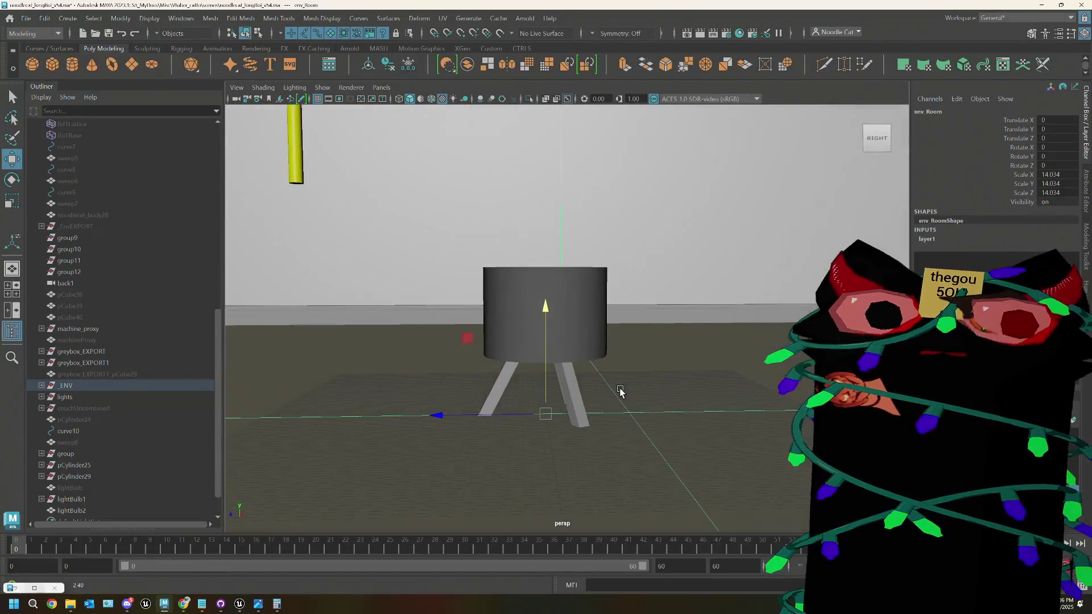
Step: Move lightBulb2 to Translate Z 1.575, then add a polygon cylinder at the origin
left_click(576, 377)
mouse_move(405, 224)
left_mouse_down("alt")
mouse_move(490, 288)
mouse_move(535, 384)
left_mouse_up("alt")
mouse_move(448, 414)
left_mouse_down()
mouse_move(602, 419)
mouse_move(587, 417)
mouse_move(609, 405)
mouse_move(532, 414)
mouse_move(524, 383)
mouse_move(671, 373)
mouse_move(674, 392)
mouse_move(646, 398)
mouse_move(629, 395)
mouse_move(660, 360)
mouse_move(690, 358)
mouse_move(615, 358)
left_mouse_up()
scroll(606, 358, "up", 5)
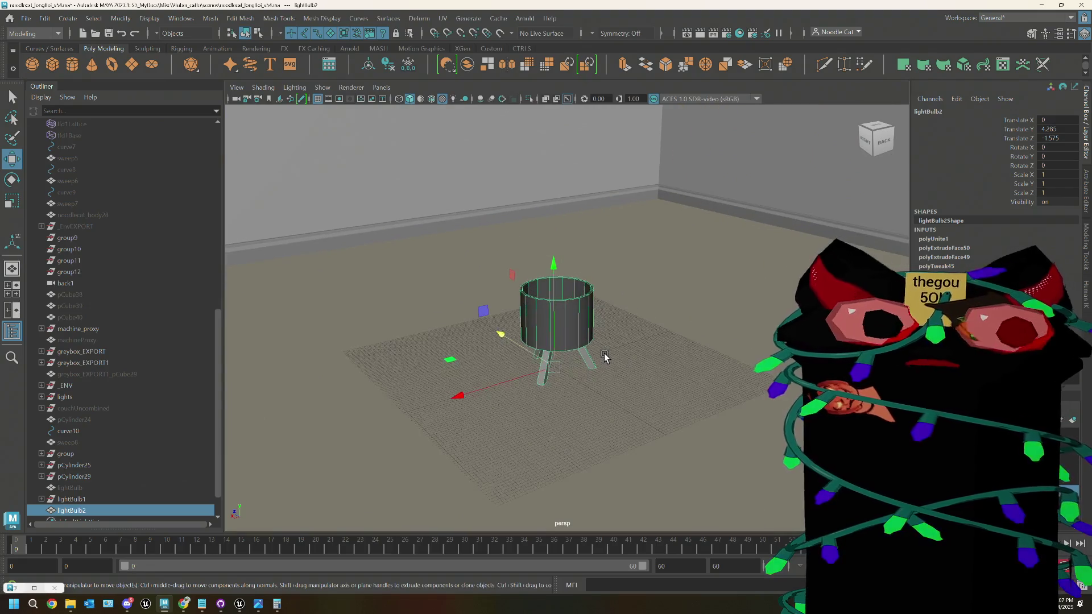
scroll(114, 413, "down", 3)
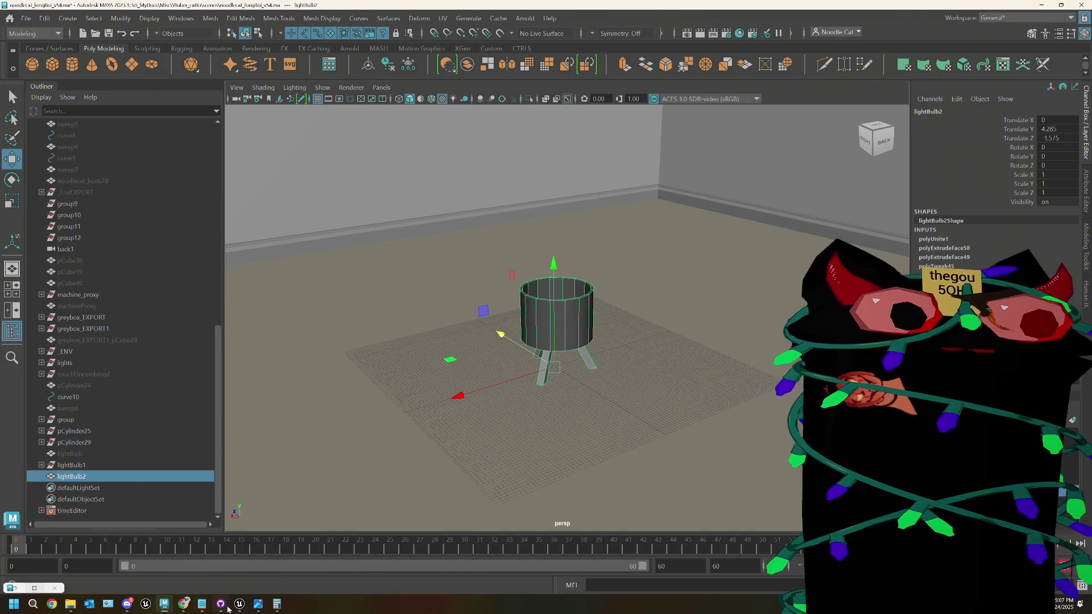
left_click(73, 64)
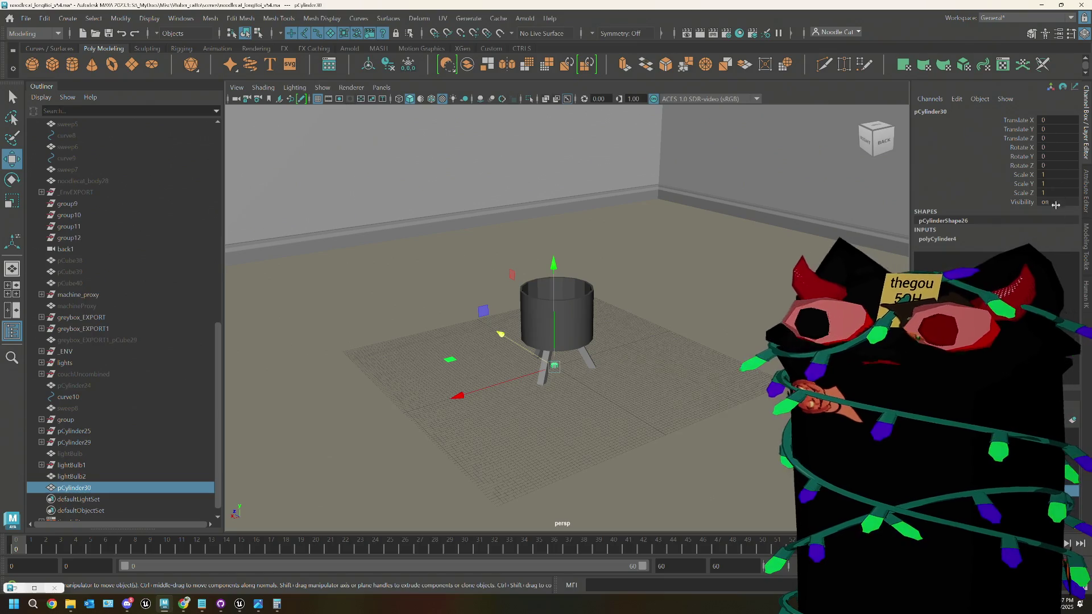
Step: Set the new cylinder's radius to 9 and height to 30 in polyCylinder4
left_click(1086, 190)
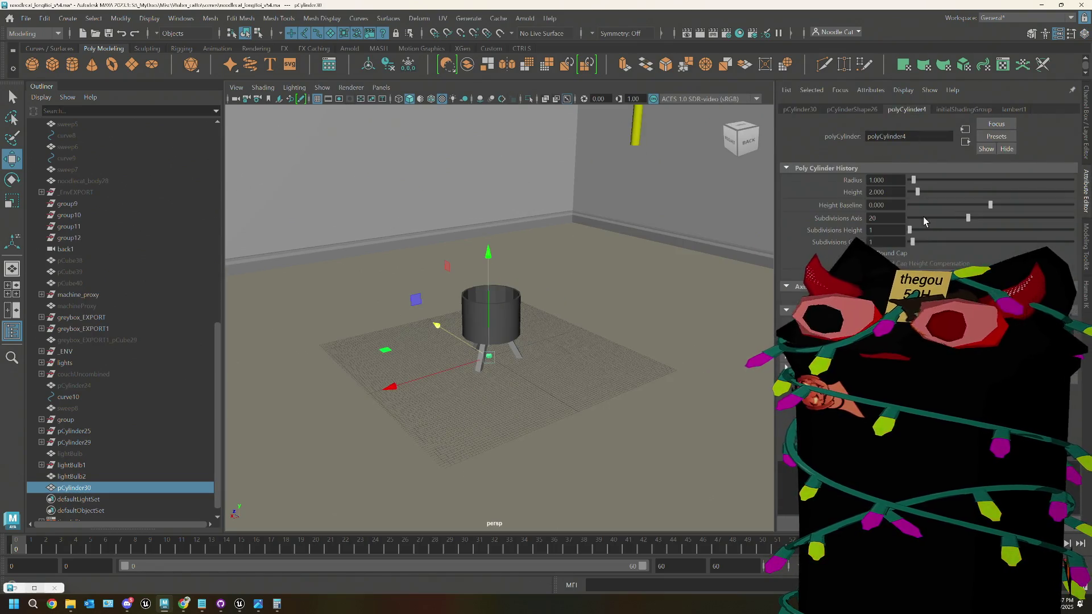
left_click(865, 180)
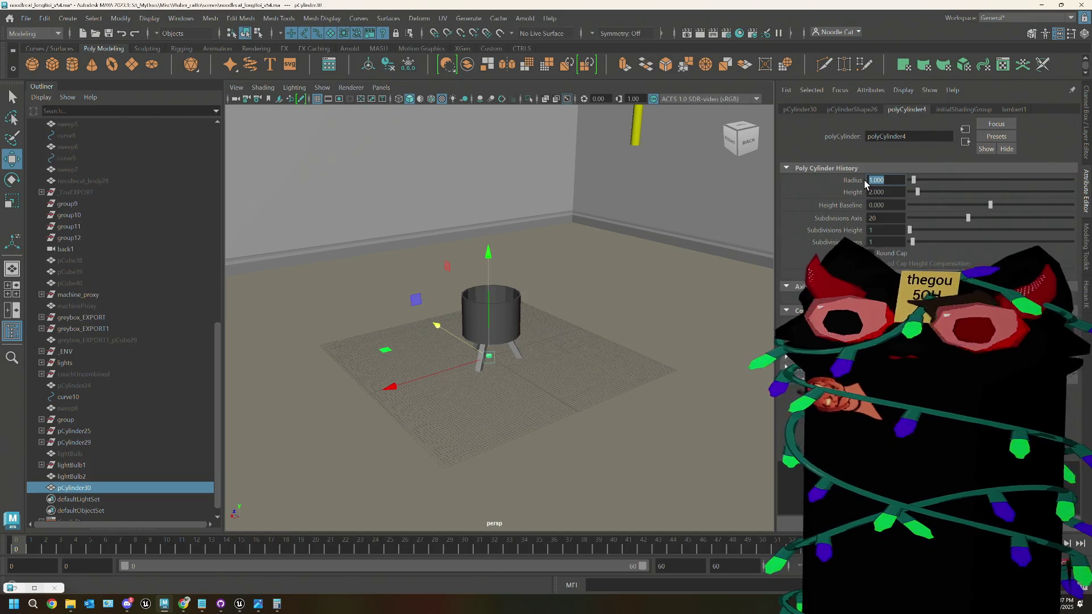
type("9")
key("Tab")
type("30")
key("Return")
Step: Select lightBulb2 and try scaling it, then undo the accidental scale
left_click_drag(484, 364, 490, 233, "alt")
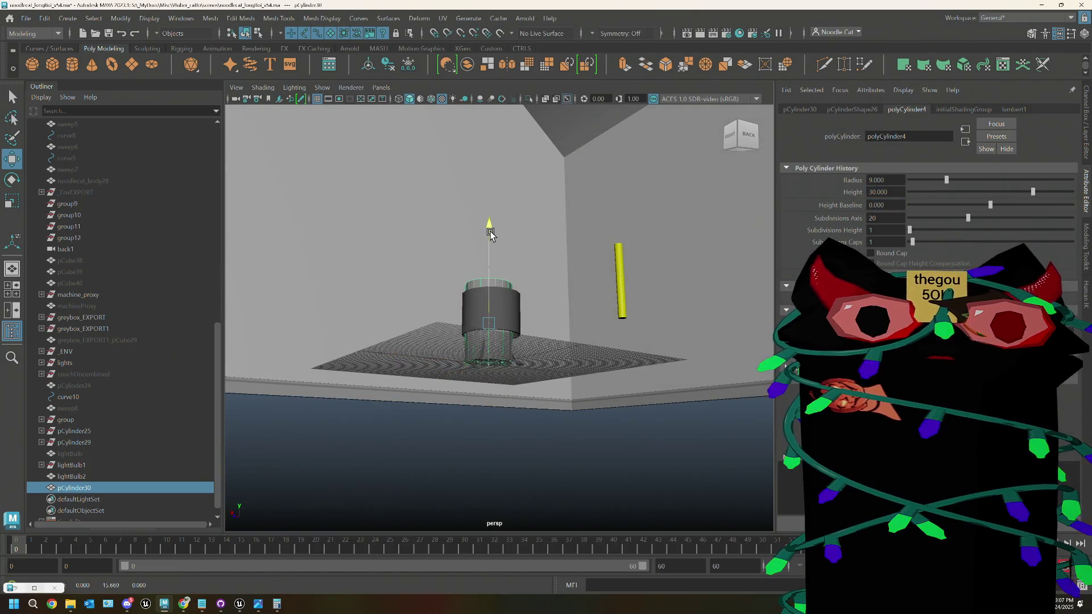
left_click_drag(490, 367, 491, 399, "alt")
left_click(90, 476)
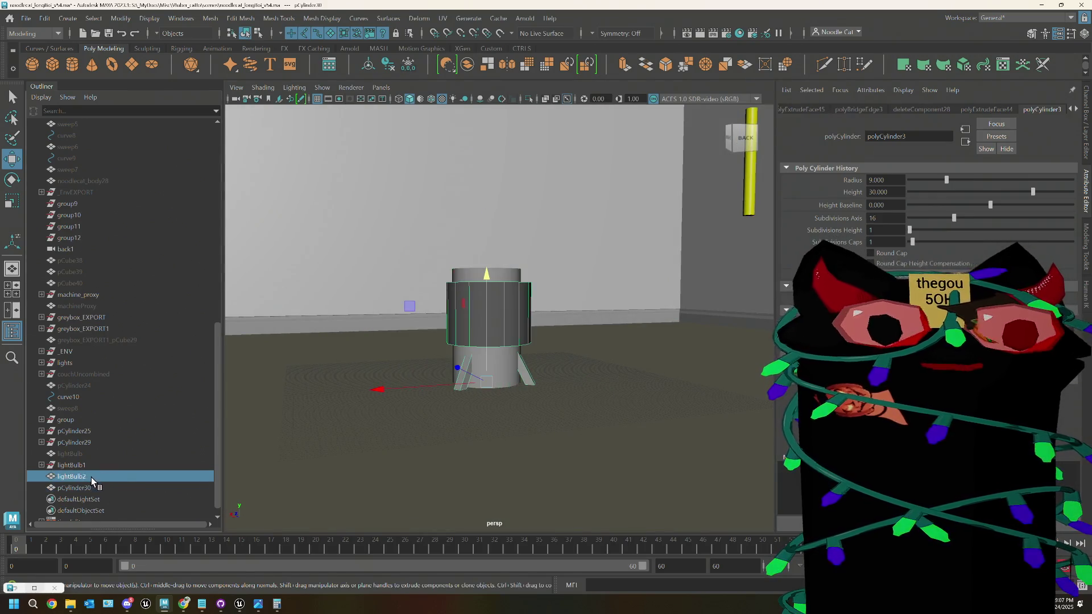
key("r")
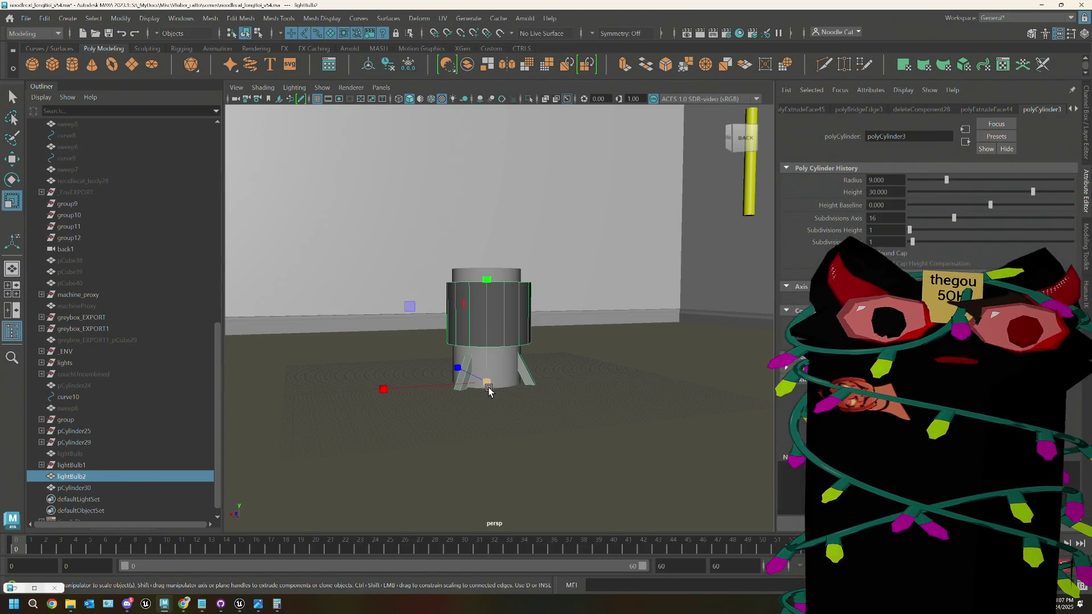
left_click_drag(489, 391, 490, 415, "alt")
middle_click_drag(395, 336, 415, 346)
key("ctrl+z")
Step: Select the new cylinder pCylinder30 and hide it with Ctrl+H
mouse_move(567, 401)
left_mouse_down("alt")
mouse_move(596, 424)
mouse_move(572, 348)
mouse_move(495, 396)
mouse_move(556, 415)
left_mouse_up("alt")
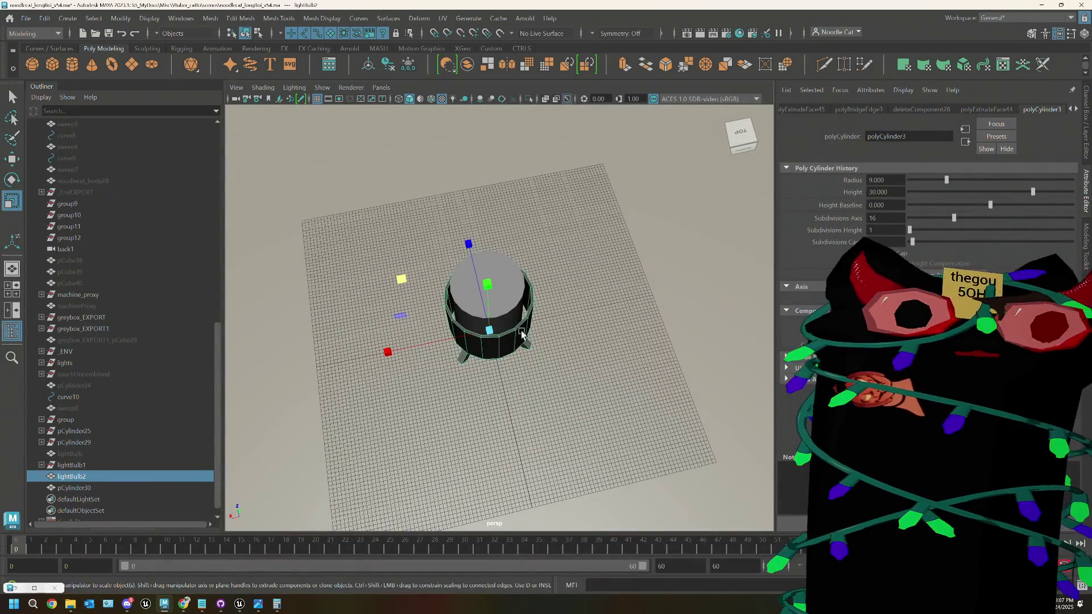
left_click(515, 279)
key("ctrl+h")
scroll(514, 280, "up", 5)
mouse_move(515, 280)
left_mouse_down("alt")
mouse_move(542, 340)
mouse_move(556, 285)
left_mouse_up("alt")
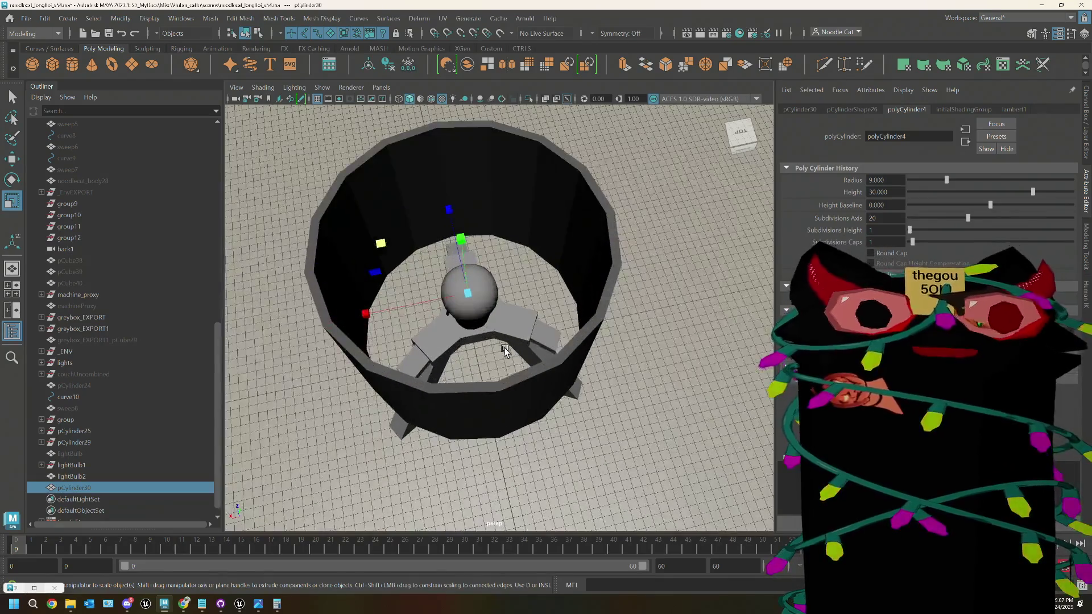
Step: Move lightBulb2's pivot 1.575 down to the base of the lamp
key("q")
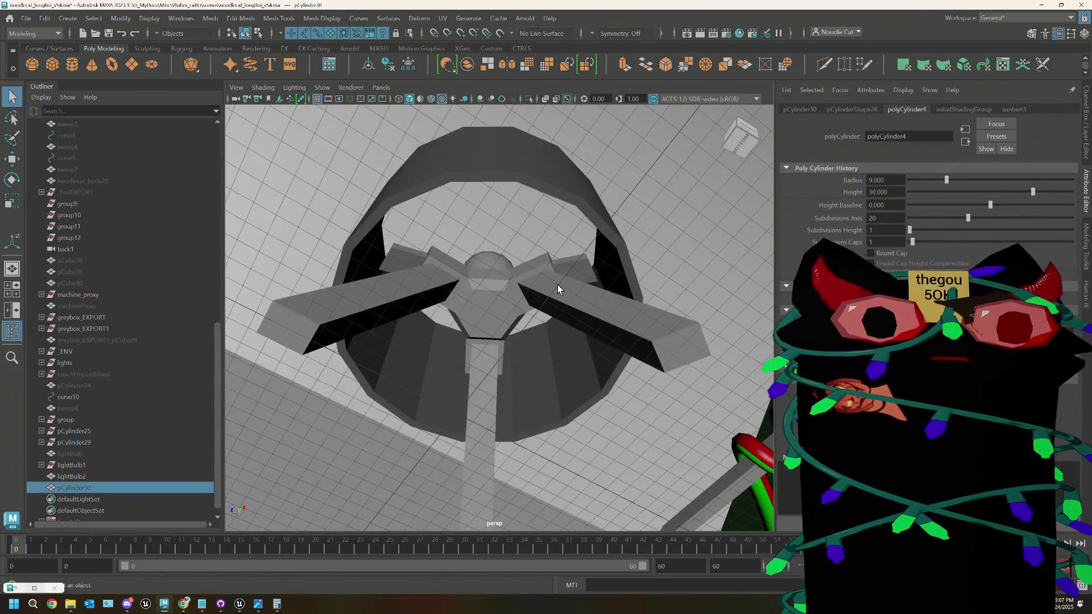
left_click(487, 314)
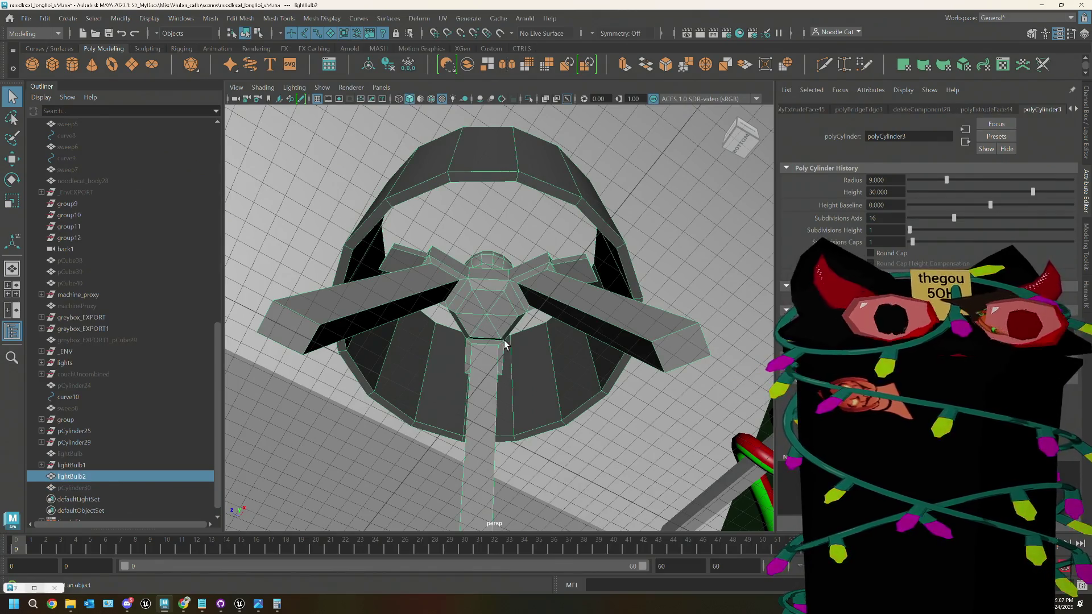
key("w")
key("d")
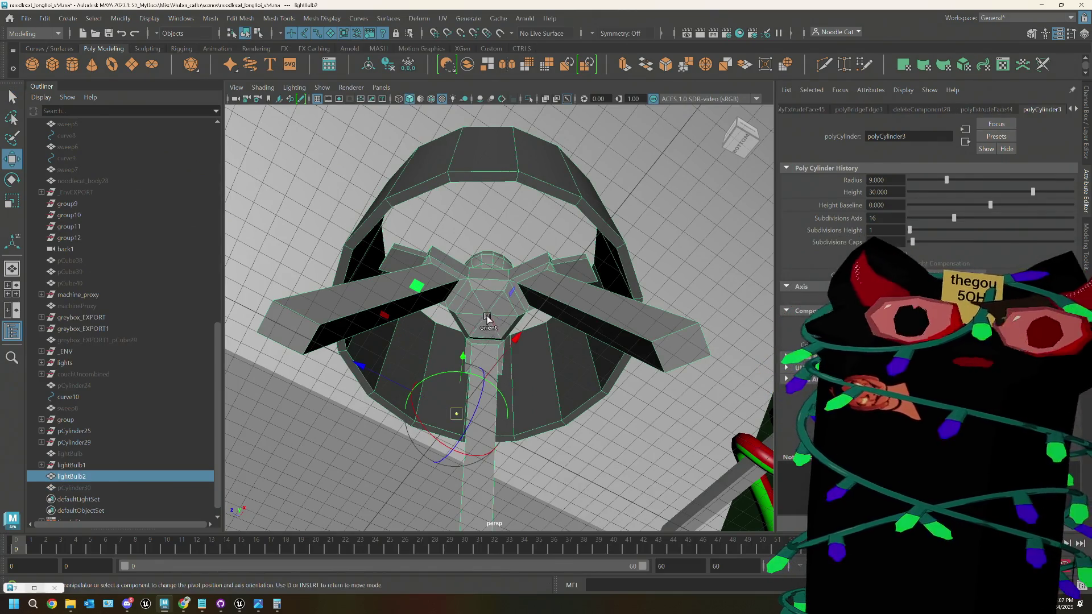
left_click(487, 314)
left_click(500, 393)
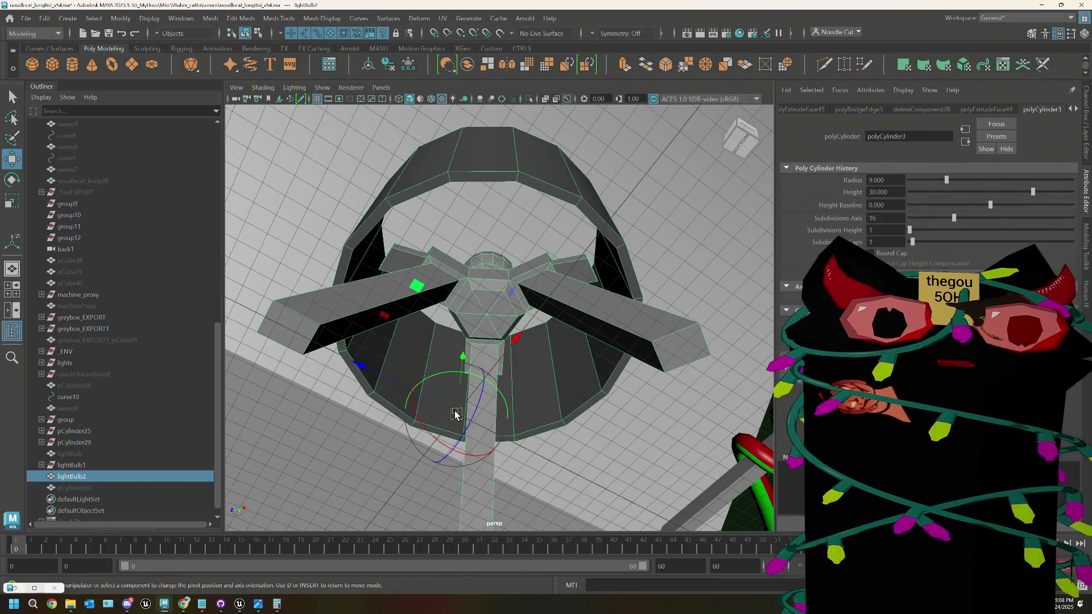
left_click(488, 314)
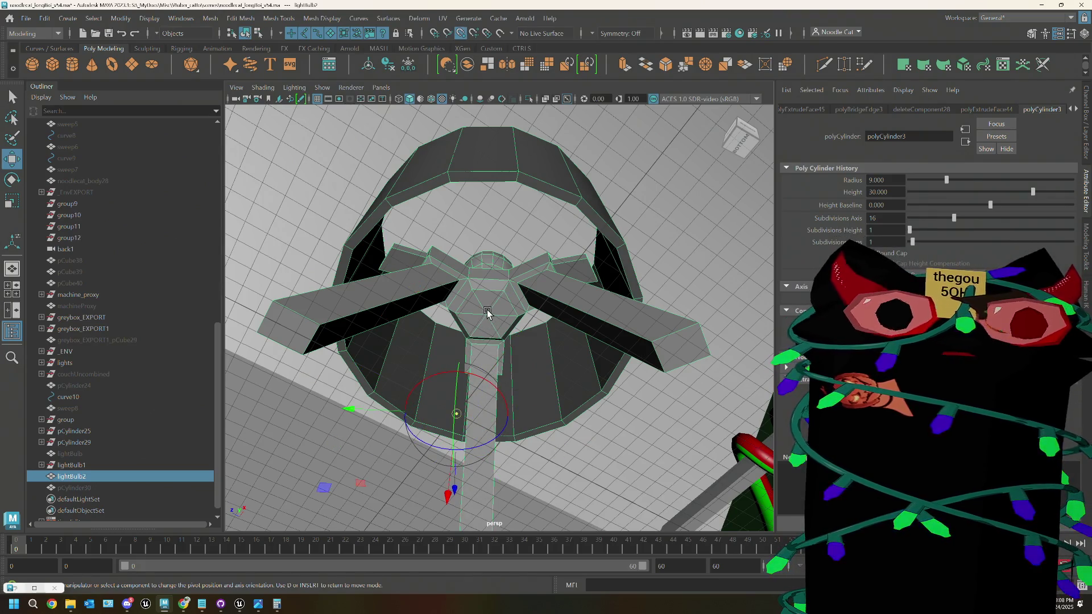
left_click(494, 316)
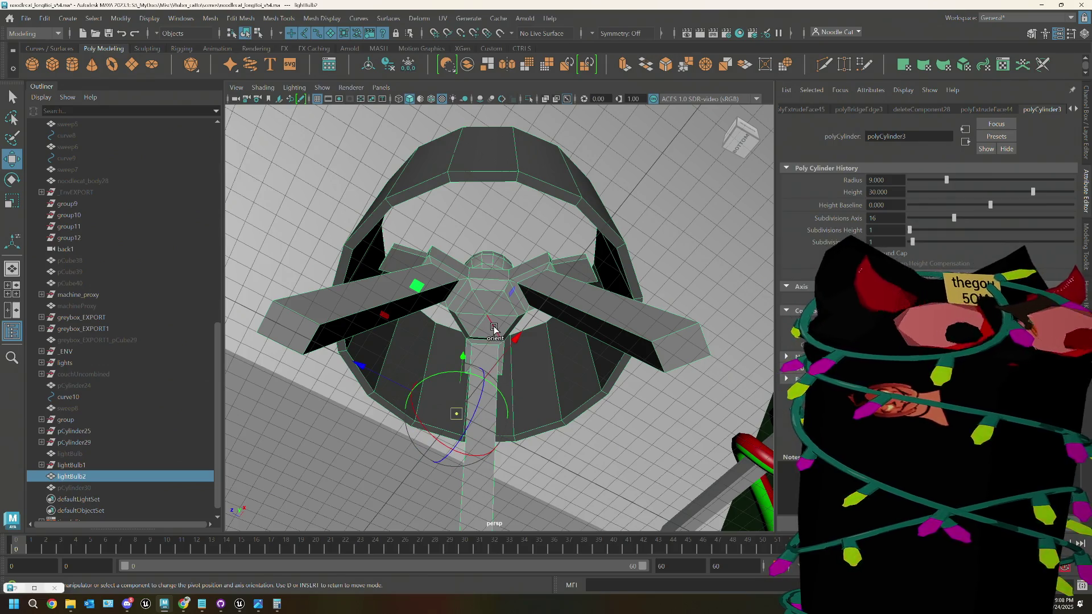
left_click(516, 339)
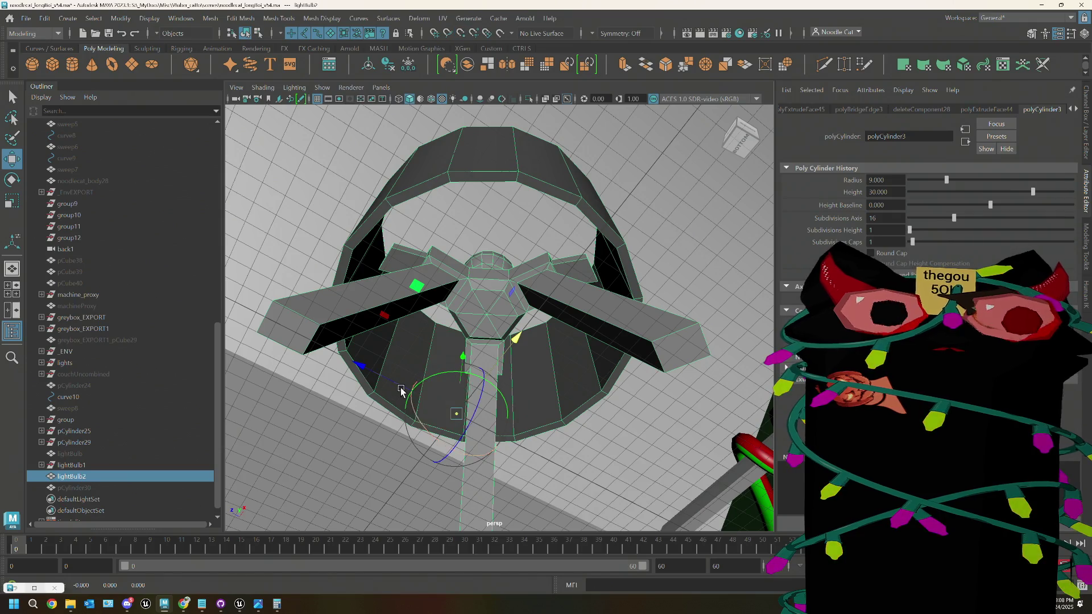
left_click_drag(372, 376, 478, 323)
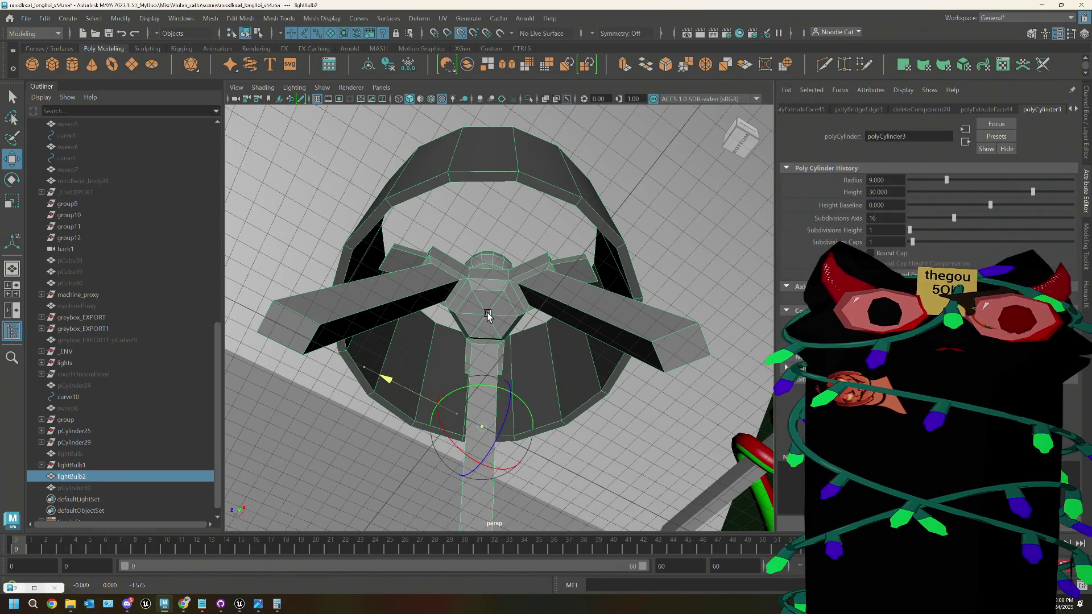
Step: Reveal the hidden pCylinder30 reference cylinder from a level front view of the lamp
left_click_drag(497, 325, 547, 434, "alt")
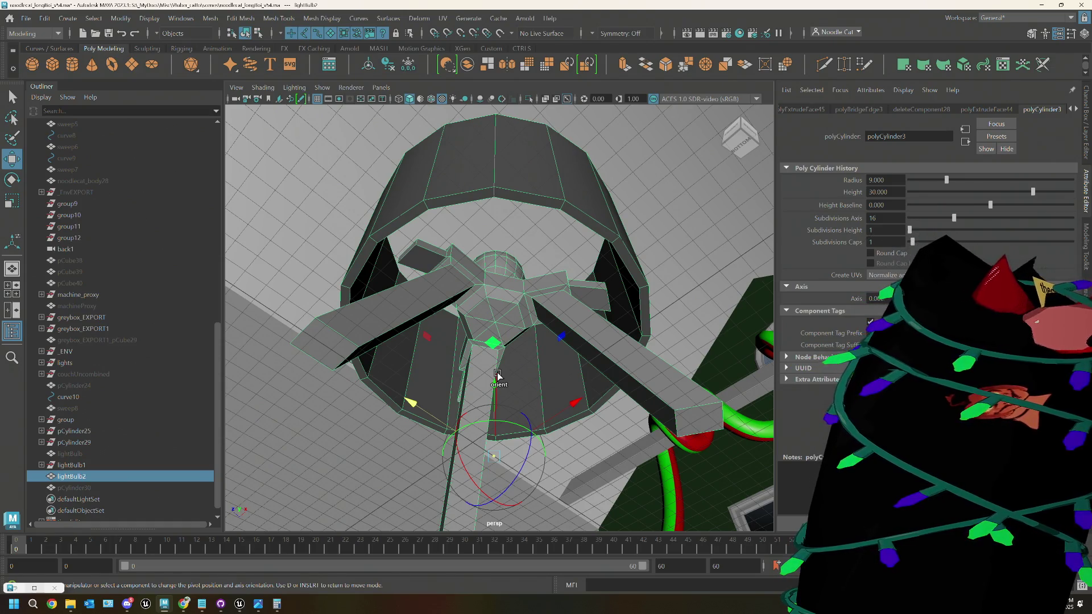
mouse_move(490, 349)
left_mouse_down("alt")
mouse_move(505, 356)
mouse_move(524, 403)
mouse_move(498, 406)
left_mouse_up("alt")
scroll(583, 413, "down", 3)
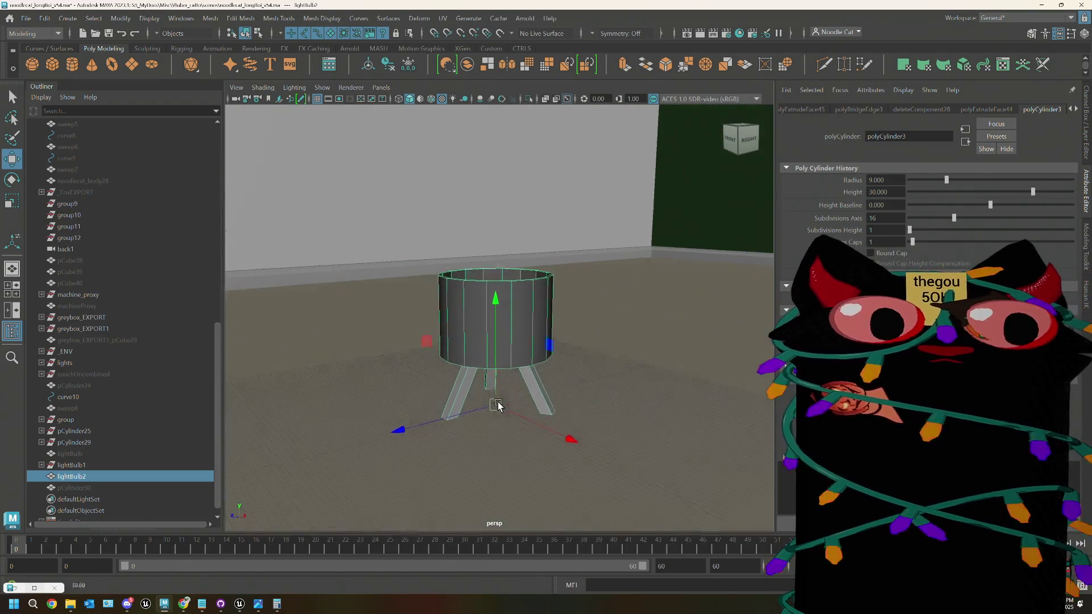
left_click(81, 488)
key("shift+h")
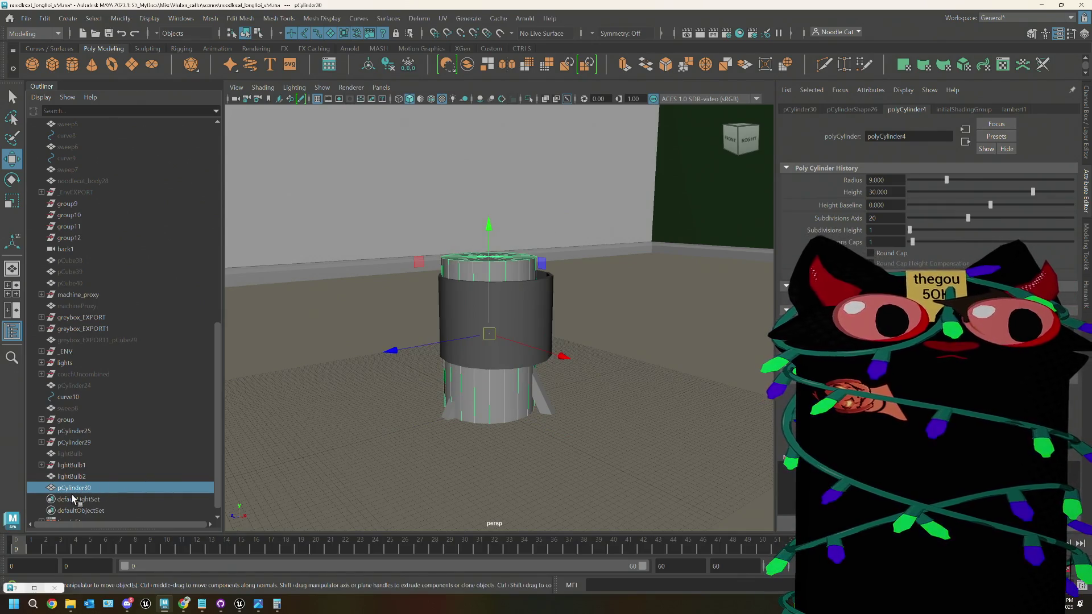
Step: Select lightBulb2 and slide its shade band along Z to 2, viewed from below
left_click(82, 476)
left_click_drag(432, 444, 517, 343, "alt")
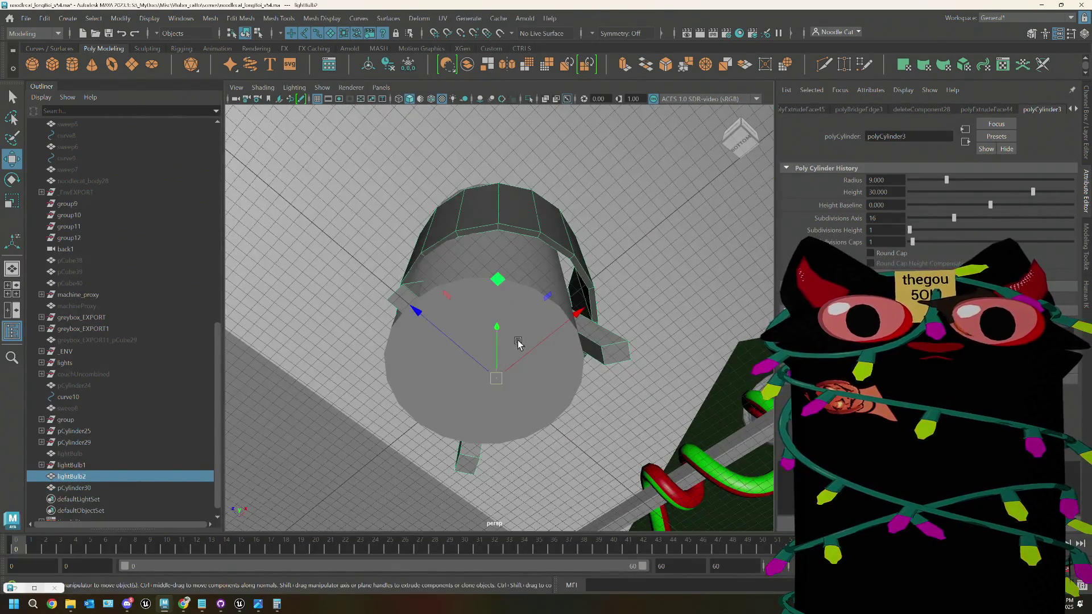
mouse_move(414, 312)
left_mouse_down()
mouse_move(404, 304)
mouse_move(512, 349)
mouse_move(592, 289)
left_mouse_up()
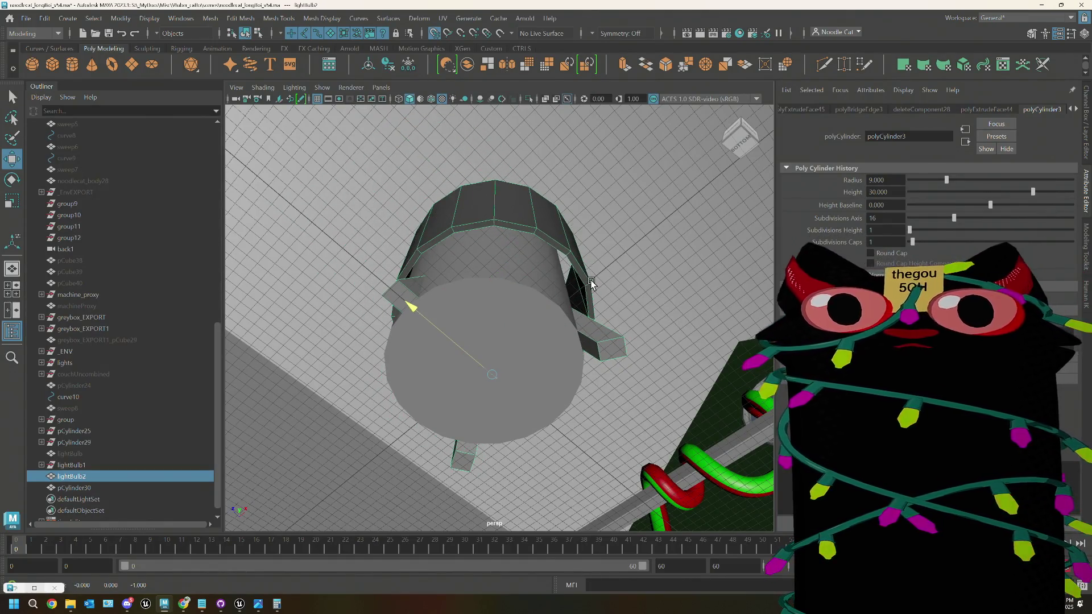
key("ctrl+z")
middle_click_drag(479, 380, 557, 434)
Step: Hide the big reference cylinder again and reselect the lamp to inspect its underside
left_click_drag(541, 366, 557, 353, "alt")
left_click(558, 353)
key("ctrl+h")
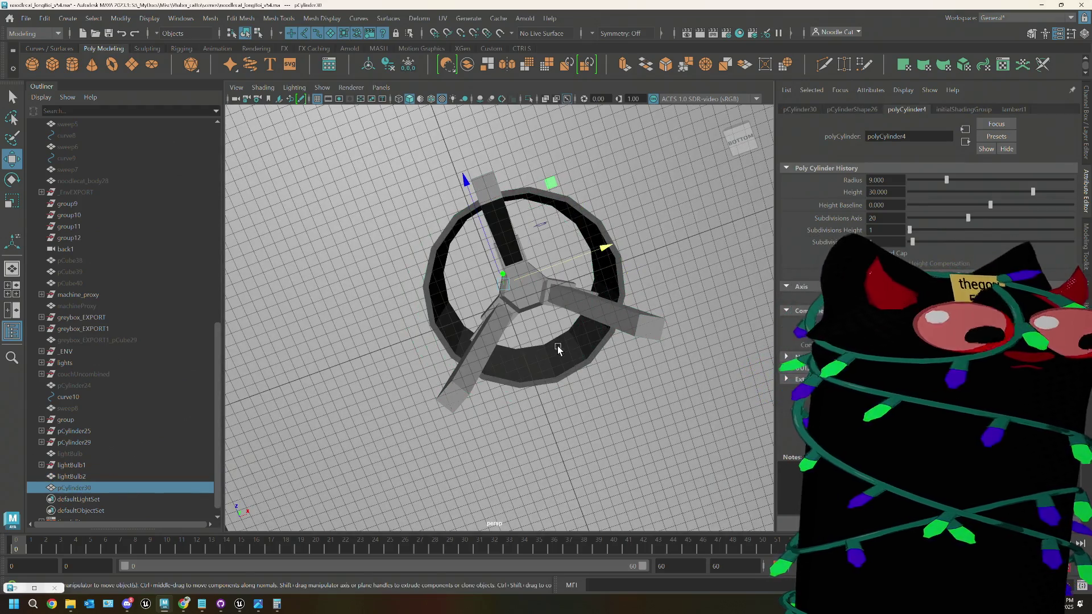
left_click(530, 286)
mouse_move(580, 293)
left_mouse_down("alt")
mouse_move(591, 341)
mouse_move(619, 296)
mouse_move(614, 313)
mouse_move(612, 293)
left_mouse_up("alt")
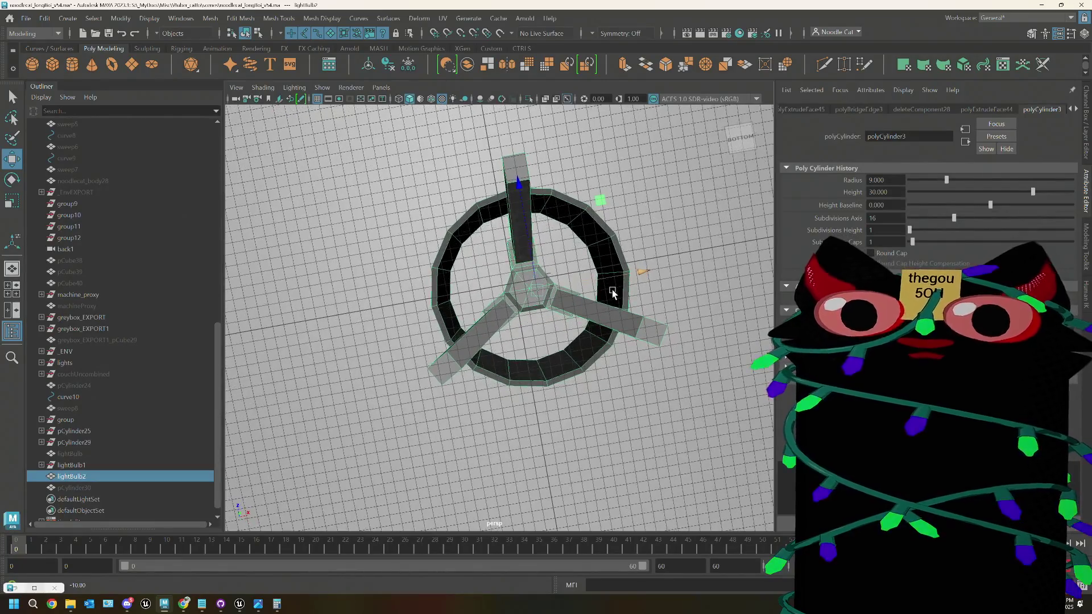
Step: Frame the lamp in the top view, return to perspective, and select pCylinder30
key("space")
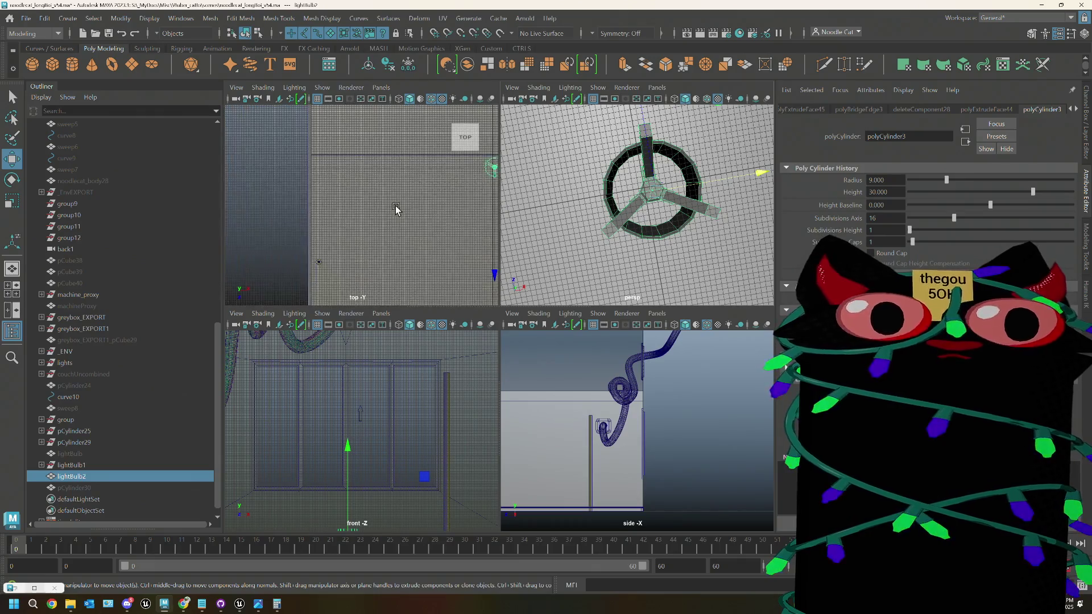
key("f")
scroll(397, 210, "up", 3)
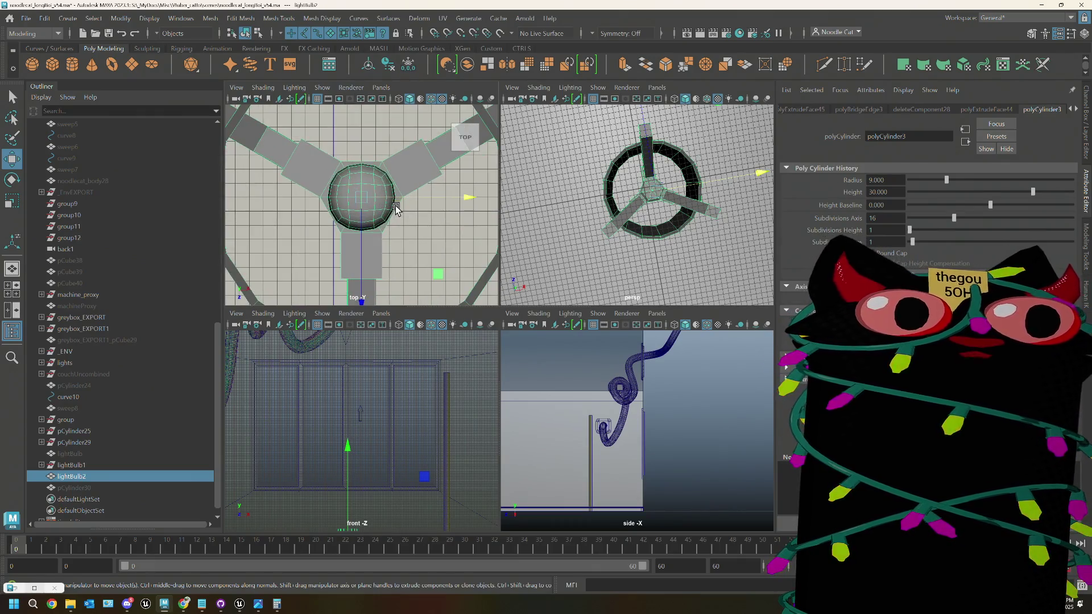
key("space")
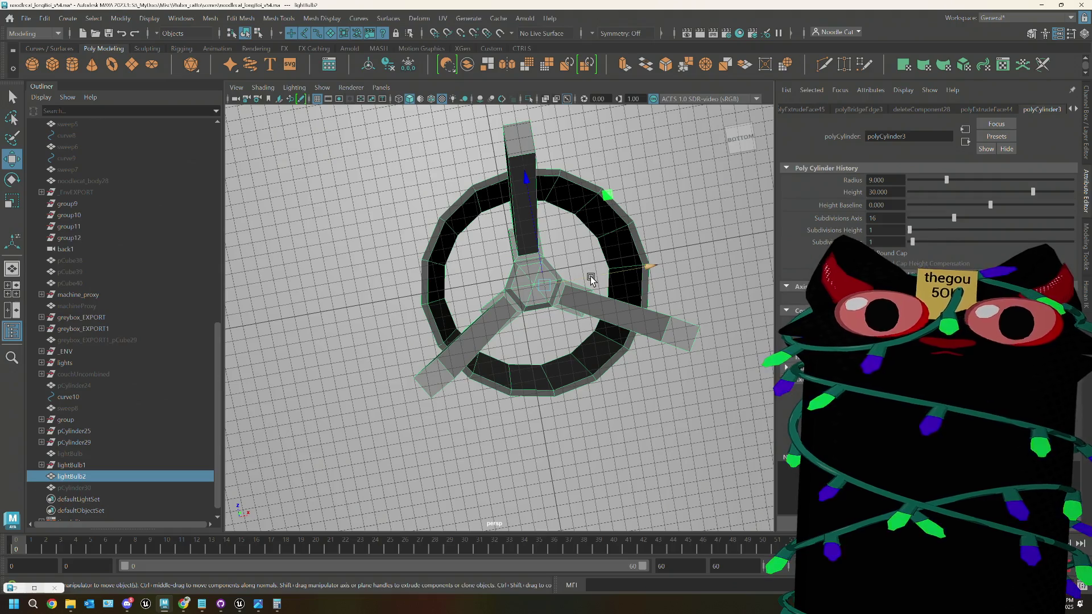
mouse_move(591, 280)
left_mouse_down("alt")
mouse_move(517, 281)
mouse_move(506, 225)
mouse_move(540, 309)
left_mouse_up("alt")
left_click(91, 488)
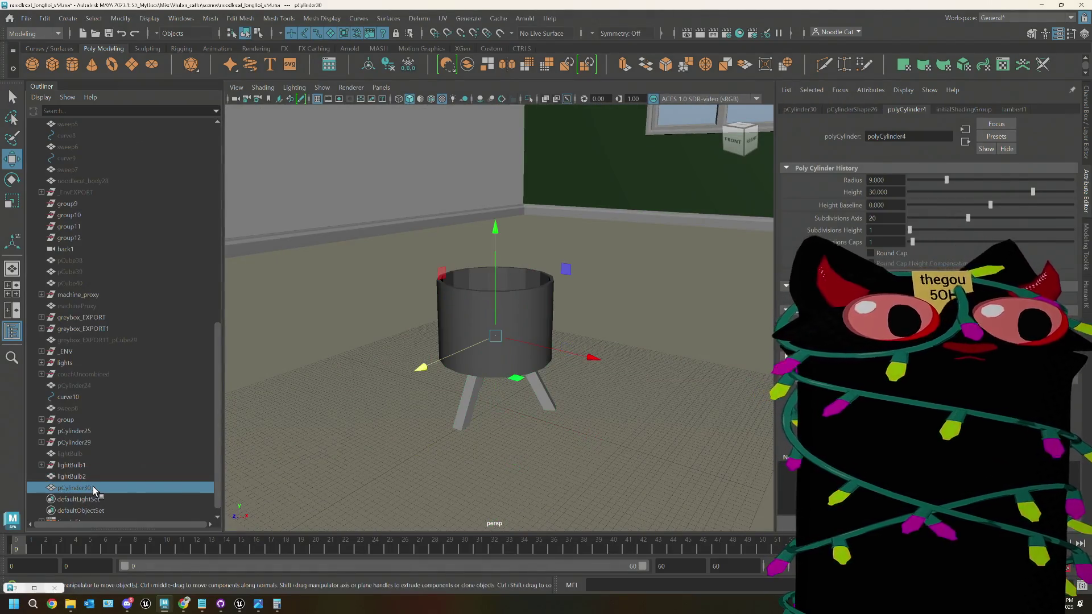
left_click(93, 475)
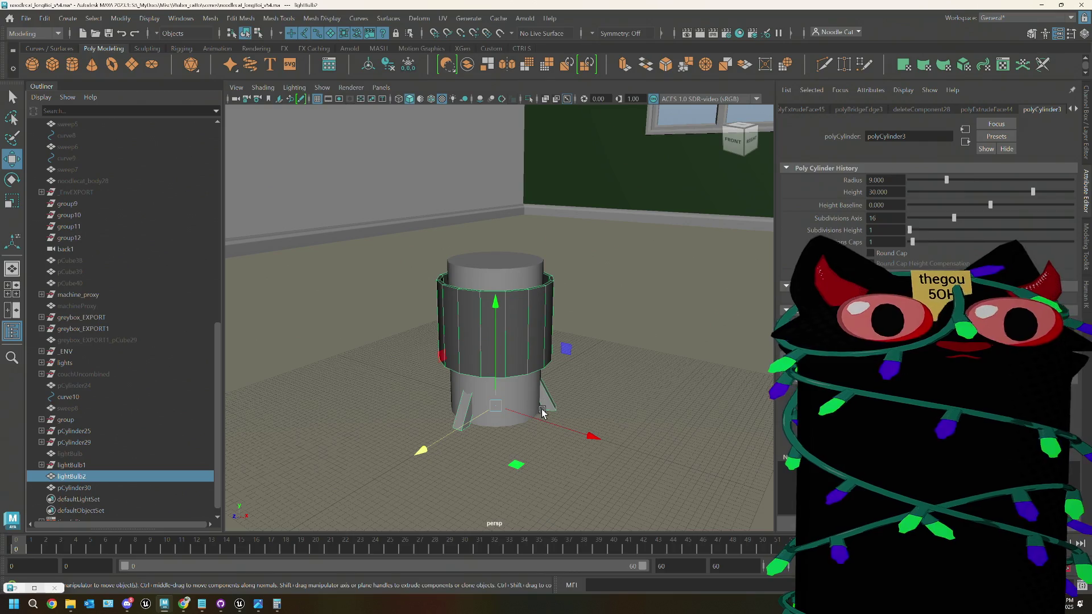
key("r")
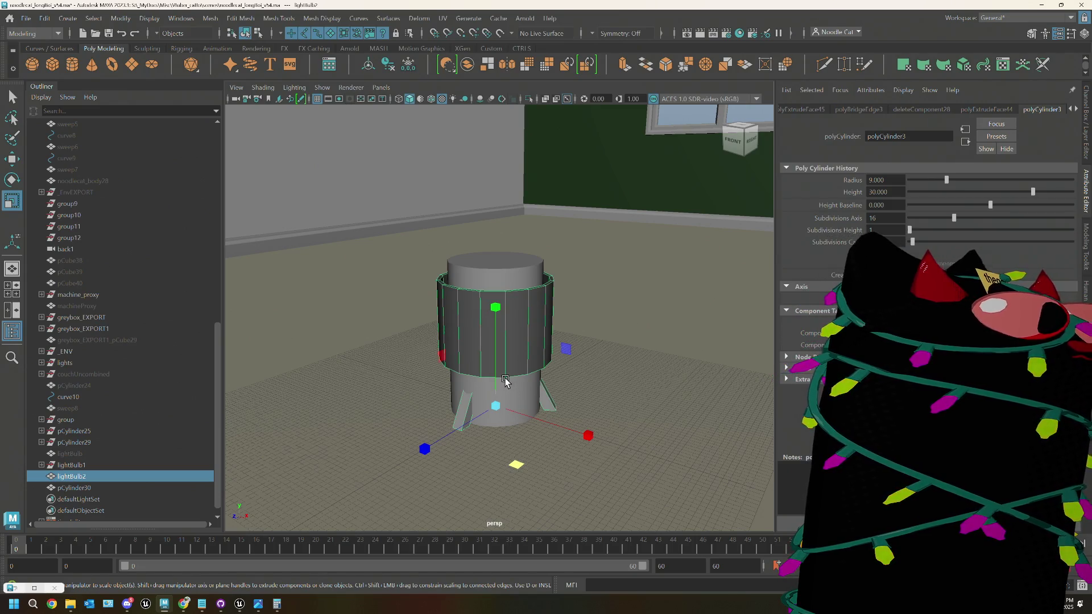
mouse_move(515, 345)
left_mouse_down("alt")
mouse_move(560, 449)
mouse_move(519, 360)
left_mouse_up("alt")
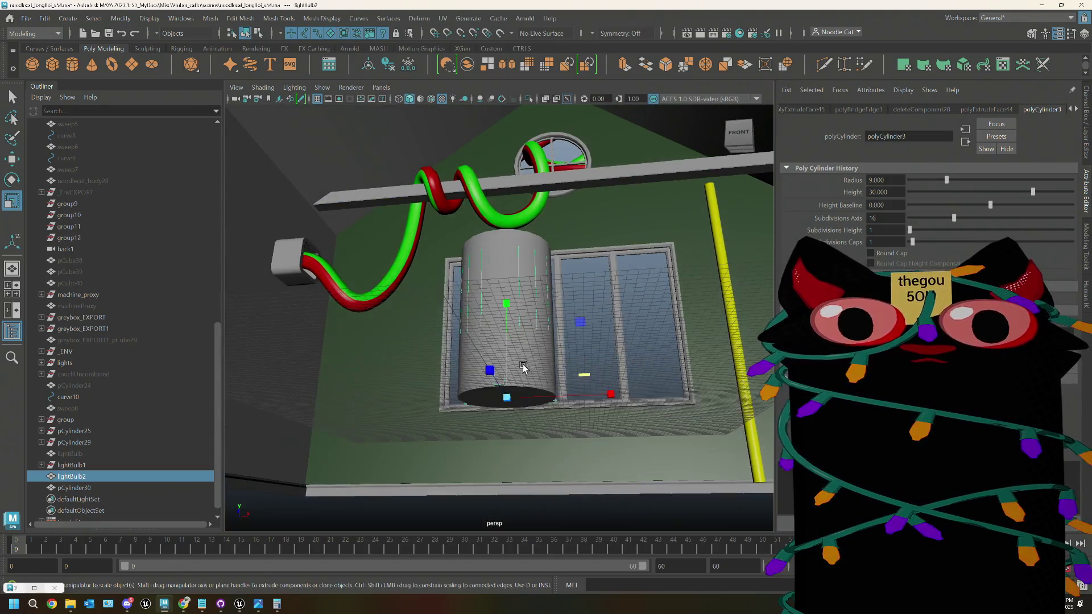
left_click(542, 355)
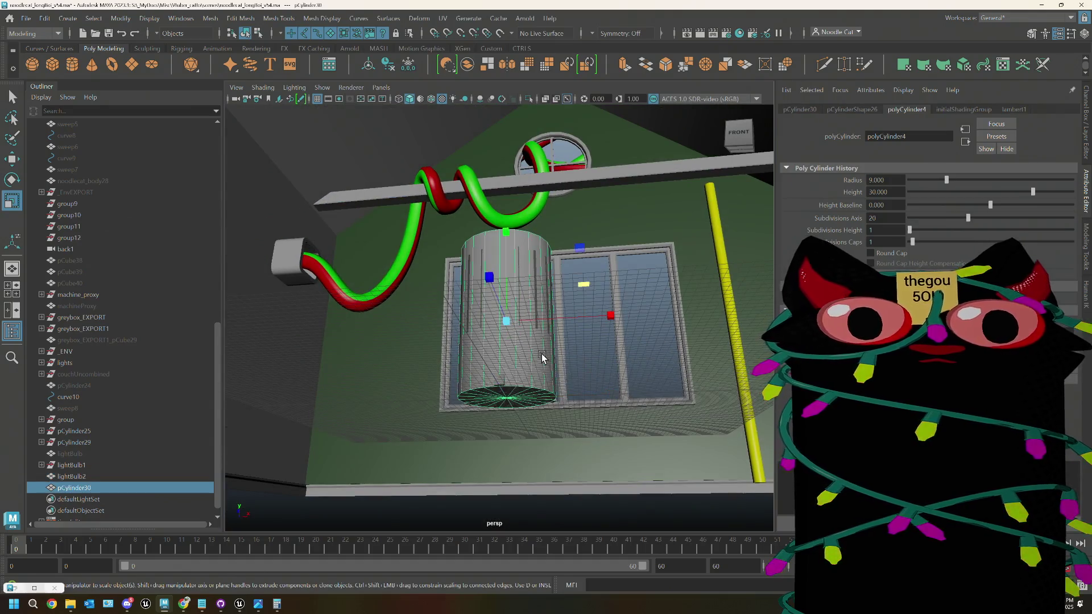
mouse_move(542, 354)
left_mouse_down("alt")
mouse_move(590, 354)
mouse_move(592, 406)
left_mouse_up("alt")
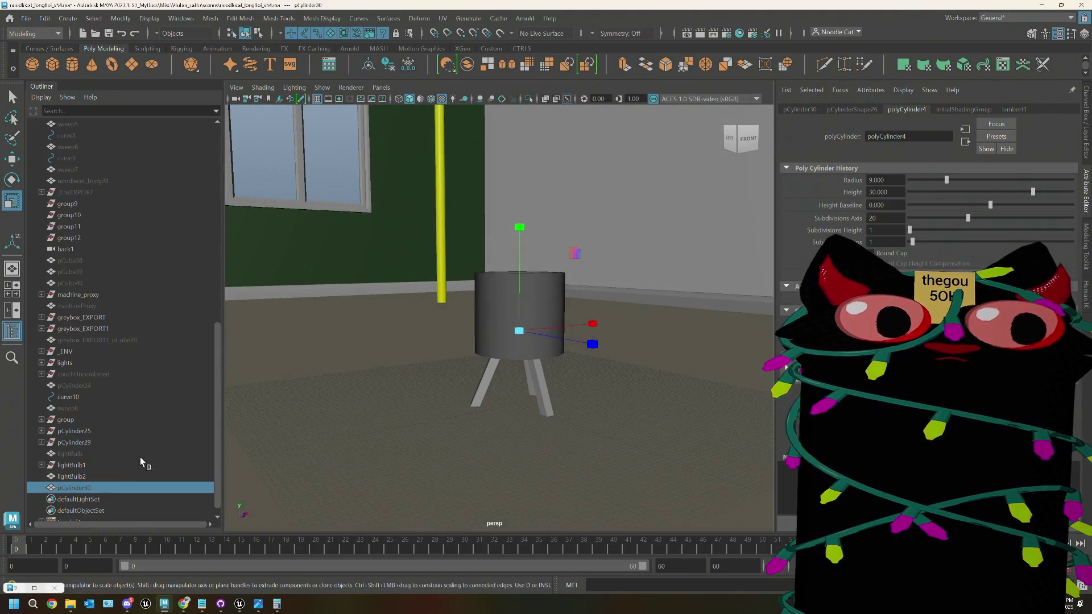
left_click(99, 476)
Step: Rename lightBulb2 to env_tableLamp in the Outliner
double_click(98, 477)
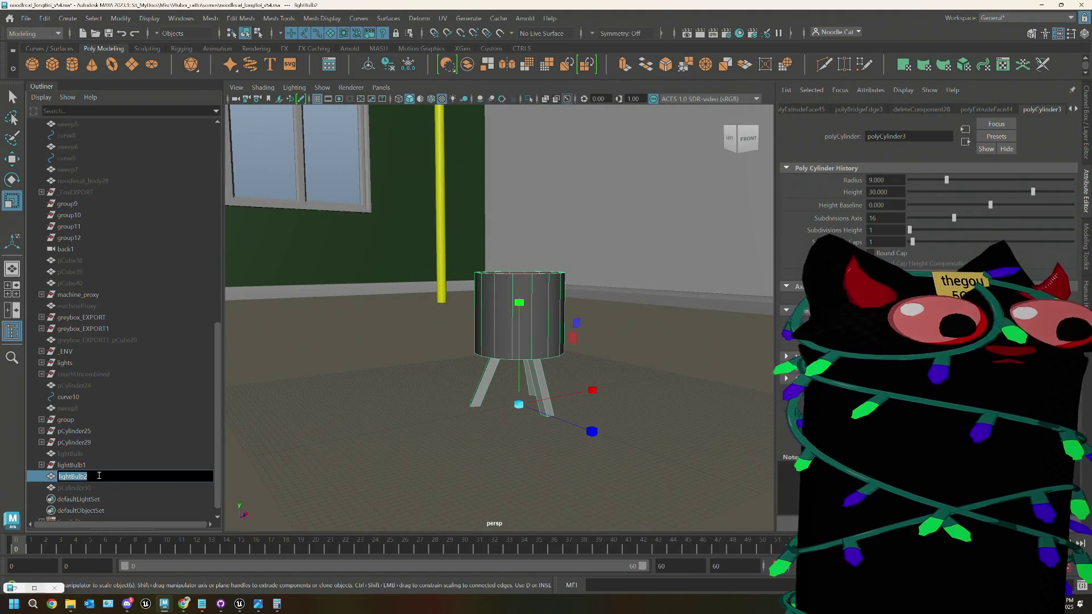
type("cn")
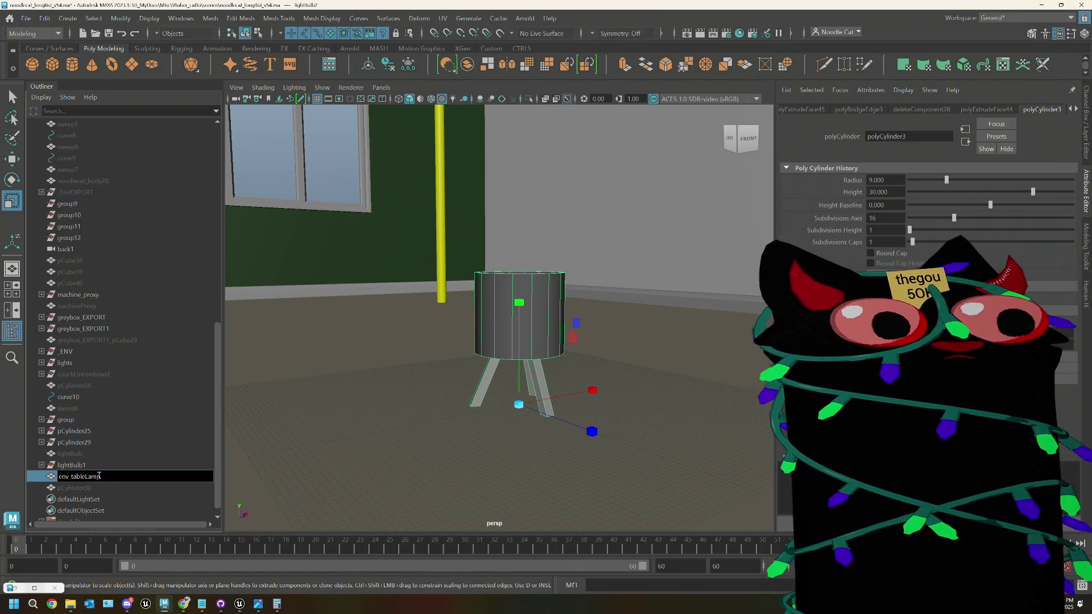
key("Return")
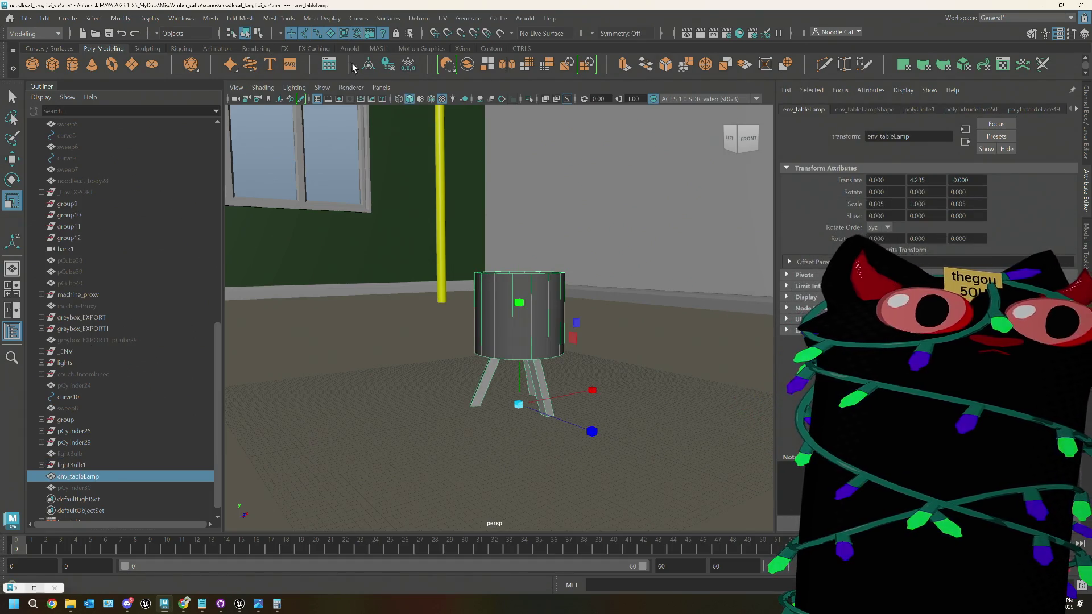
Step: Freeze env_tableLamp's transforms, delete its history, and start Export Selection
left_click(413, 67)
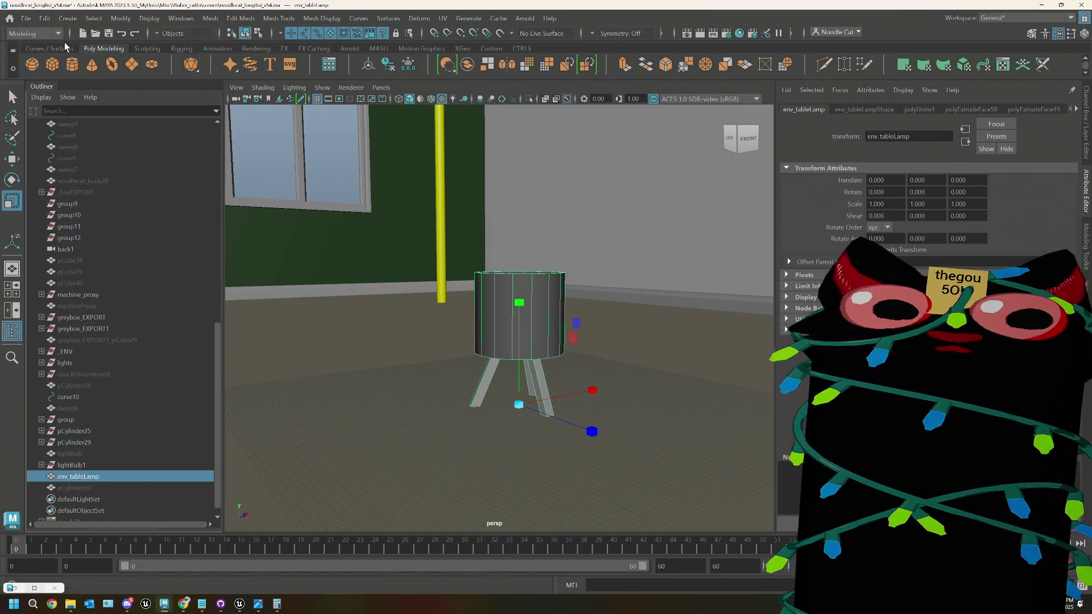
left_click(44, 18)
mouse_move(112, 157)
left_click(215, 199)
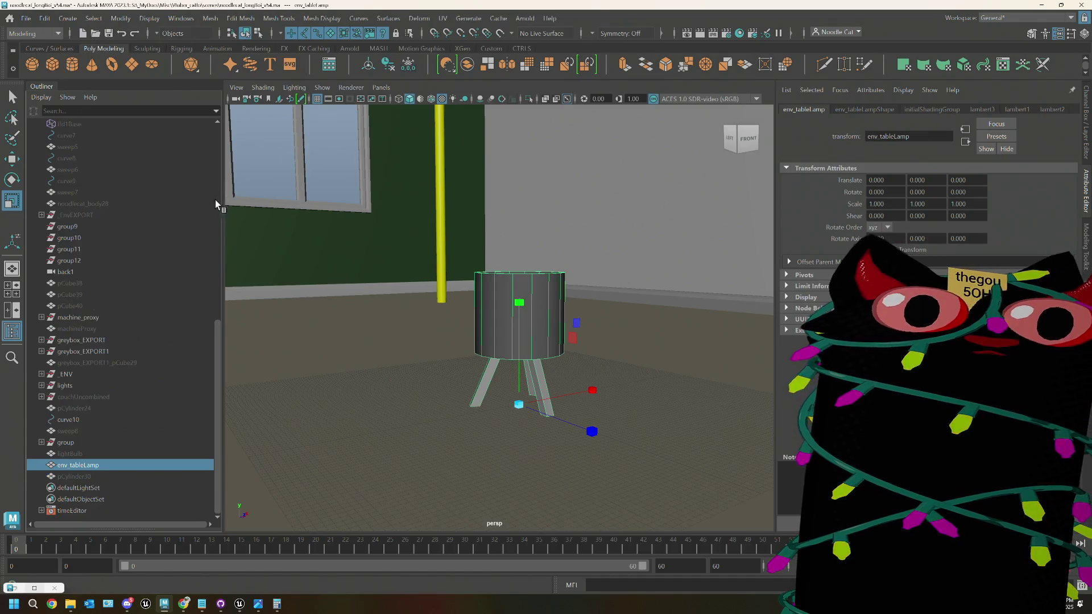
left_click(78, 455)
left_click(83, 467)
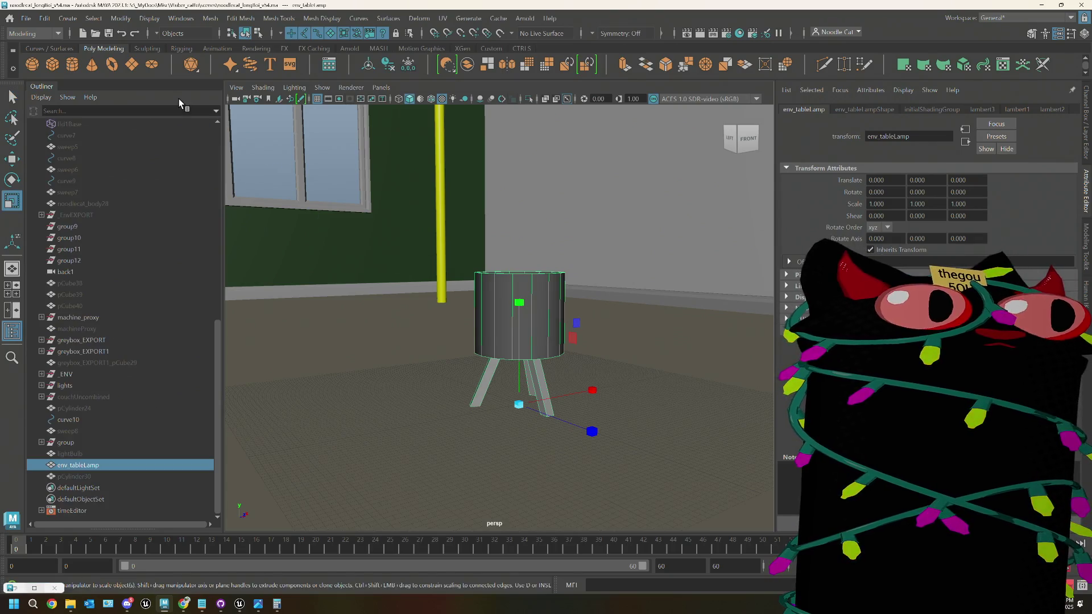
left_click(23, 19)
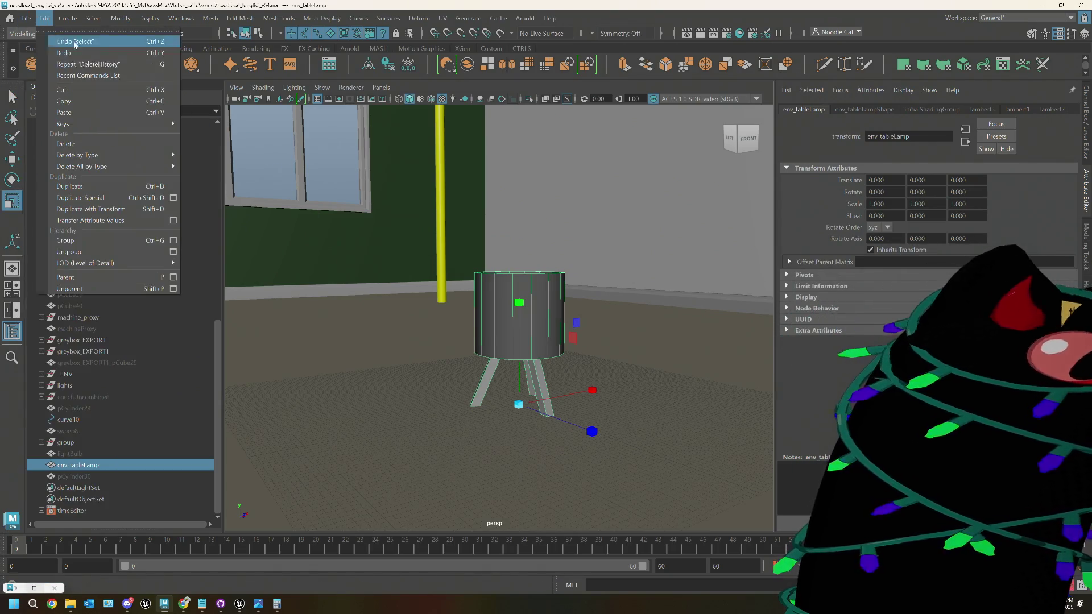
left_click(63, 181)
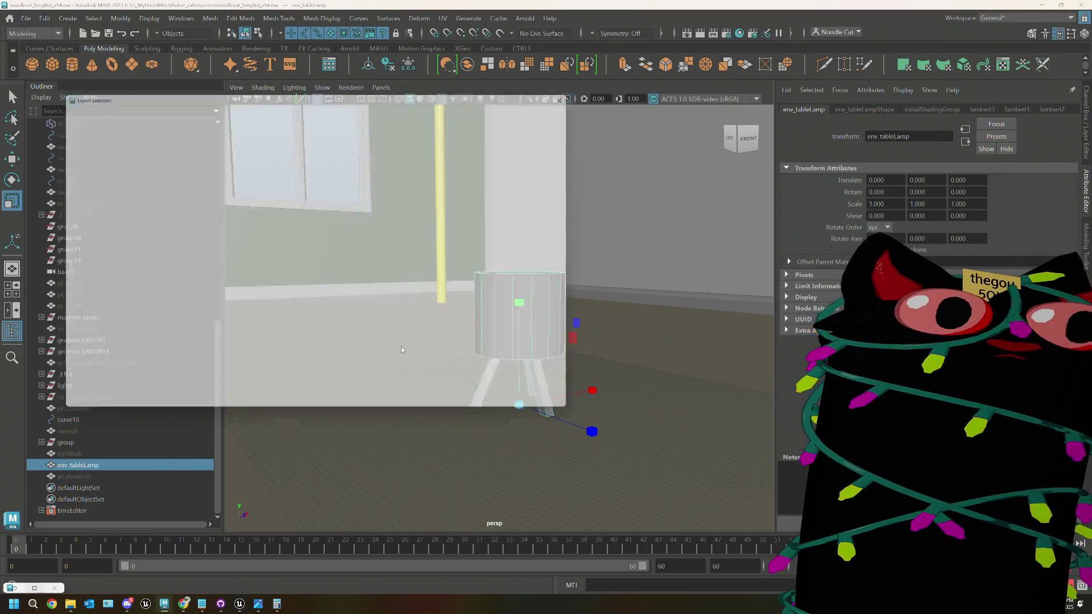
Step: Export the lamp as FBX file noodlecat_env_tableLamp into the _ENV scenes folder
type("noodlecat_")
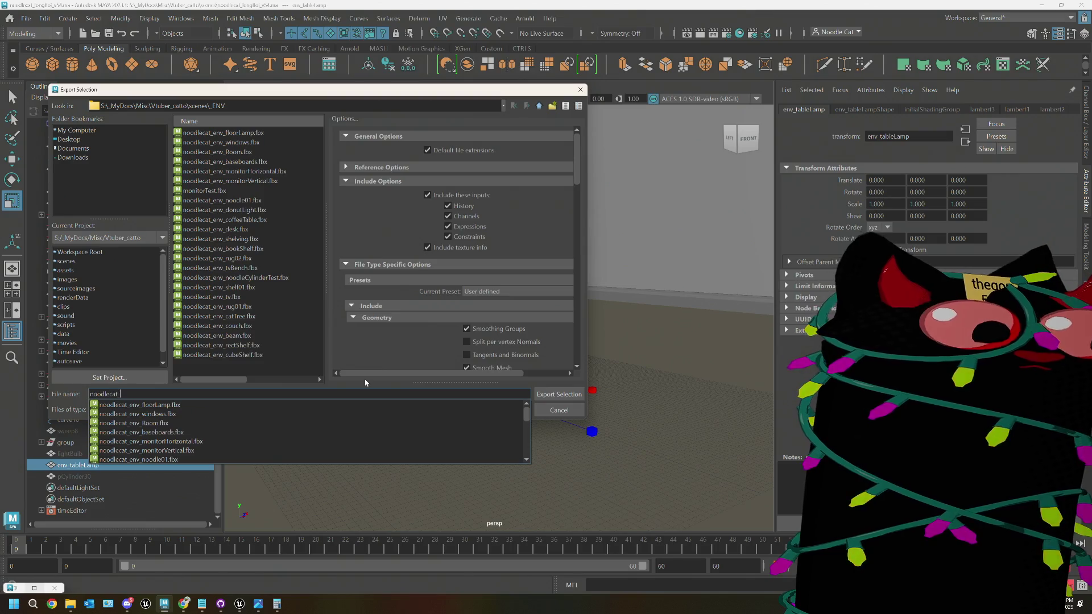
type("v_fl")
key("BackSpace")
key("BackSpace")
key("BackSpace")
type("tableLamp")
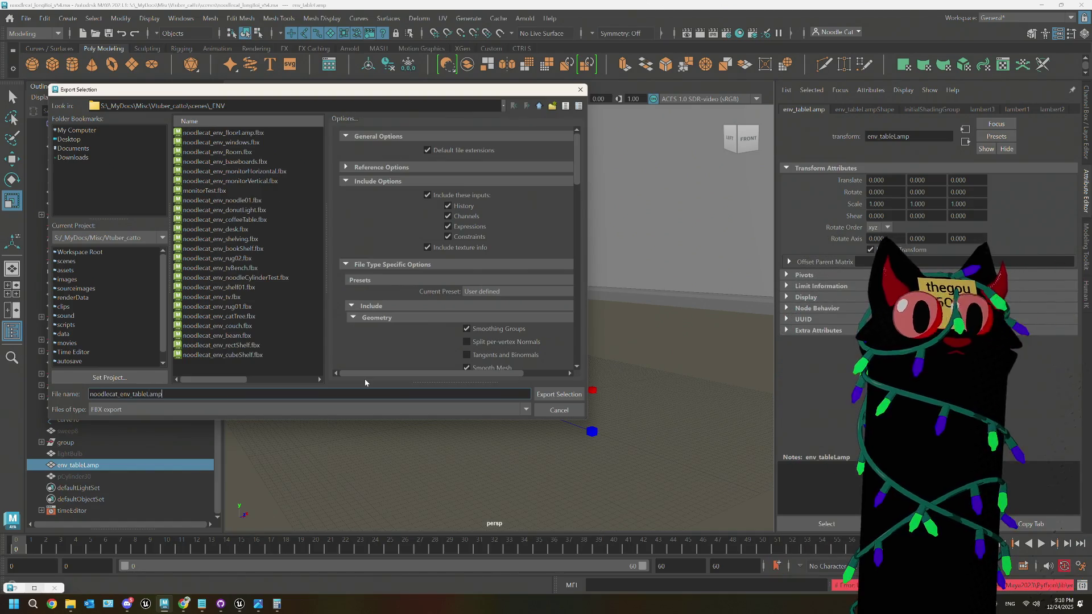
left_click(539, 394)
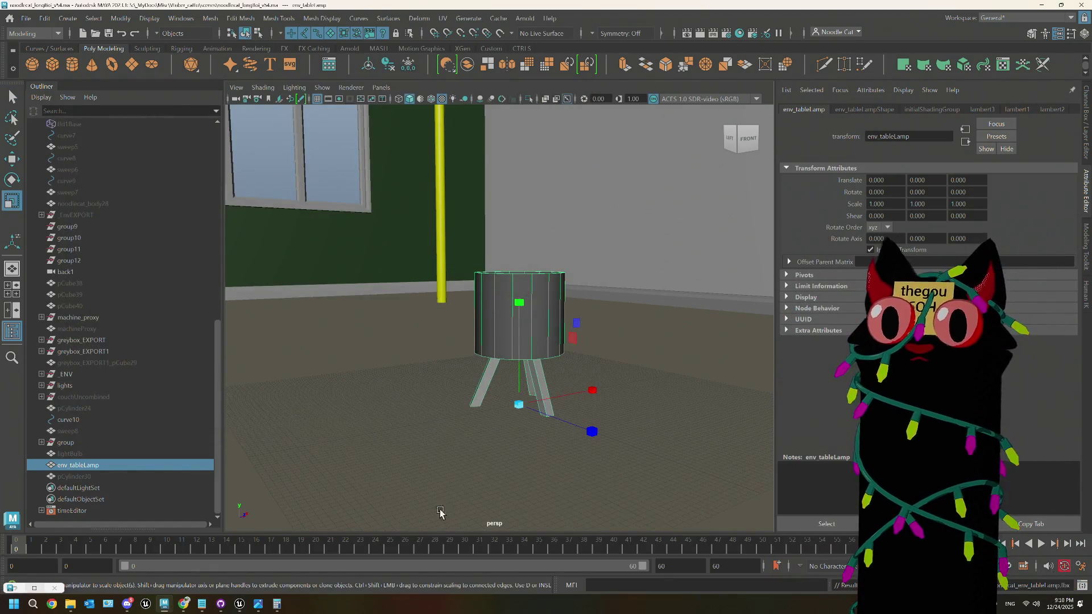